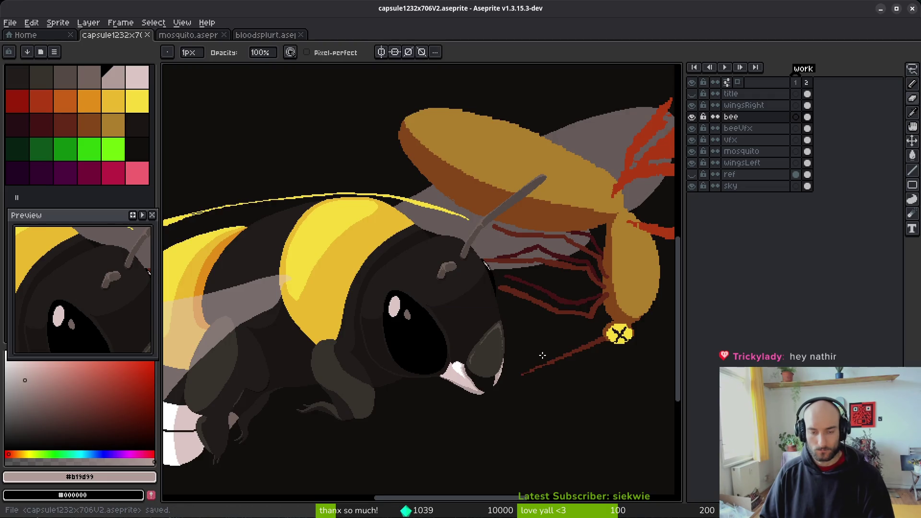
Step: Hide the beeVfx layer's yellow streak and make the vfx layer active
scroll(563, 306, down, 3)
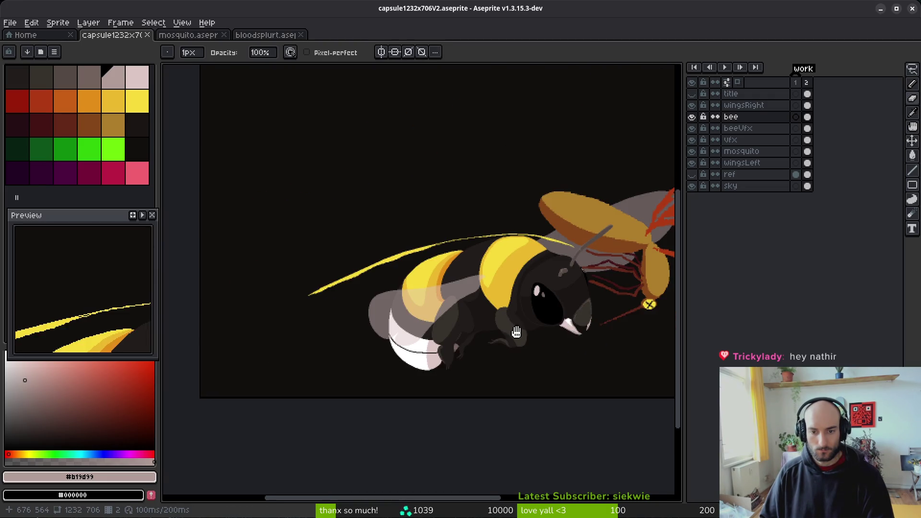
click(691, 128)
drag(583, 261, 501, 285)
scroll(525, 314, right, 2)
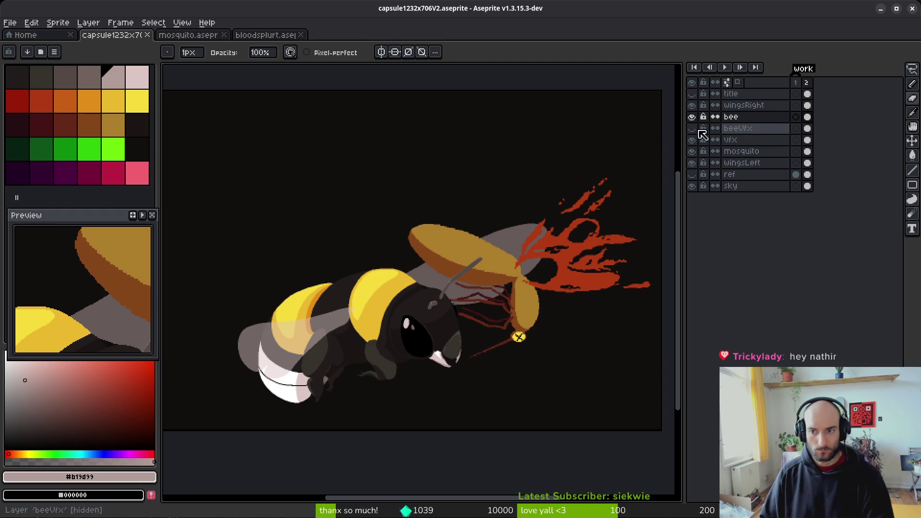
click(808, 140)
scroll(499, 280, down, 2)
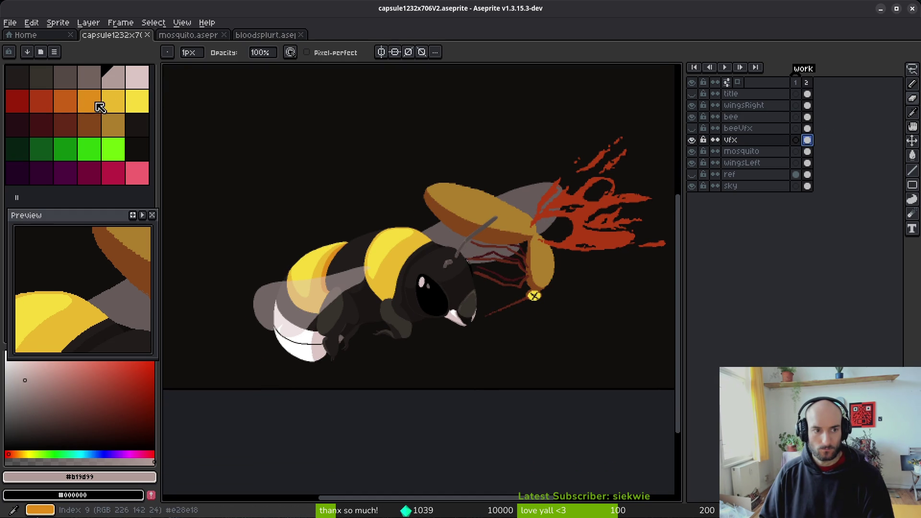
click(14, 24)
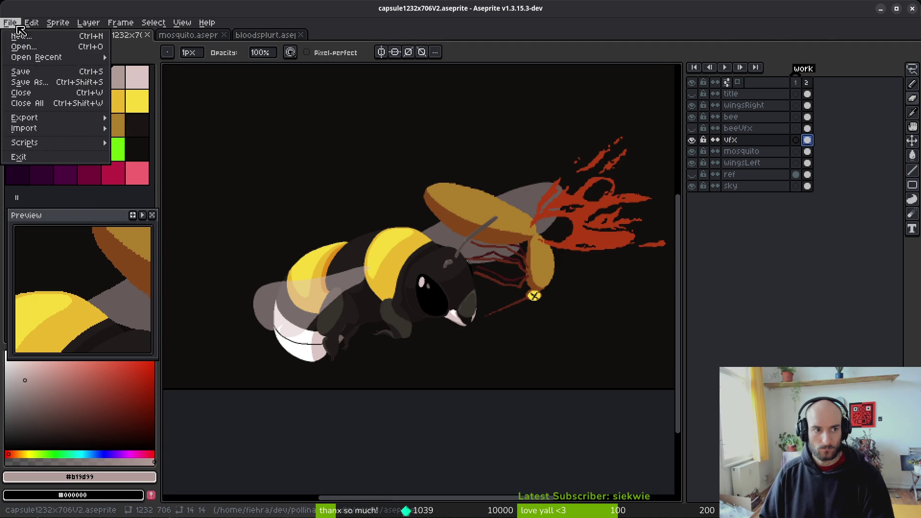
Step: Browse the project assets and open shieldHitVfx.aseprite in a new tab
click(24, 48)
scroll(427, 231, down, 4)
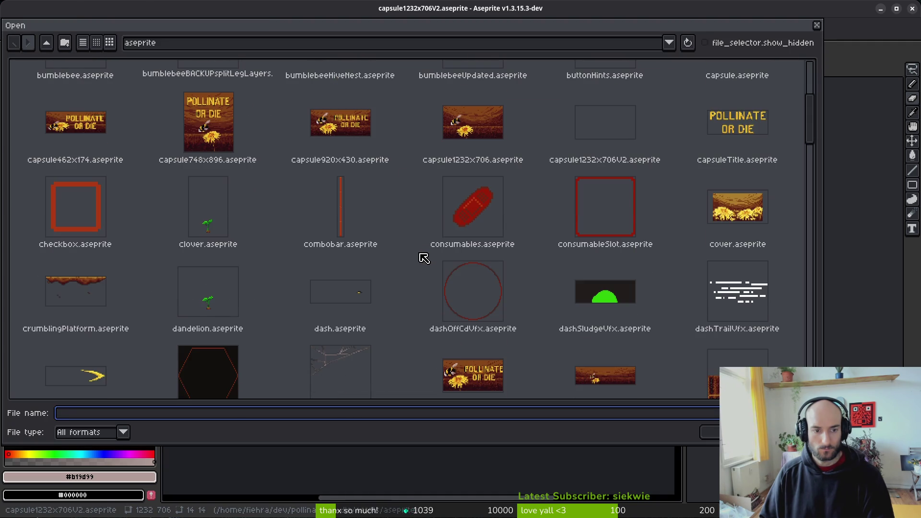
scroll(422, 255, down, 4)
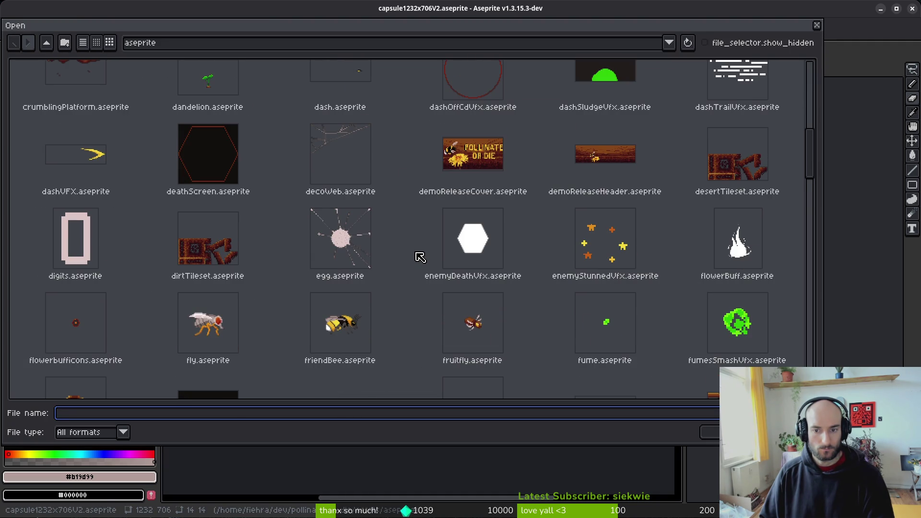
scroll(419, 261, down, 4)
scroll(418, 267, down, 4)
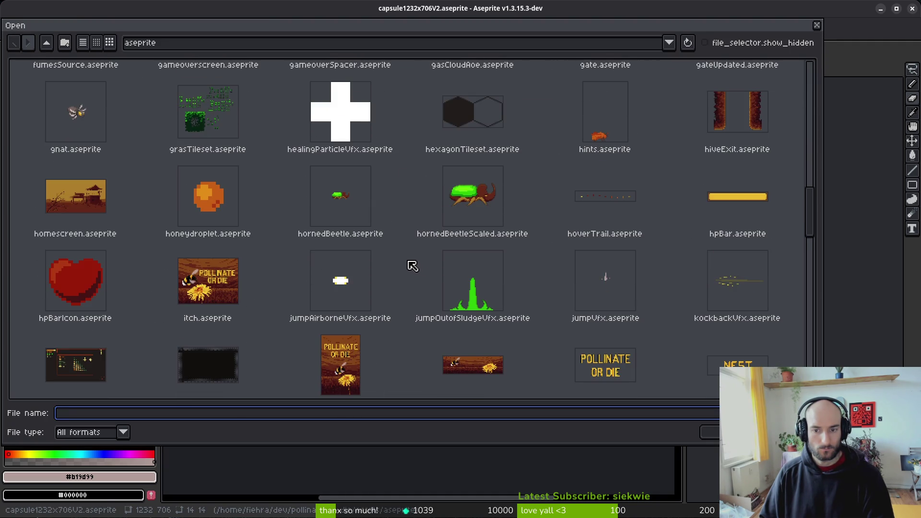
scroll(413, 268, down, 4)
scroll(410, 268, down, 4)
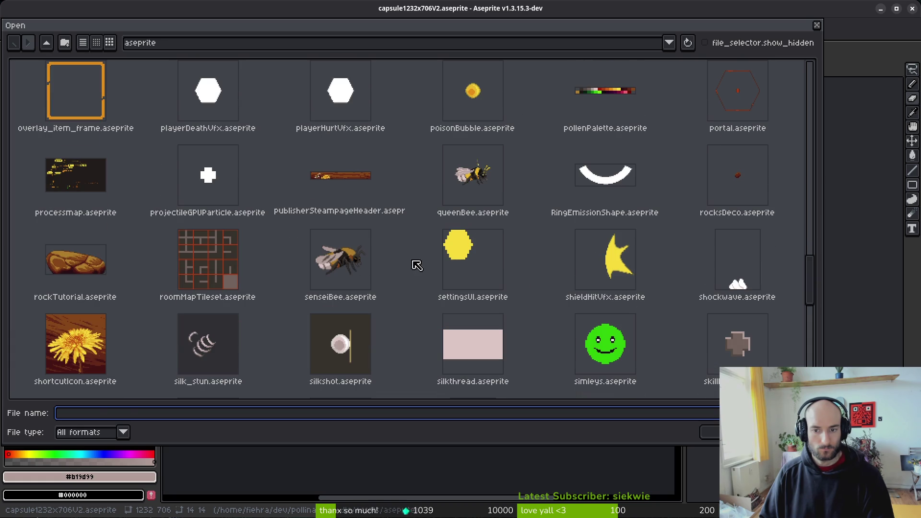
click(578, 261)
key(Return)
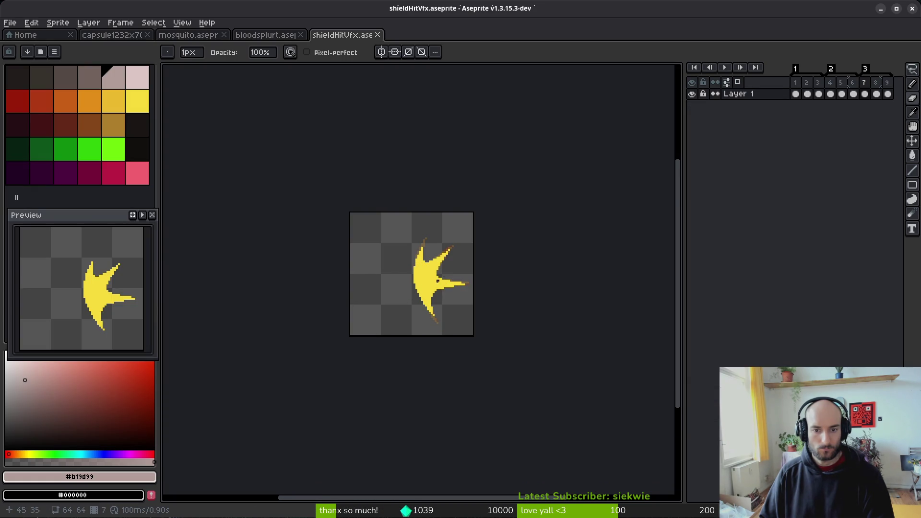
Step: Step through the effect's frames, sample its orange and red, and return to the capsule art
key(Return)
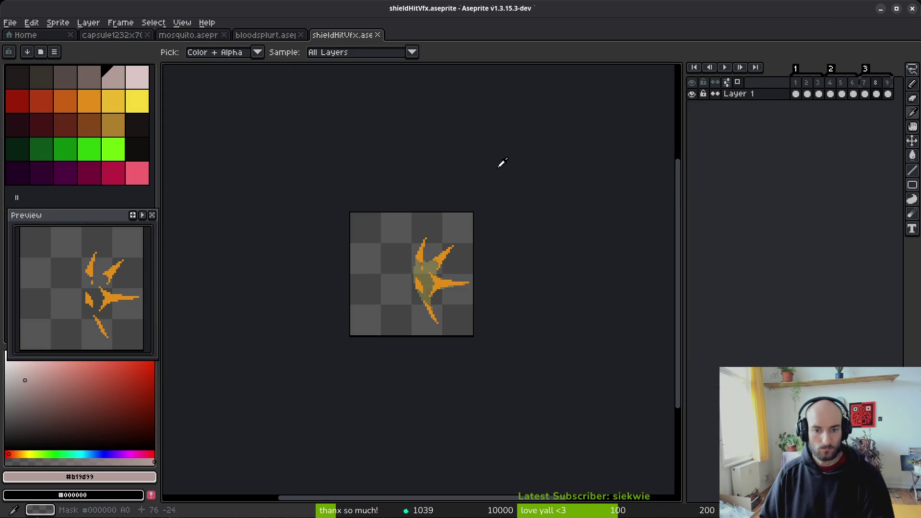
scroll(493, 230, up, 4)
click(432, 276)
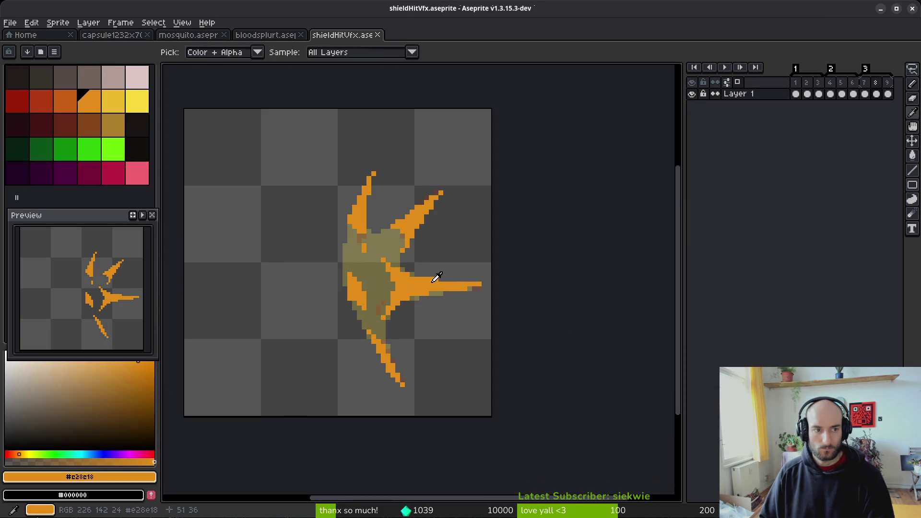
alt+click(446, 281)
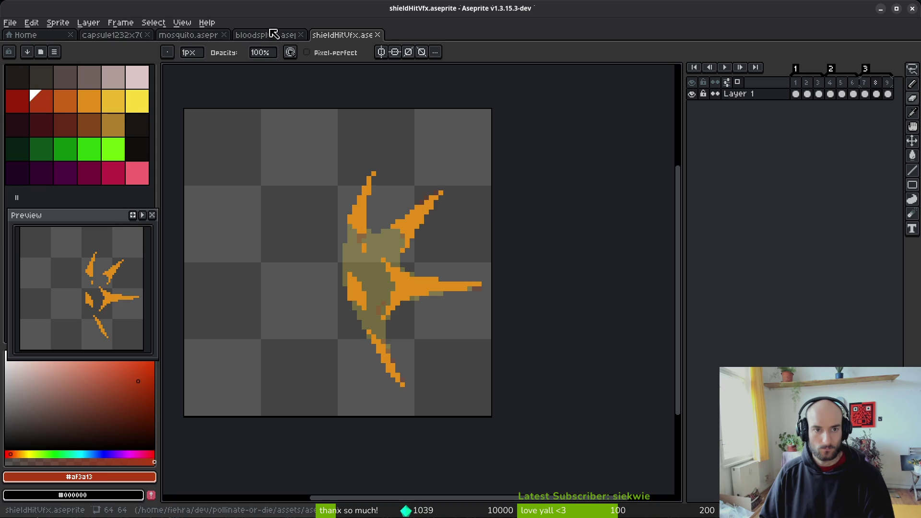
click(271, 34)
click(192, 35)
click(112, 35)
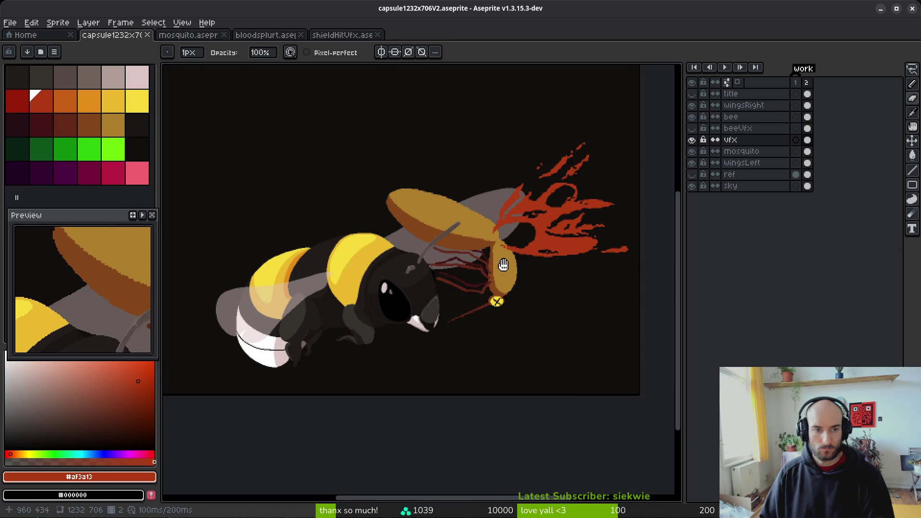
Step: Pick palette yellow Idx-11 as the drawing colour and select the vfx layer's frame 2 cel
click(137, 102)
scroll(499, 267, up, 5)
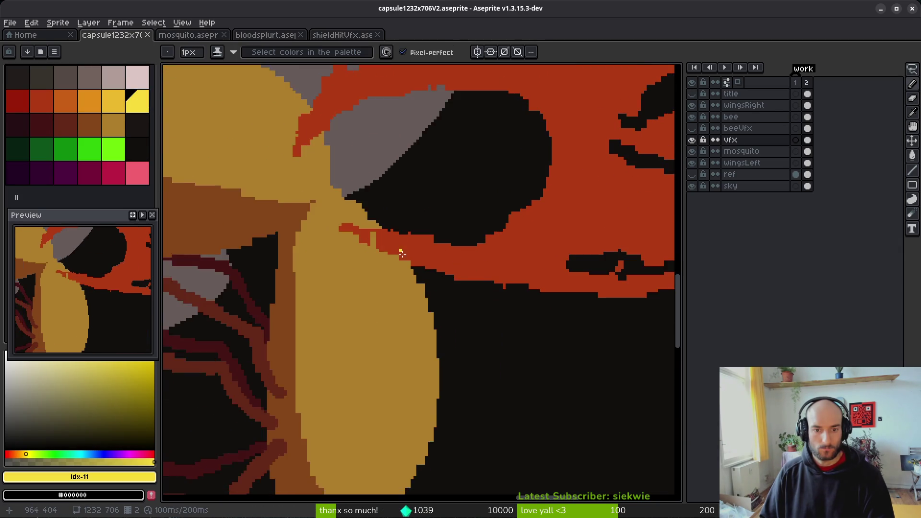
scroll(402, 247, down, 5)
click(808, 140)
scroll(540, 276, up, 2)
scroll(539, 276, up, 2)
scroll(421, 222, down, 1)
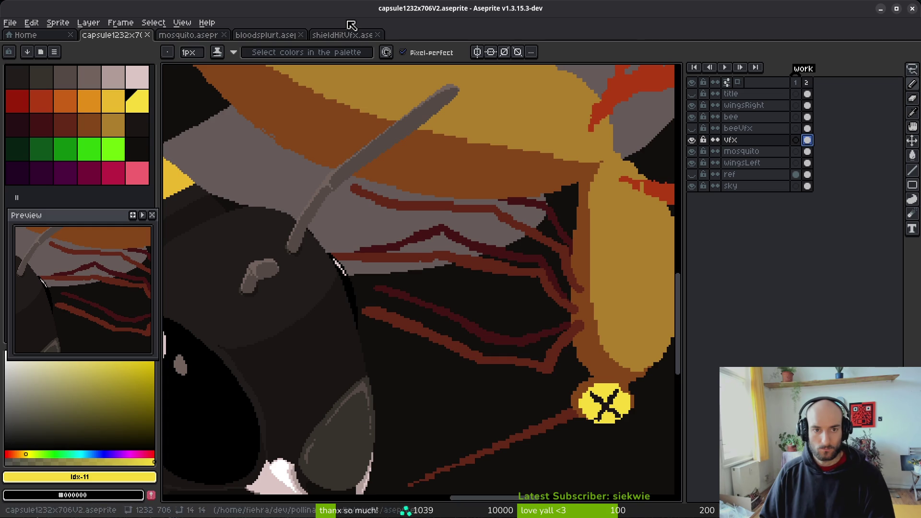
Step: In shieldHitVfx, marquee-select the orange spiky burst and go back to capsule1232x706V2
click(344, 34)
key(Return)
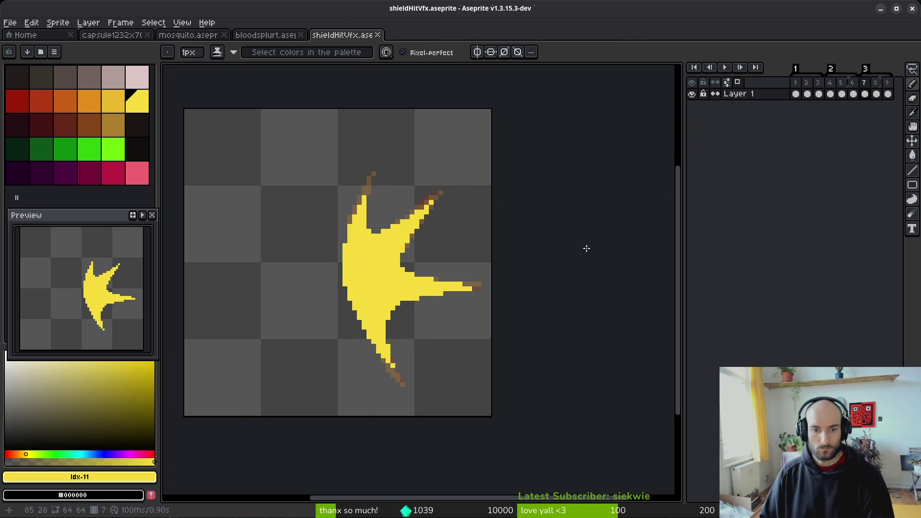
key(m)
drag(284, 137, 494, 418)
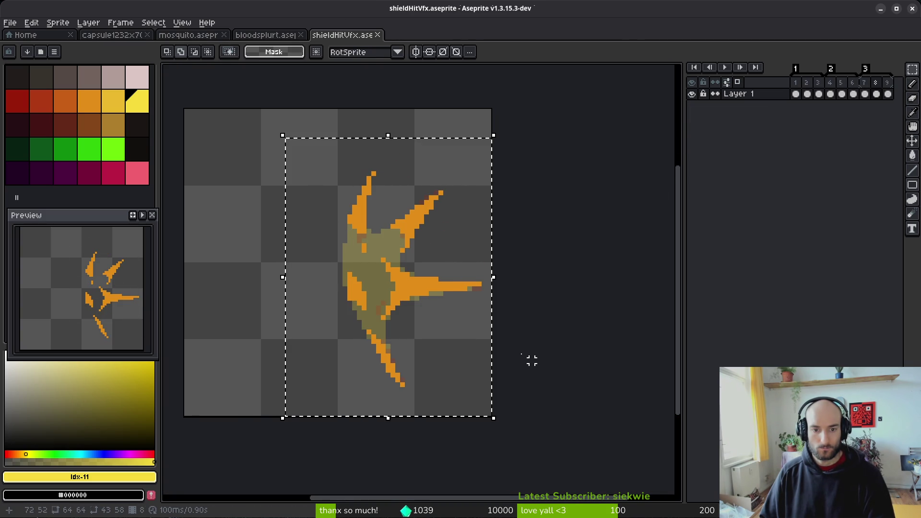
click(112, 35)
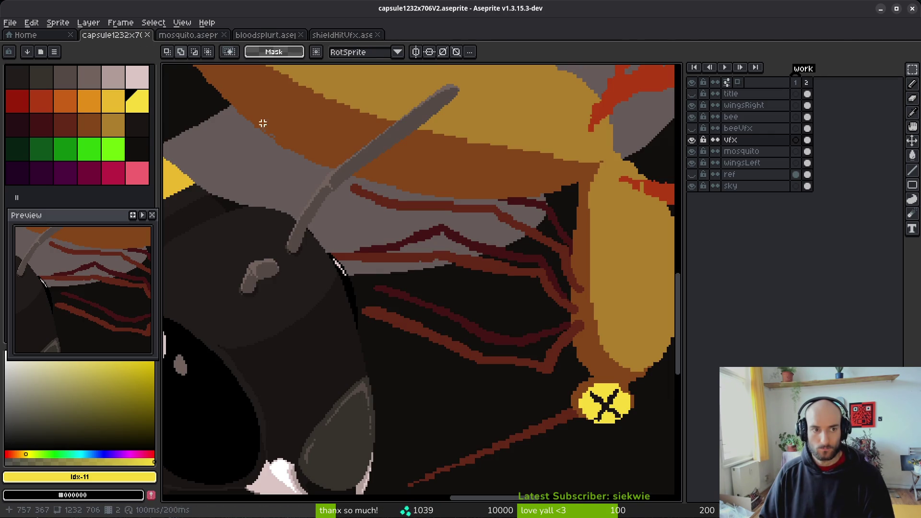
Step: Paste the burst near the sting, enlarge it, tilt it about 9°, and commit
key(ctrl+v)
drag(461, 335, 482, 365)
mouse_move(522, 401)
mouse_down()
mouse_move(619, 475)
mouse_move(600, 487)
mouse_move(485, 369)
mouse_move(554, 431)
mouse_move(552, 463)
mouse_up()
scroll(499, 370, up, 2)
mouse_move(500, 370)
mouse_down()
mouse_move(488, 304)
mouse_move(452, 250)
mouse_up()
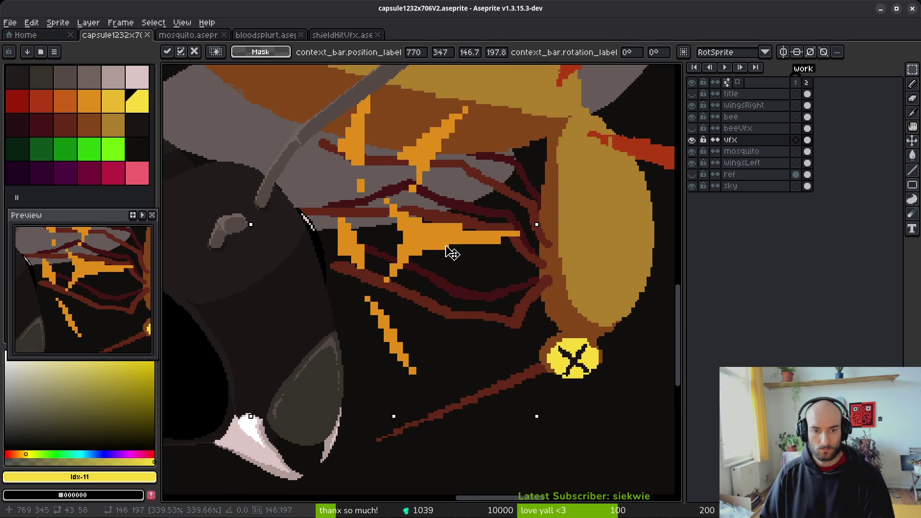
drag(520, 440, 558, 427)
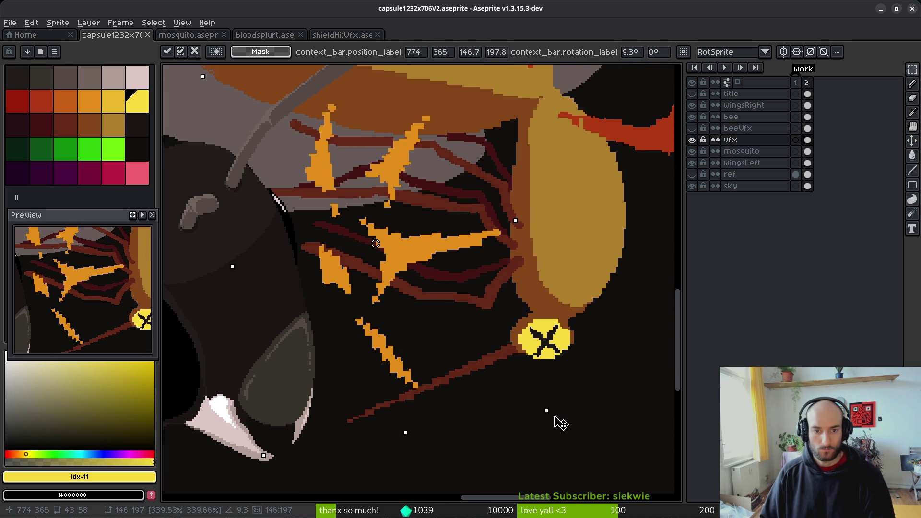
drag(436, 269, 500, 333)
key(Return)
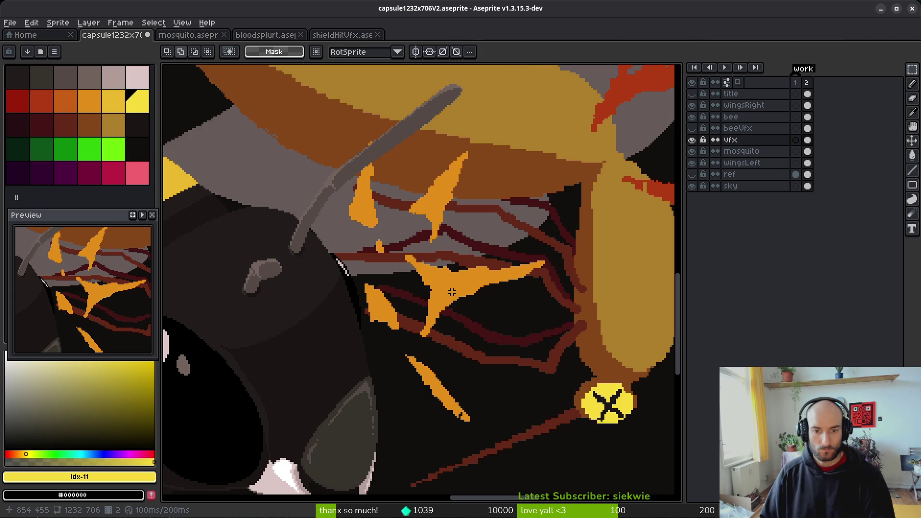
Step: Replace the burst's orange with yellow, then deselect in shieldHitVfx
alt+click(486, 279)
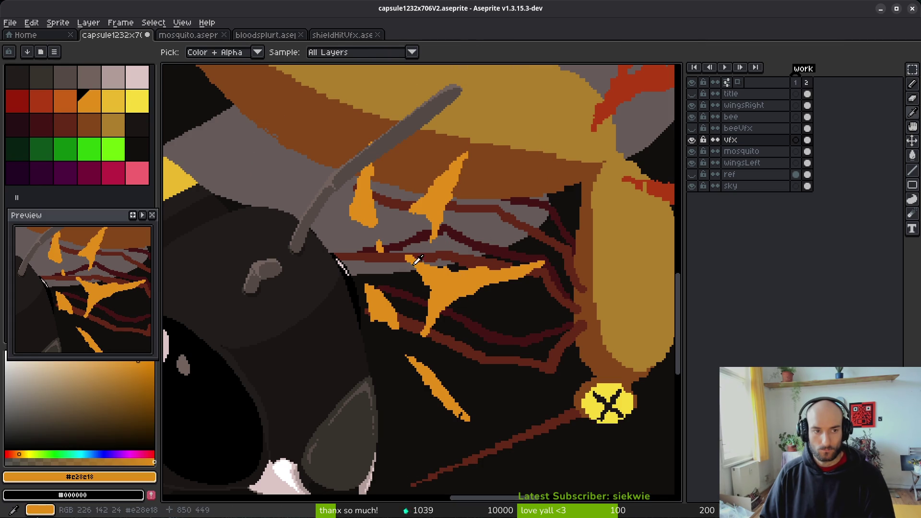
key(shift+r)
key(Return)
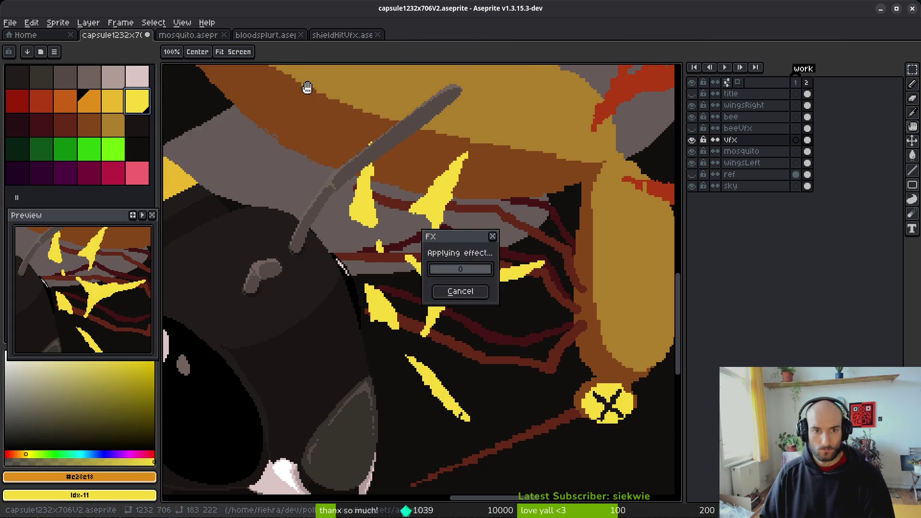
scroll(527, 300, down, 5)
scroll(526, 298, up, 2)
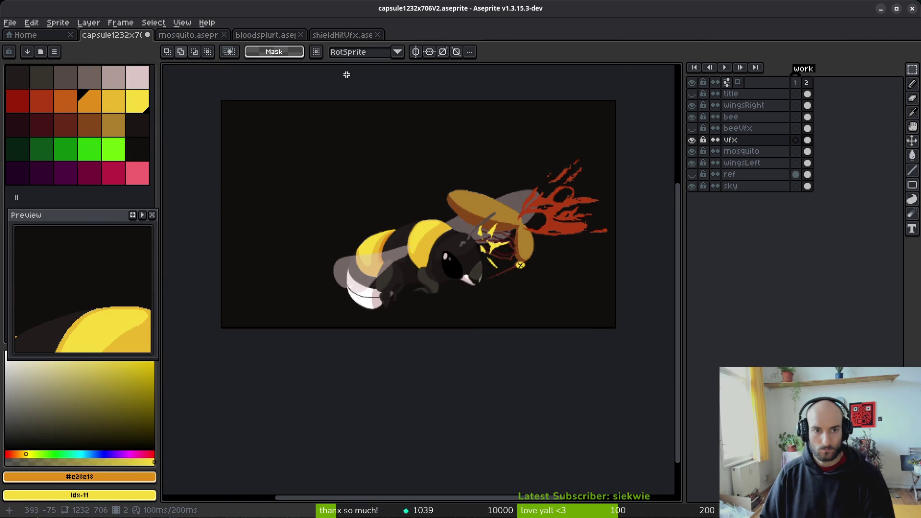
click(343, 35)
key(shift+r)
key(ctrl+d)
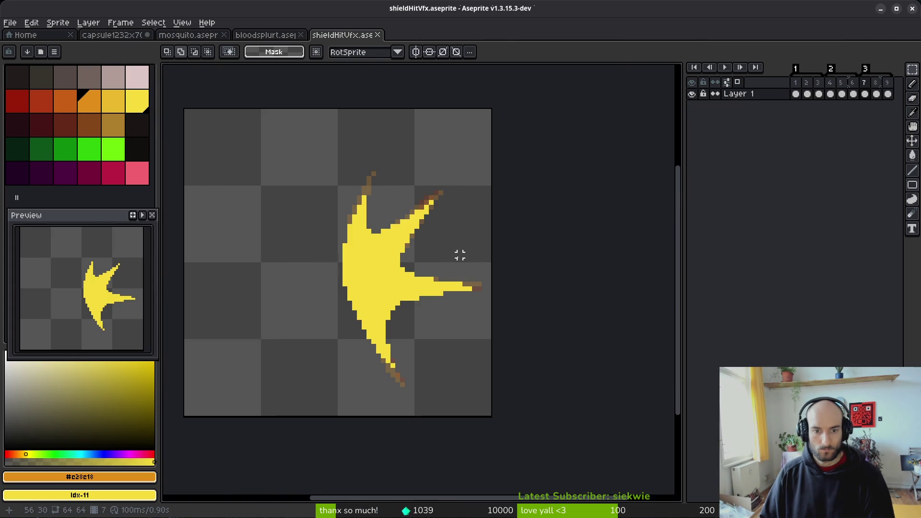
Step: Copy the yellow burst, paste it onto the bee's face, tilt it, then discard it
drag(264, 137, 492, 417)
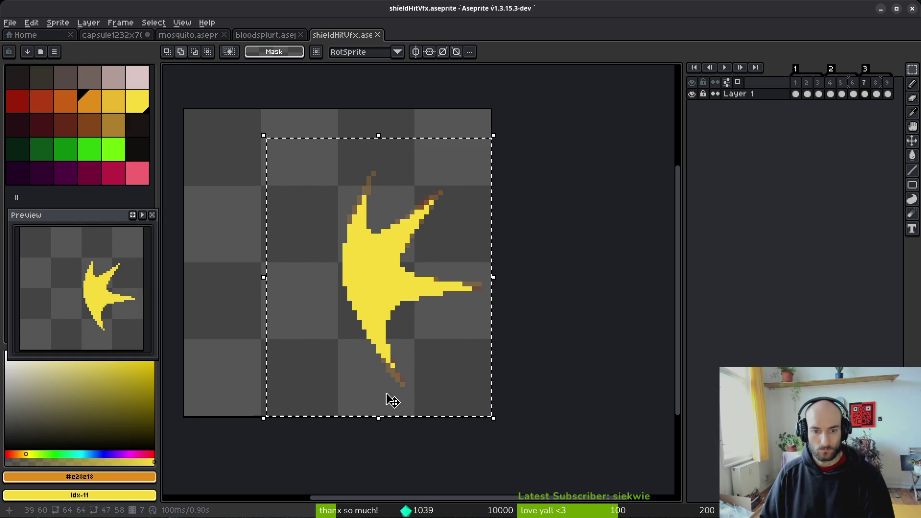
click(112, 35)
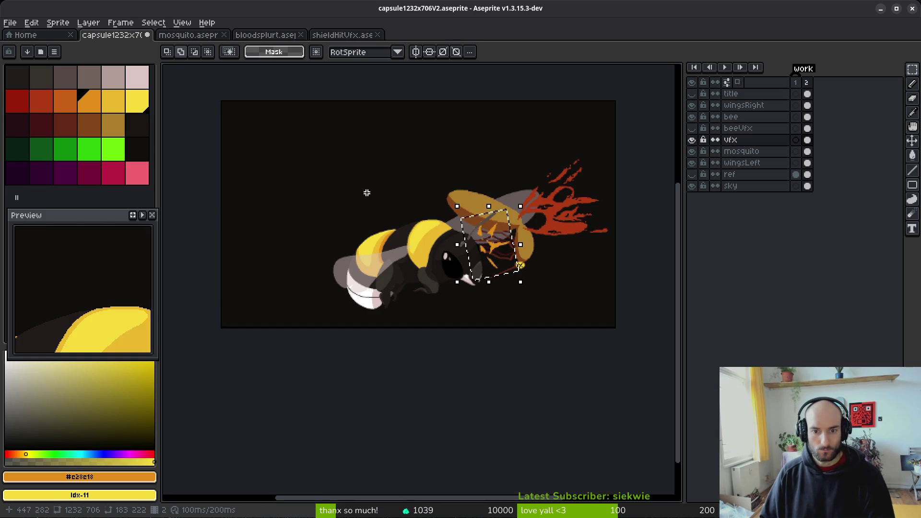
key(ctrl+v)
scroll(499, 254, up, 3)
scroll(329, 203, down, 4)
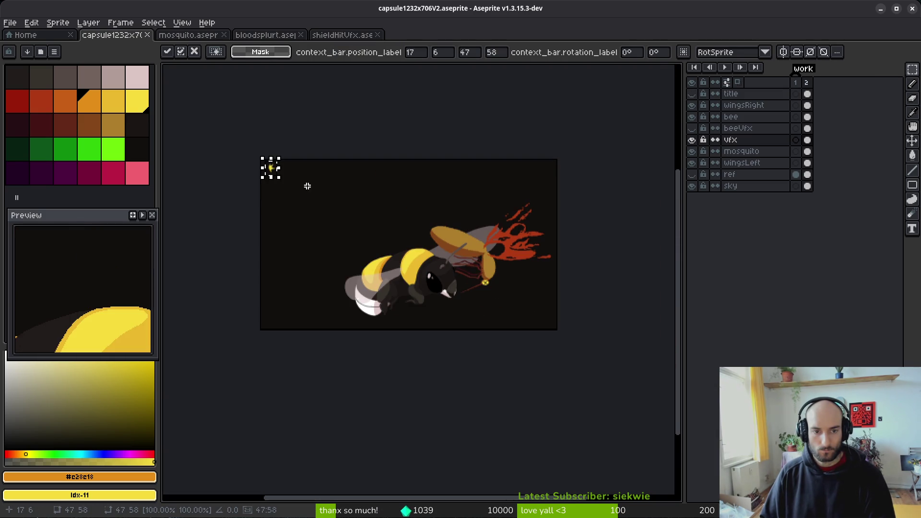
mouse_move(283, 181)
mouse_down()
mouse_move(477, 294)
mouse_move(469, 278)
mouse_up()
scroll(468, 278, up, 2)
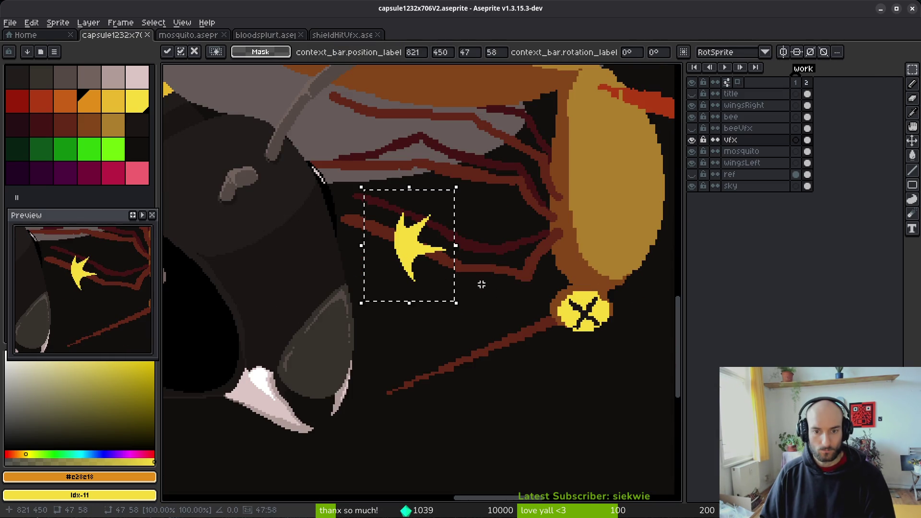
drag(461, 309, 508, 314)
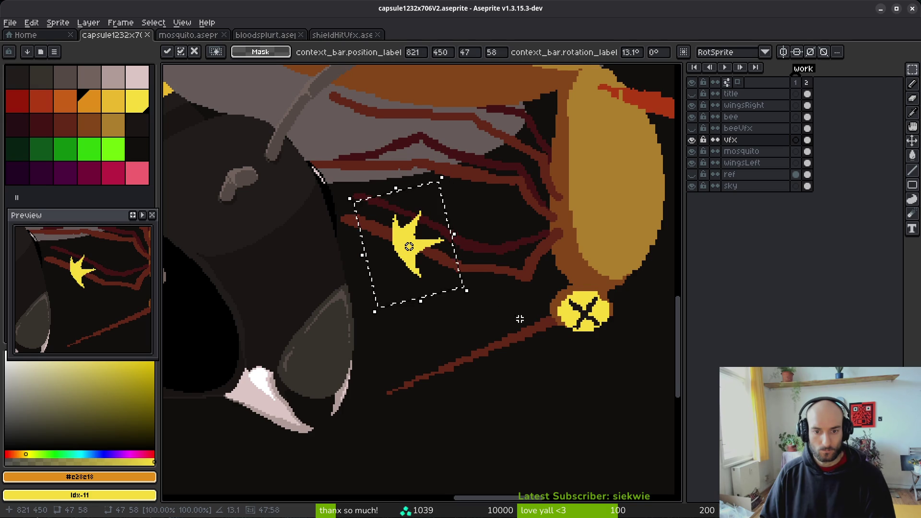
key(Escape)
Step: Paste the yellow star again, enlarge it about threefold near the sting, and commit
key(ctrl+v)
mouse_move(416, 270)
mouse_down()
mouse_move(440, 237)
mouse_move(376, 160)
mouse_up()
mouse_move(407, 204)
mouse_down()
mouse_move(600, 403)
mouse_move(584, 422)
mouse_up()
scroll(521, 352, up, 3)
drag(521, 353, 440, 208)
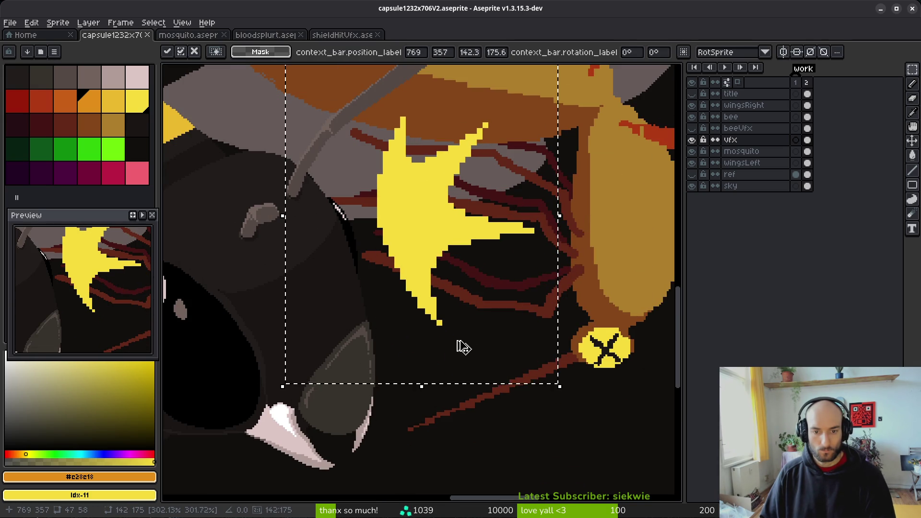
key(Return)
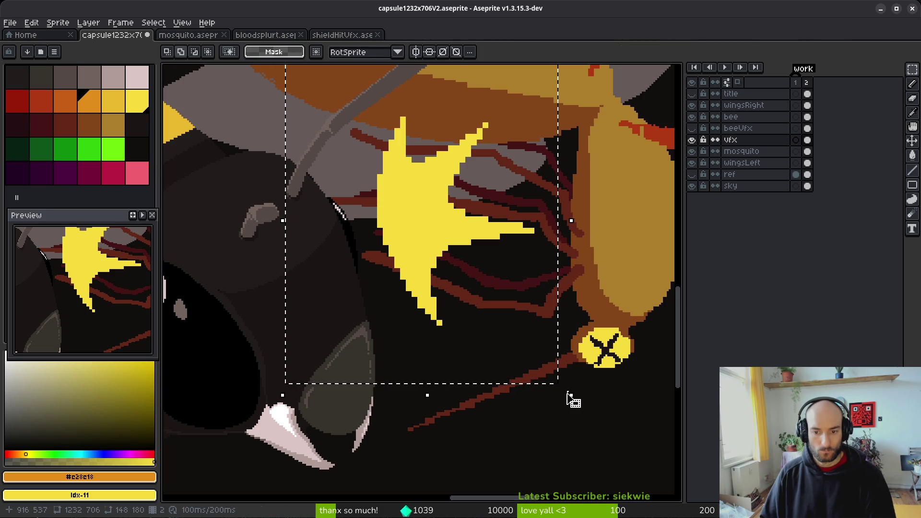
Step: Tilt the star 11.2°, enlarge it to about 197x242, shift it up-left, and commit
key(ctrl+z)
key(ctrl+y)
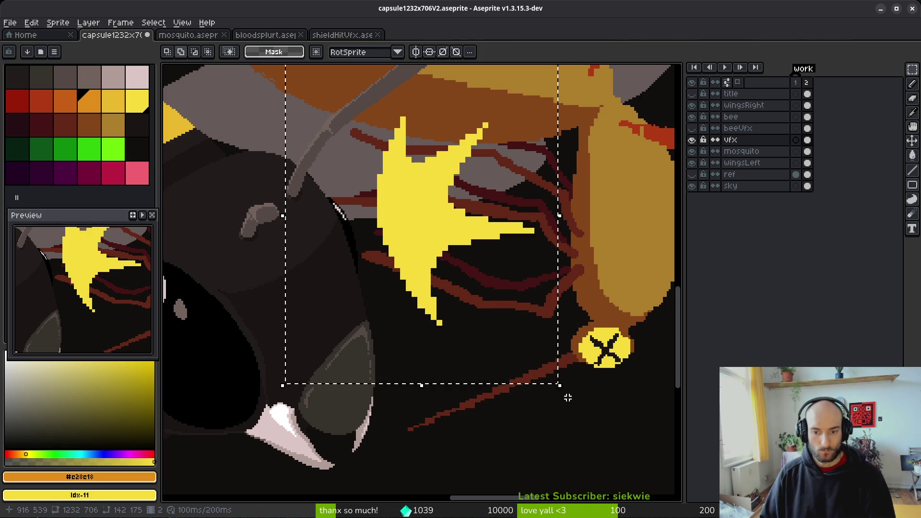
click(575, 402)
mouse_move(576, 402)
mouse_down()
mouse_move(609, 370)
mouse_move(572, 323)
mouse_move(662, 397)
mouse_move(600, 372)
mouse_move(687, 424)
mouse_move(537, 384)
mouse_up()
mouse_move(349, 278)
mouse_down()
mouse_move(459, 330)
mouse_move(434, 308)
mouse_move(447, 267)
mouse_move(434, 288)
mouse_up()
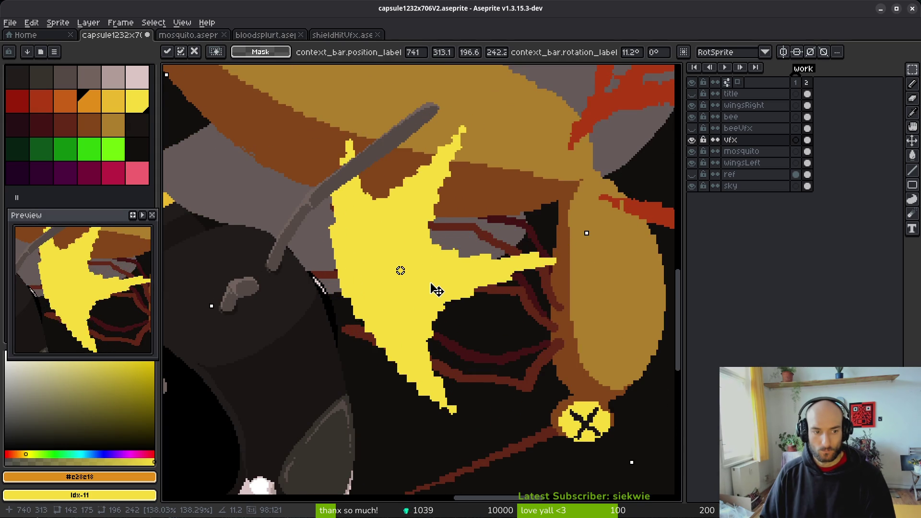
scroll(434, 288, down, 5)
key(Return)
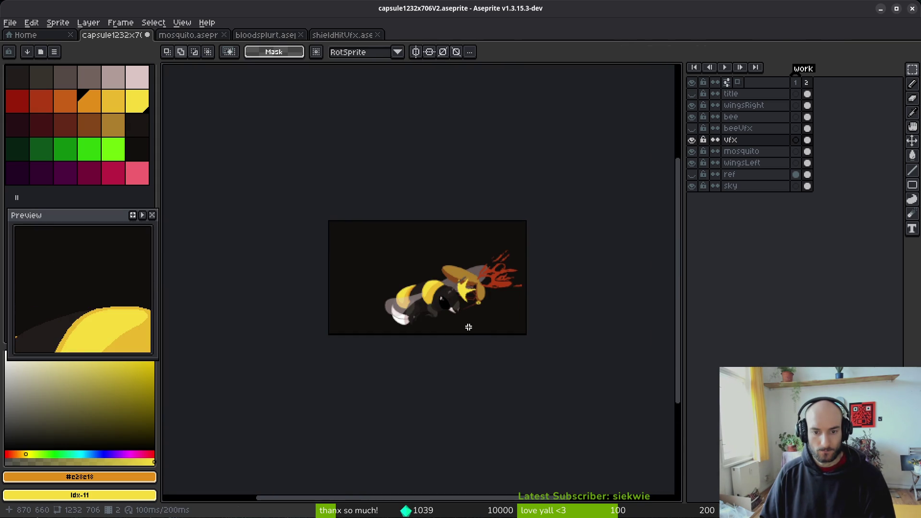
Step: Delete the yellow star from a selection, compare with beeVfx, then undo the deletion
scroll(467, 302, up, 3)
mouse_move(383, 200)
mouse_down()
mouse_move(484, 316)
mouse_move(507, 331)
mouse_move(502, 344)
mouse_up()
scroll(484, 293, up, 2)
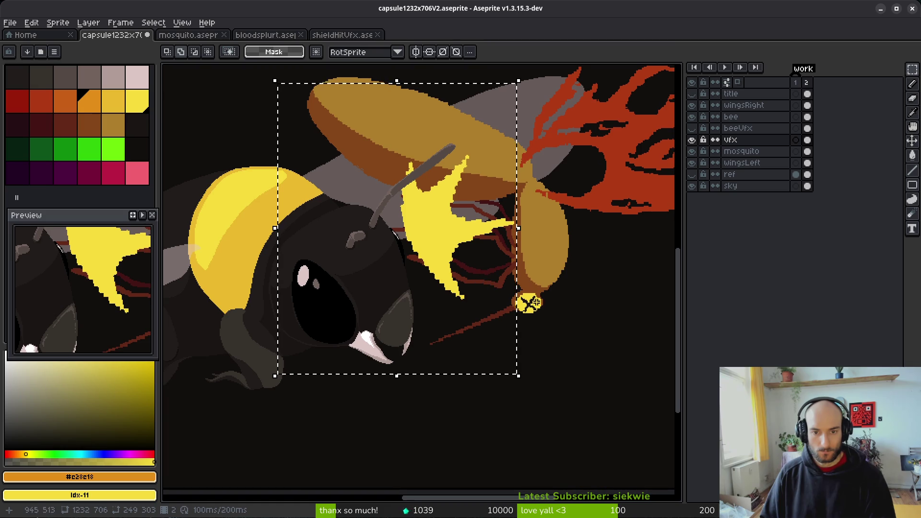
key(Delete)
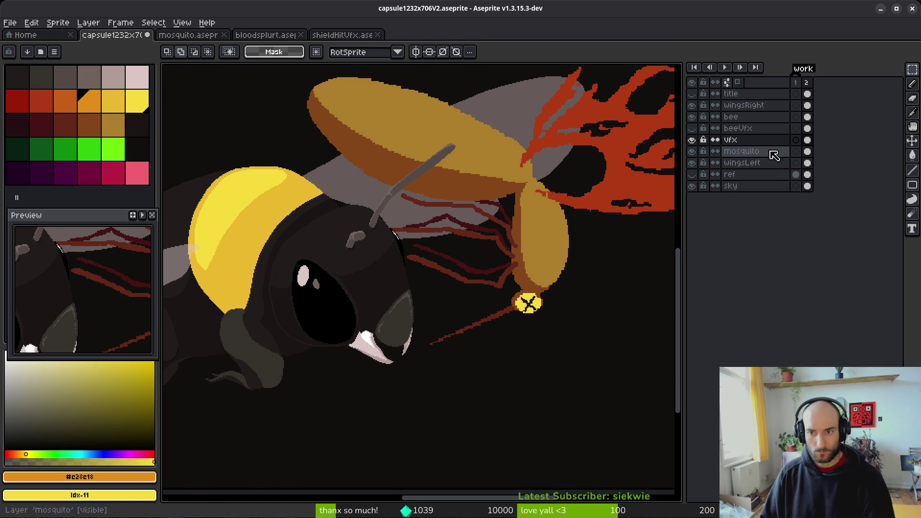
click(692, 128)
click(694, 128)
drag(507, 208, 488, 246)
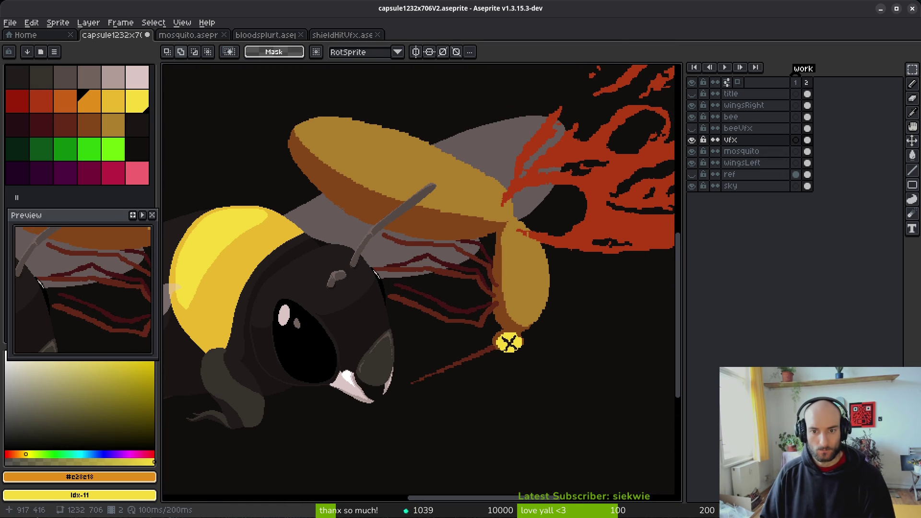
click(756, 140)
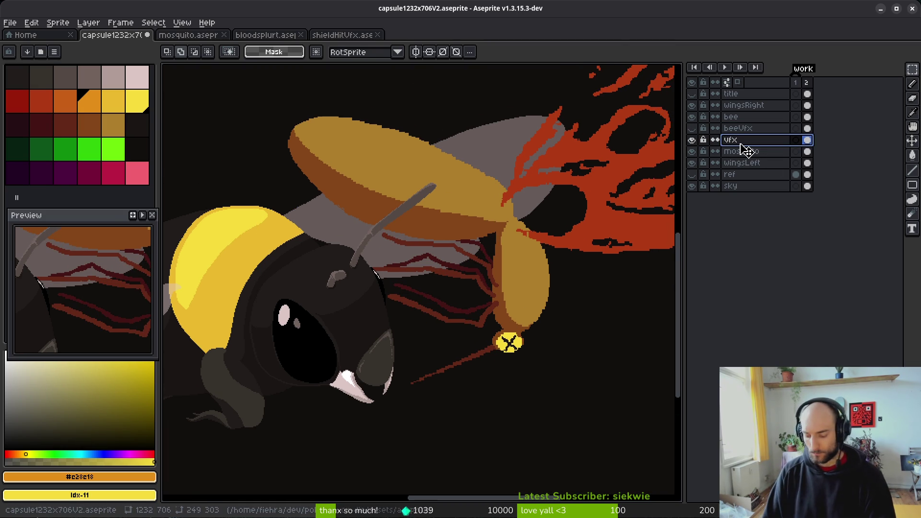
key(ctrl+z)
Step: Erase the yellow star from a wider selection, save the capsule file, and open vfx properties
key(b)
key(ctrl+d)
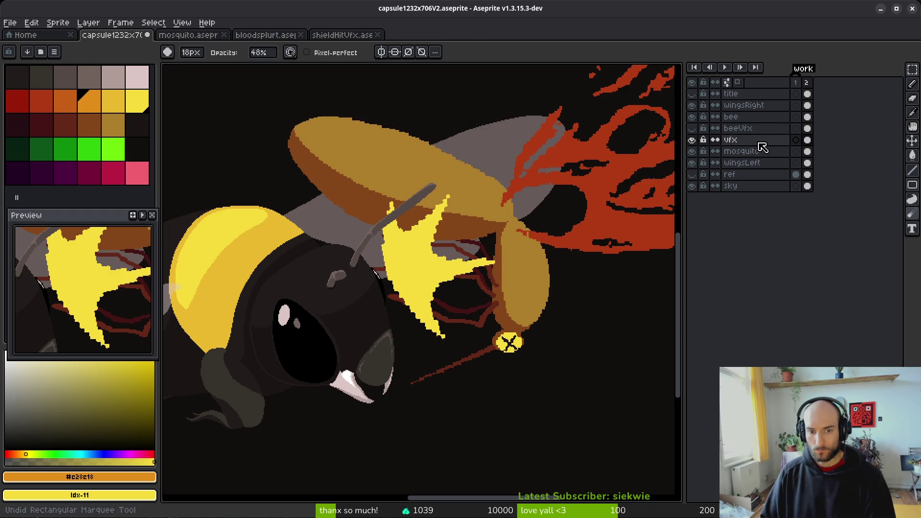
key(m)
mouse_move(314, 177)
mouse_down()
mouse_move(485, 364)
mouse_move(508, 376)
mouse_move(497, 376)
mouse_up()
key(Delete)
key(ctrl+s)
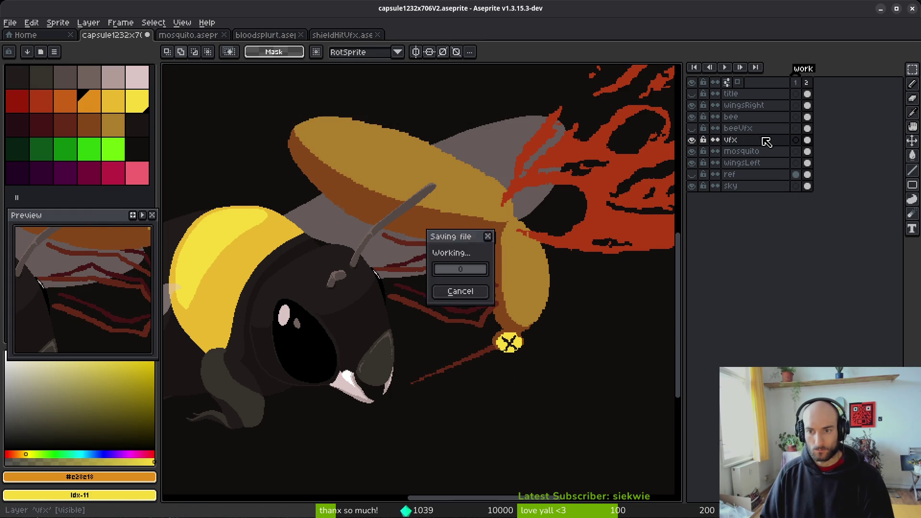
double_click(758, 145)
text(bloodVfx)
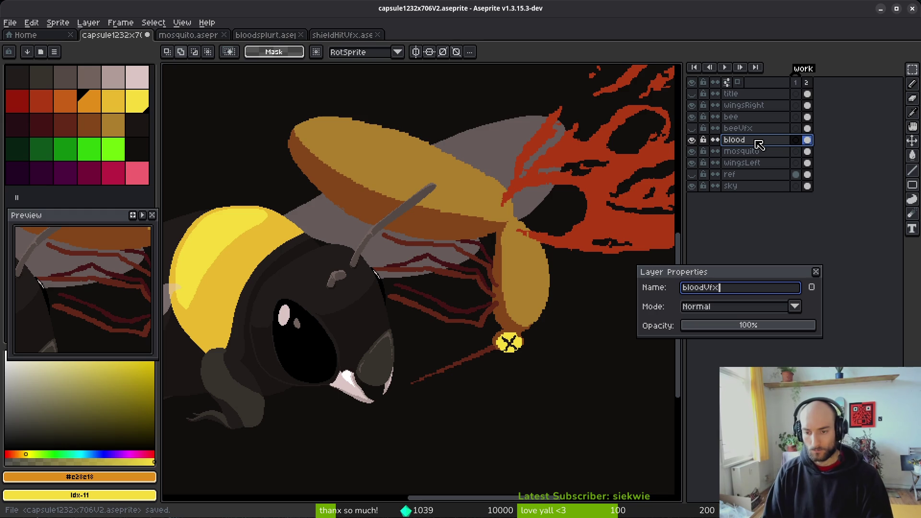
Step: Rename the vfx layer bloodVfx and add a new layer named smashVfx above it
key(Return)
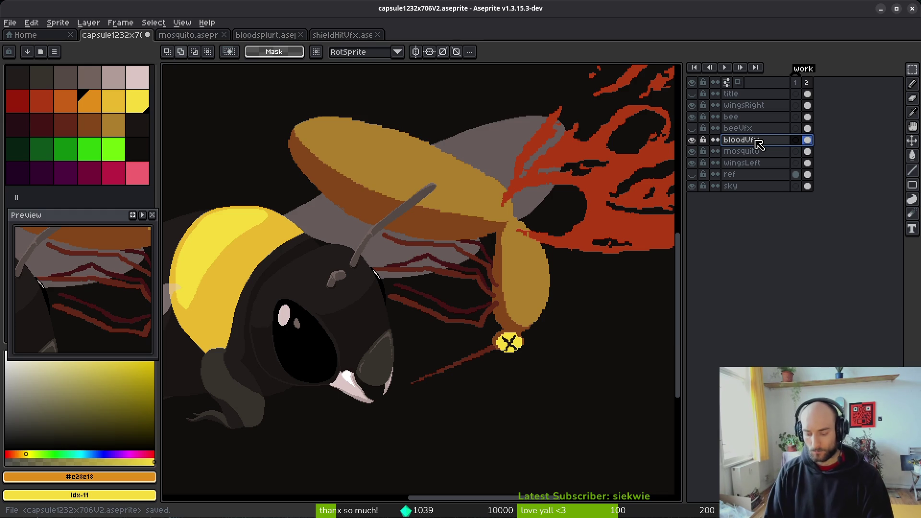
key(shift+n)
double_click(759, 141)
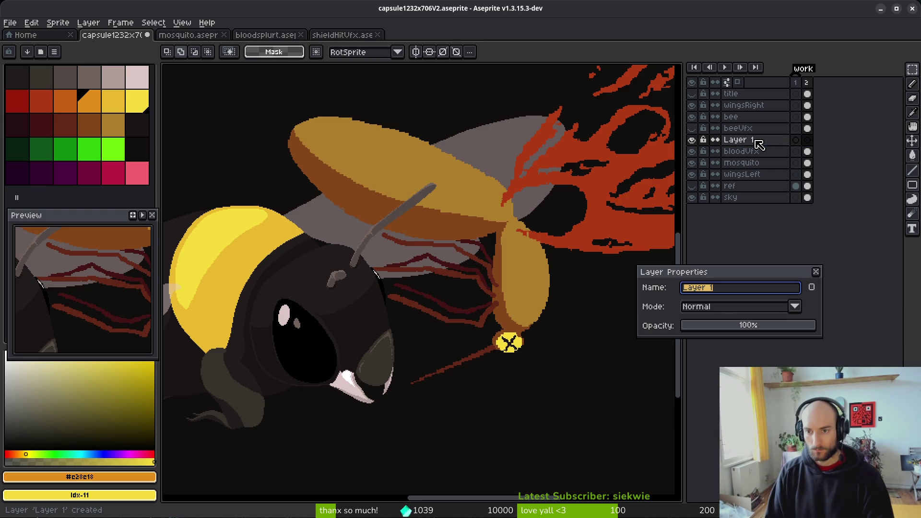
text(fx)
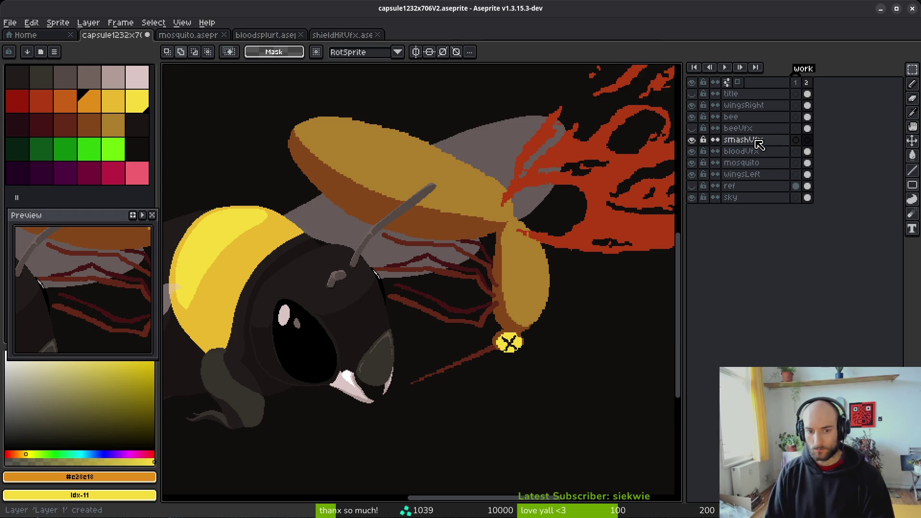
key(Return)
Step: Paste the yellow splash onto smashVfx frame 2, enlarge to about 296x322, and place it over the impact
click(807, 140)
key(ctrl+v)
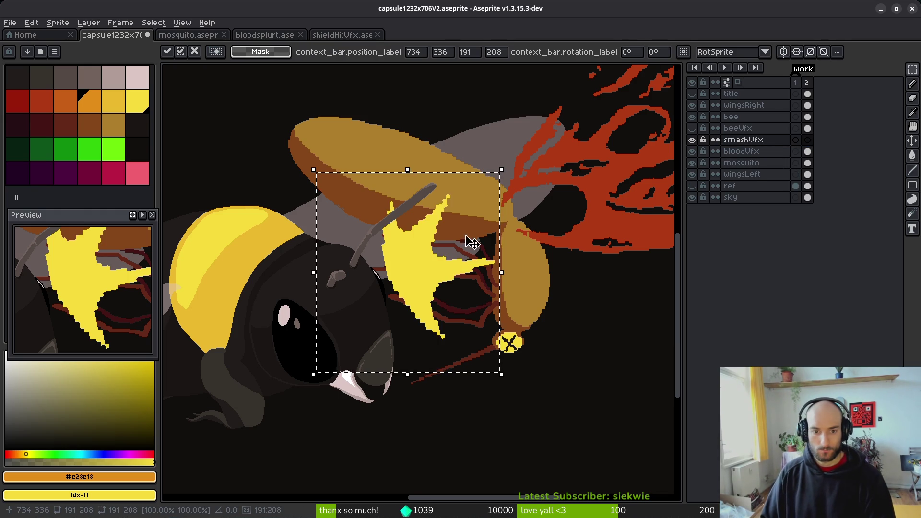
scroll(456, 263, down, 1)
drag(499, 355, 627, 457)
drag(471, 323, 427, 256)
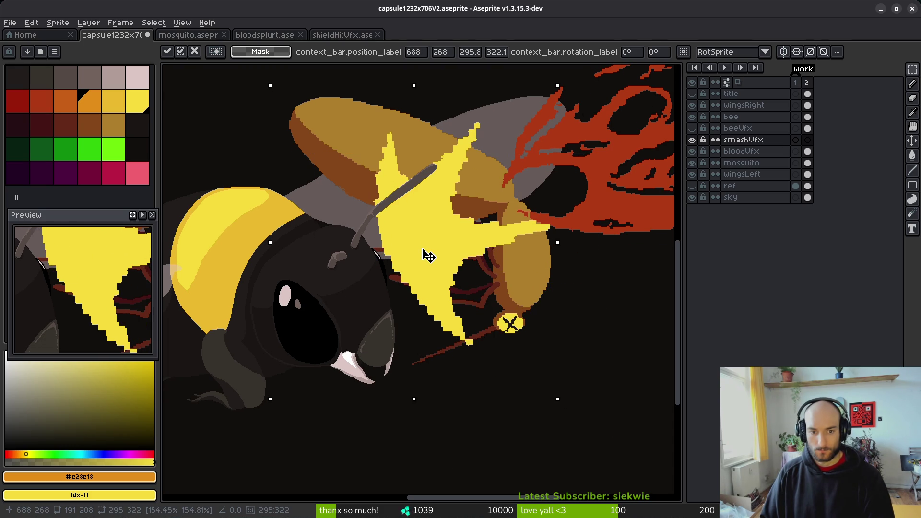
scroll(429, 257, down, 5)
key(Return)
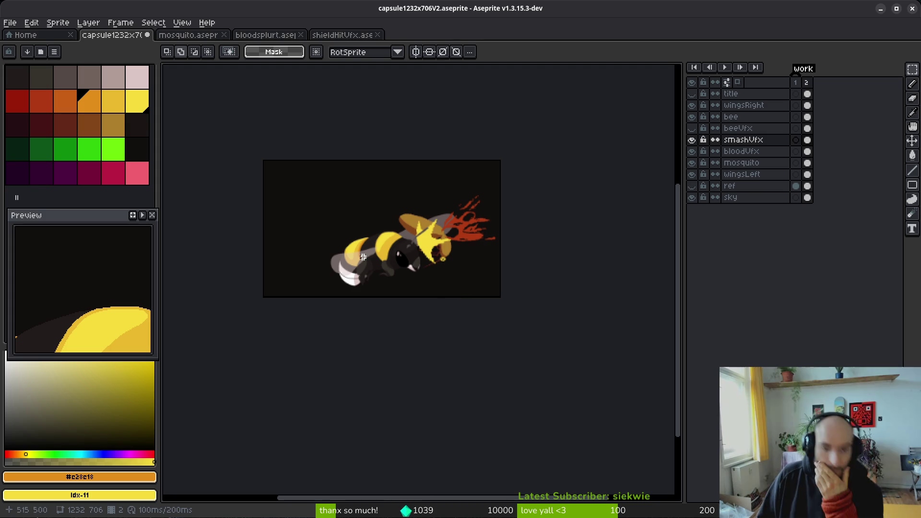
Step: Make the wingsLeft layer active for editing the bee's left wing
scroll(367, 262, up, 2)
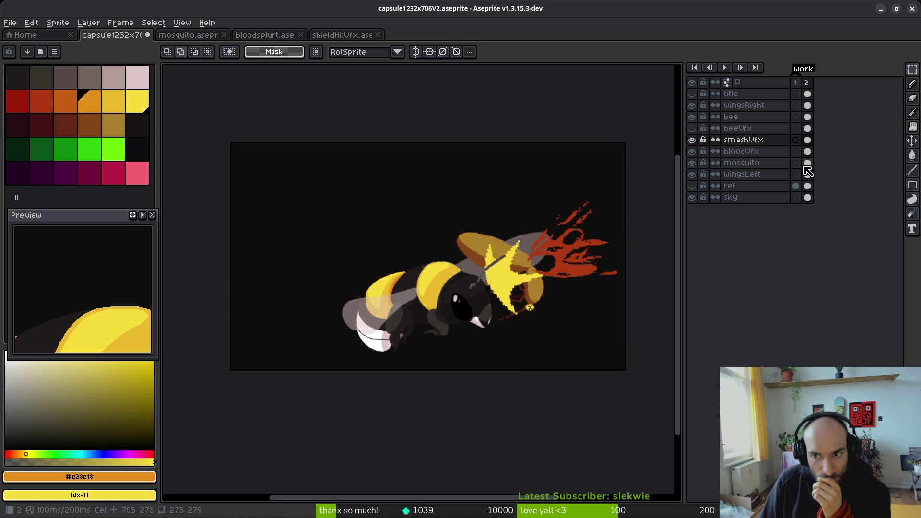
click(807, 174)
drag(616, 266, 594, 263)
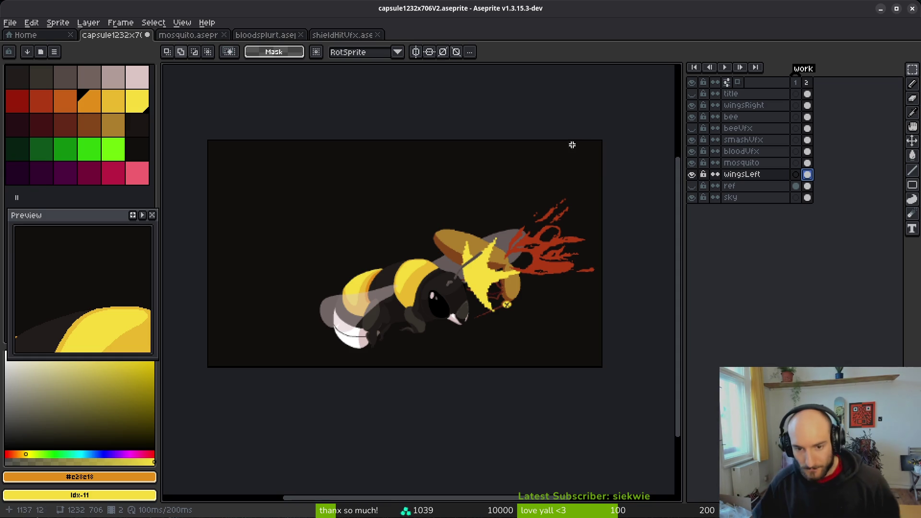
scroll(300, 274, down, 1)
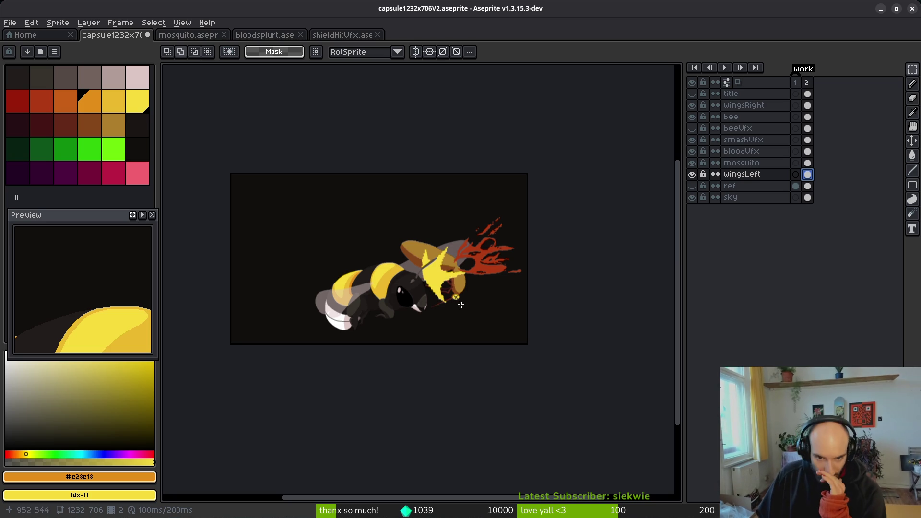
scroll(404, 270, up, 2)
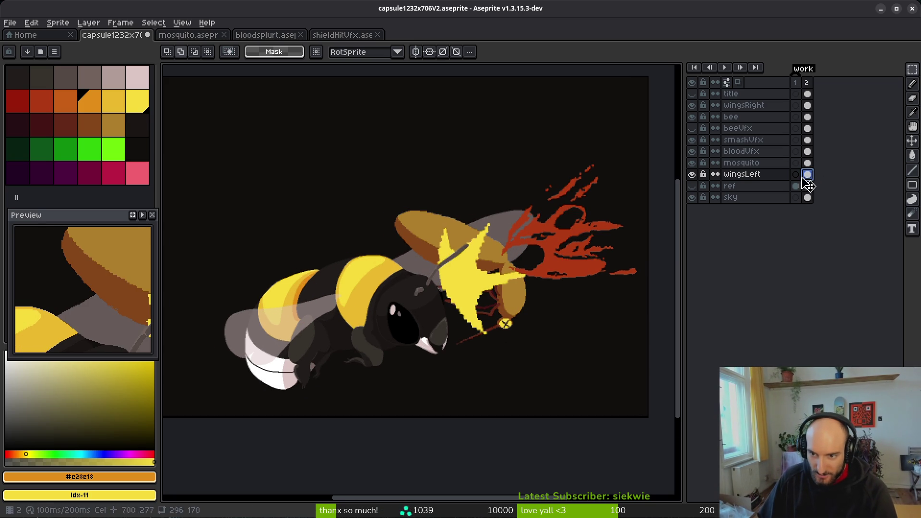
click(691, 174)
scroll(516, 274, down, 2)
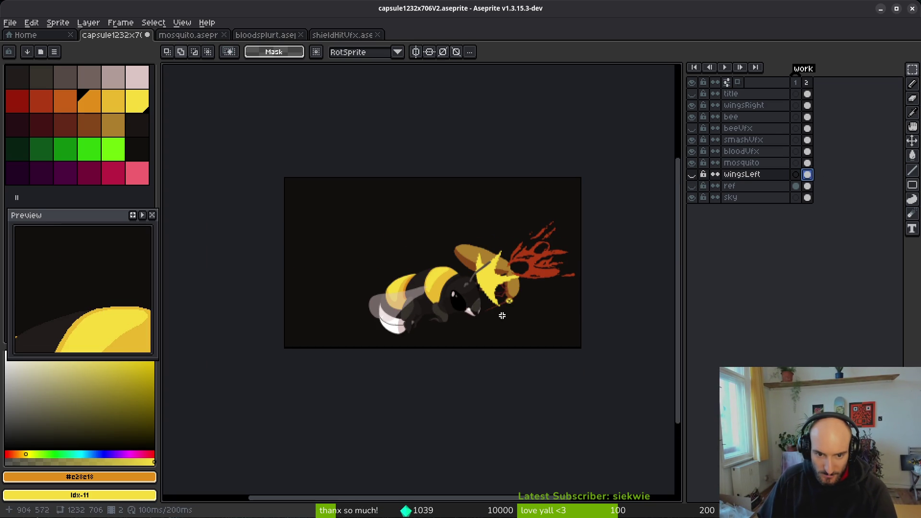
click(693, 175)
click(693, 175)
click(692, 175)
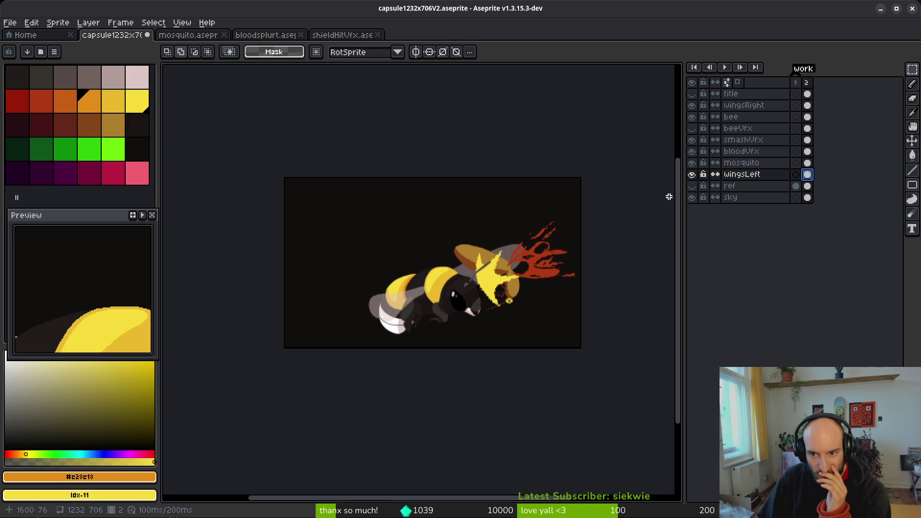
click(693, 175)
click(693, 175)
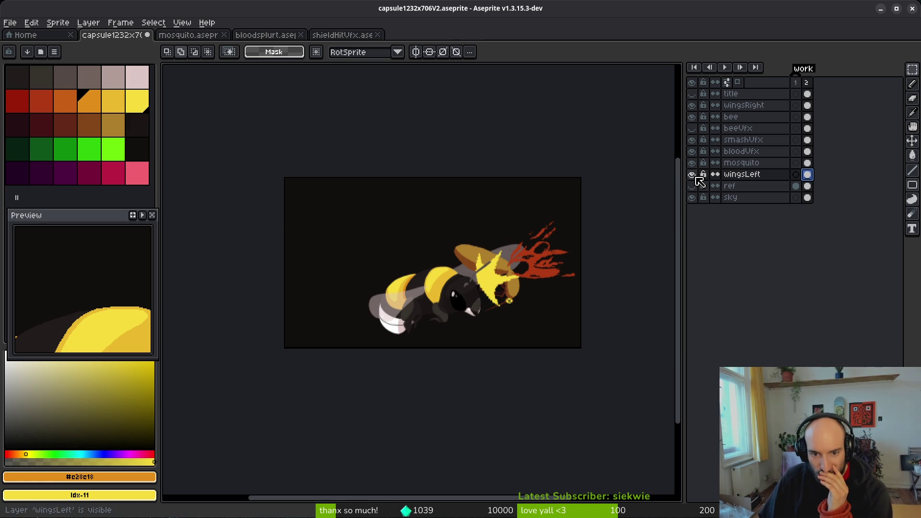
click(692, 175)
click(692, 175)
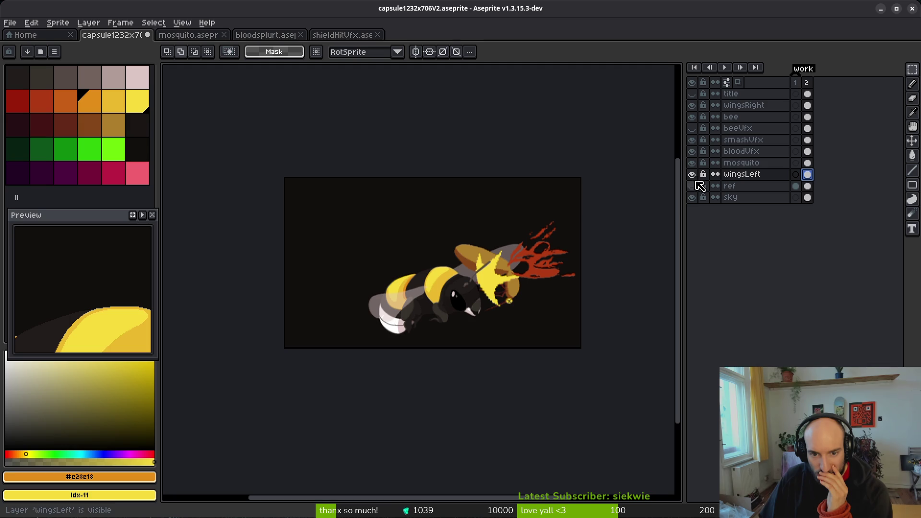
scroll(535, 298, down, 1)
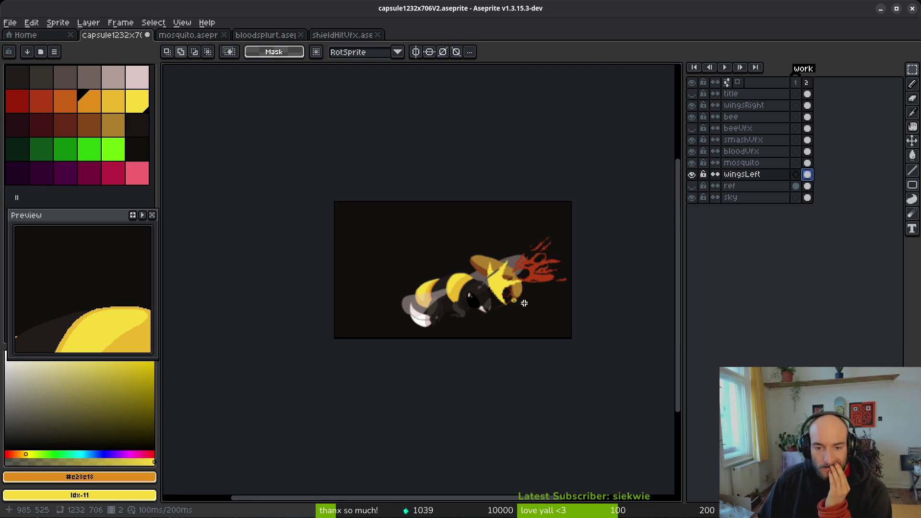
scroll(523, 301, up, 3)
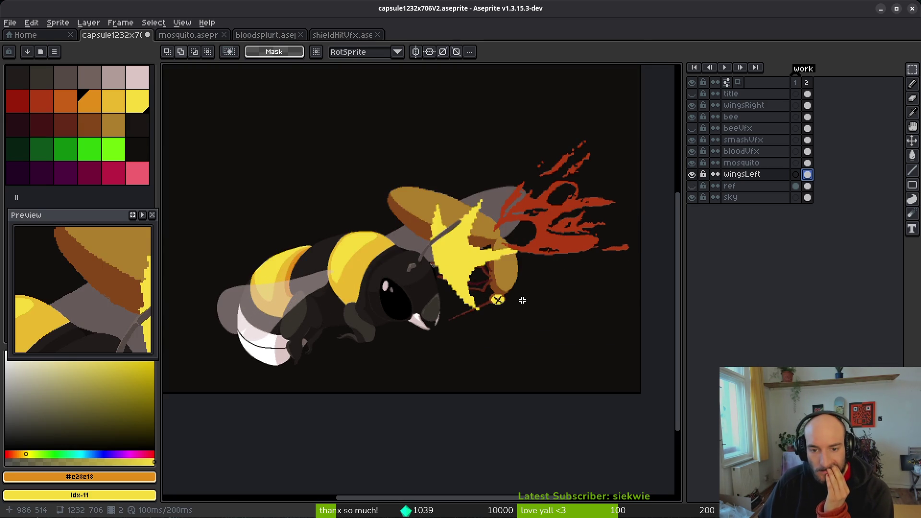
scroll(522, 300, down, 5)
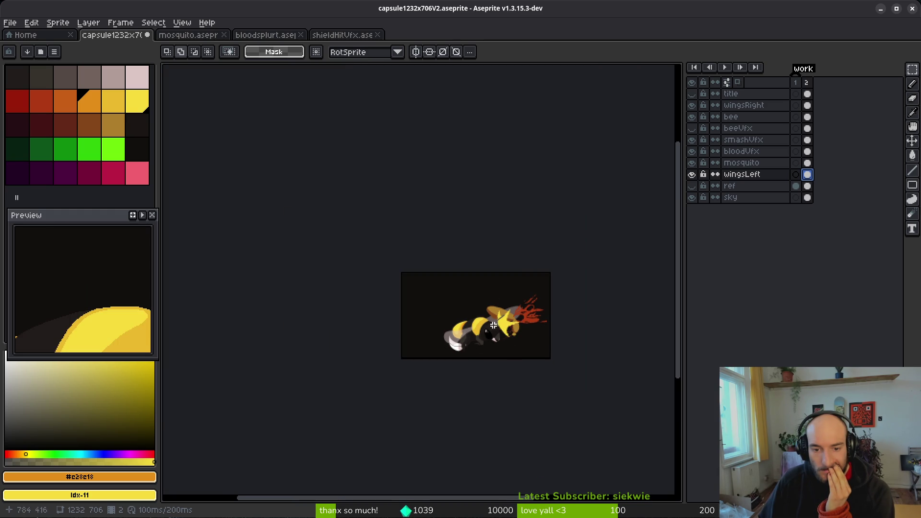
scroll(502, 331, up, 2)
scroll(395, 330, up, 3)
scroll(389, 329, down, 3)
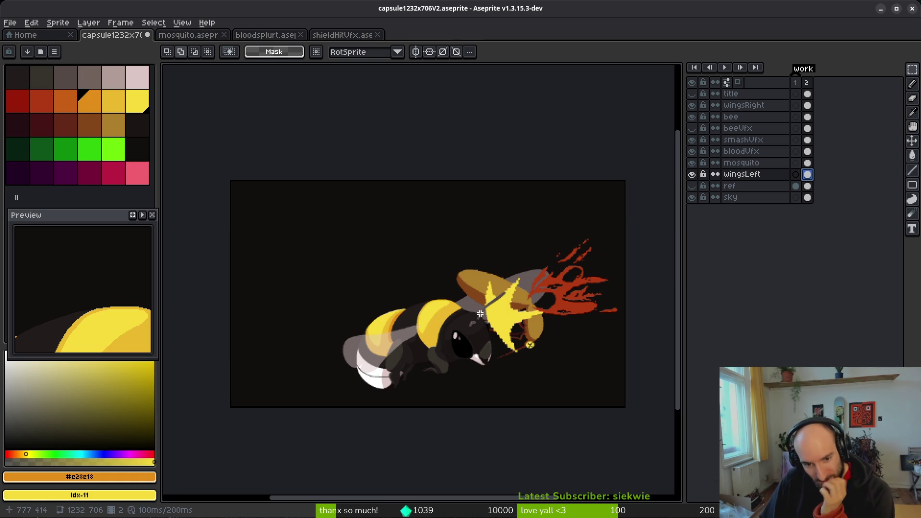
scroll(463, 311, down, 1)
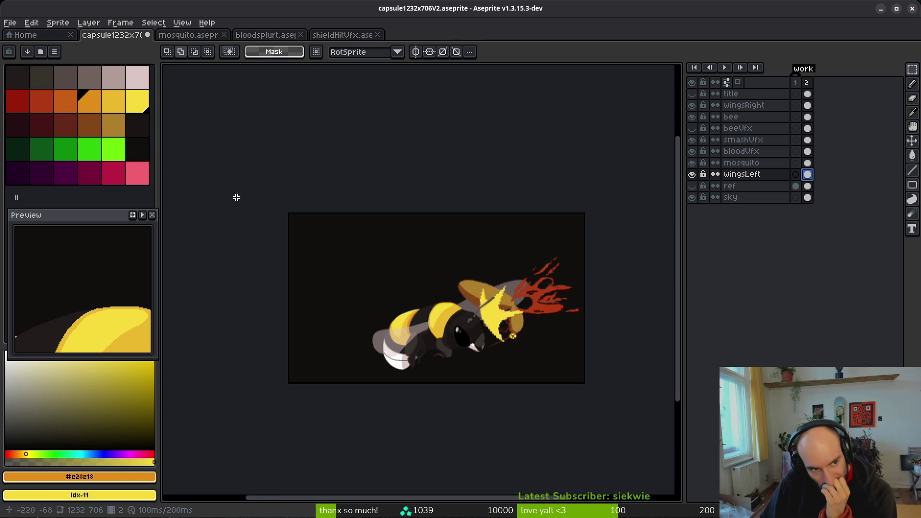
Step: Show the title layer and move the orange streak from frame 2 onto frame 1
click(691, 94)
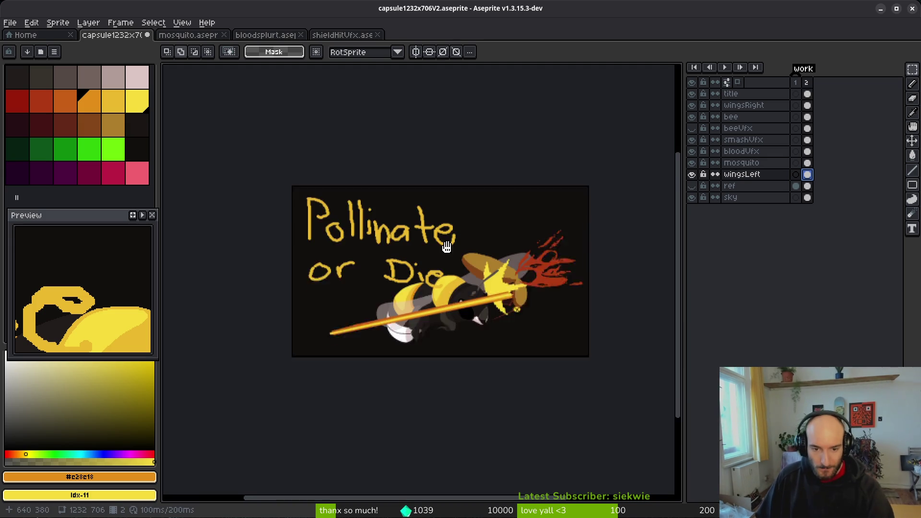
scroll(444, 263, up, 1)
key(b)
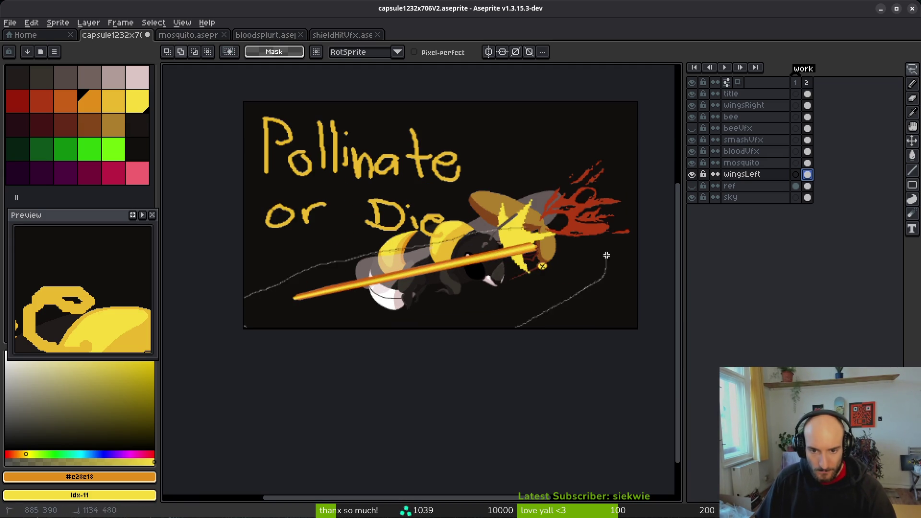
key(ctrl+shift+d)
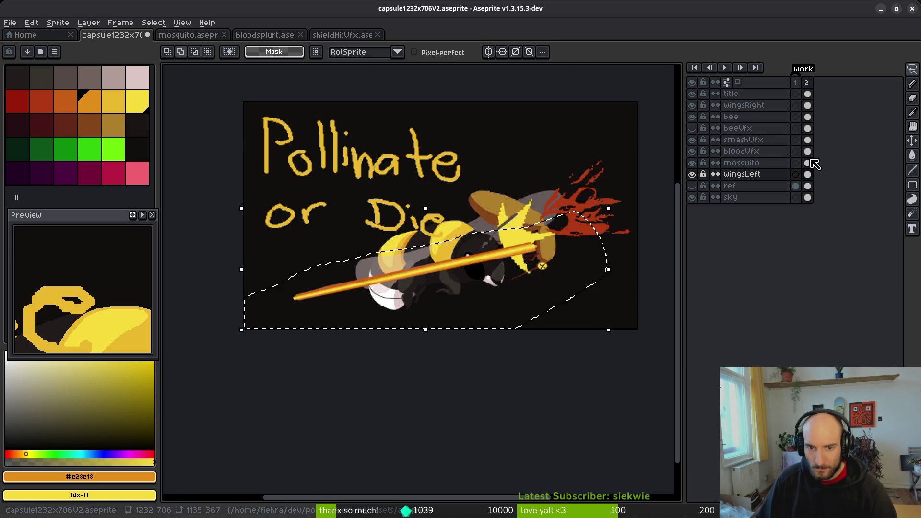
click(807, 93)
key(ctrl+d)
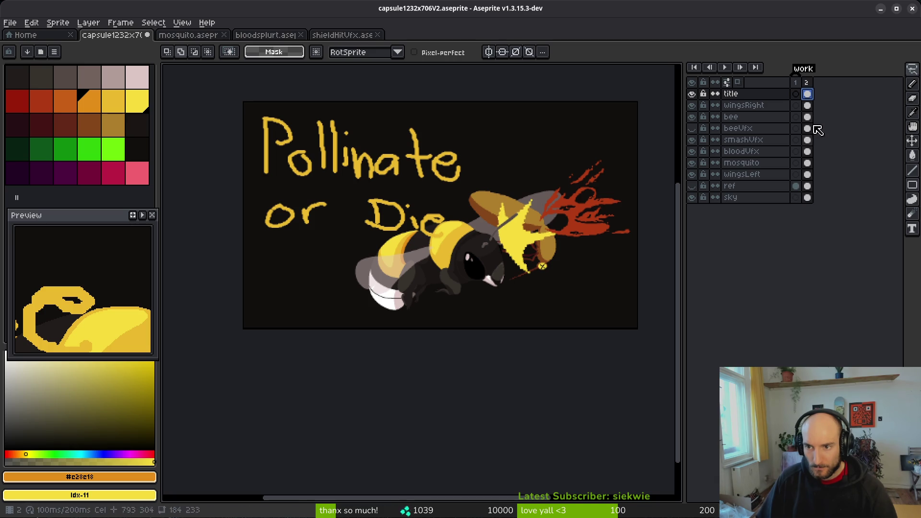
click(795, 93)
key(ctrl+v)
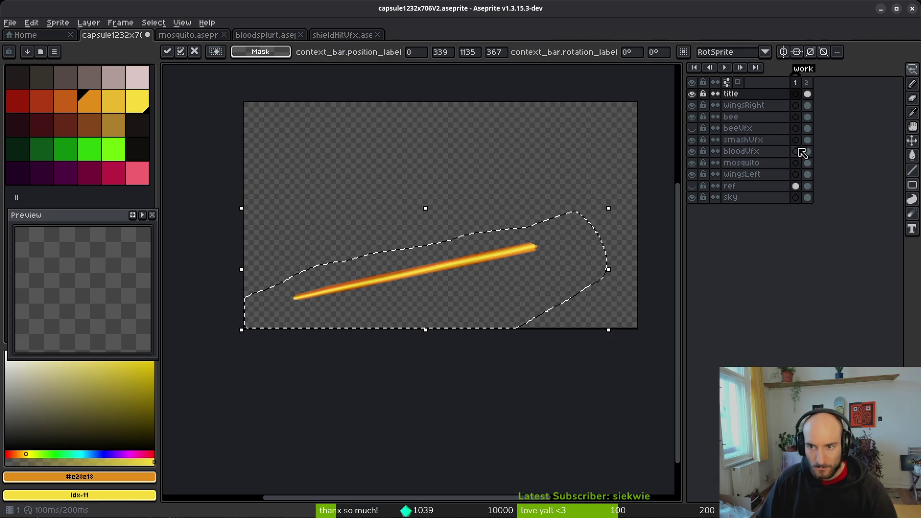
key(Return)
click(807, 94)
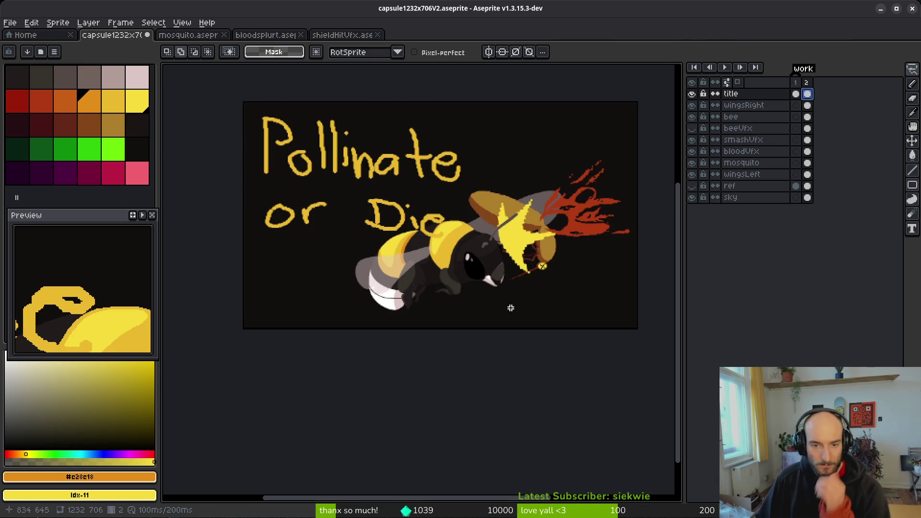
Step: Marquee-select the 'Pollinate or Die' title area, then drop the selection
scroll(508, 309, up, 3)
key(m)
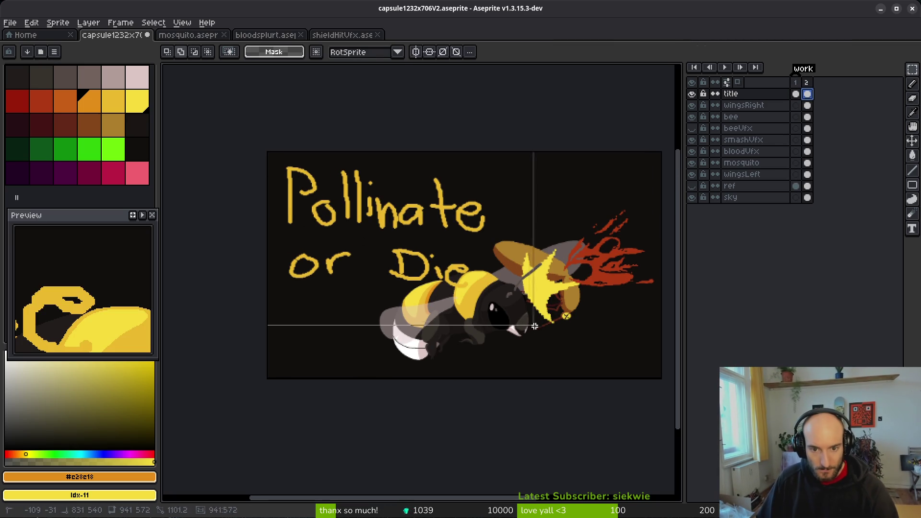
mouse_move(265, 150)
mouse_down()
mouse_move(491, 301)
mouse_move(499, 264)
mouse_up()
click(526, 286)
scroll(527, 287, up, 2)
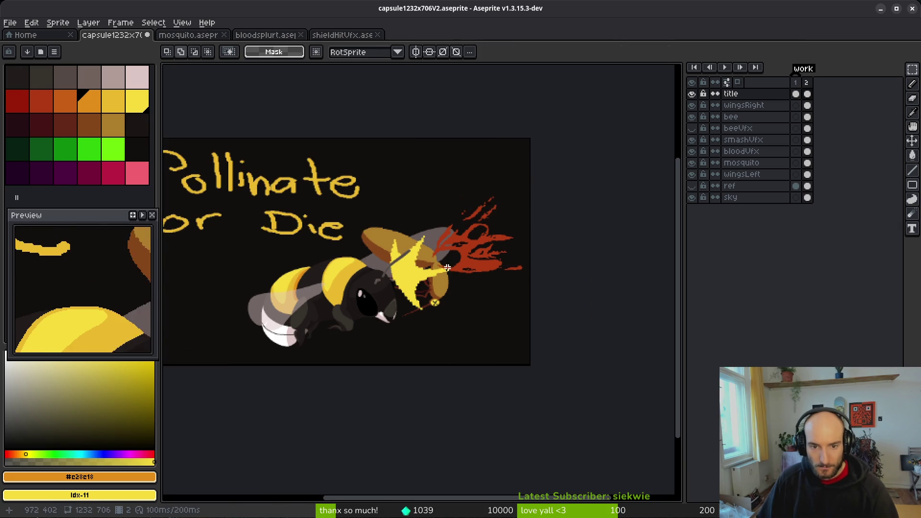
scroll(480, 293, down, 4)
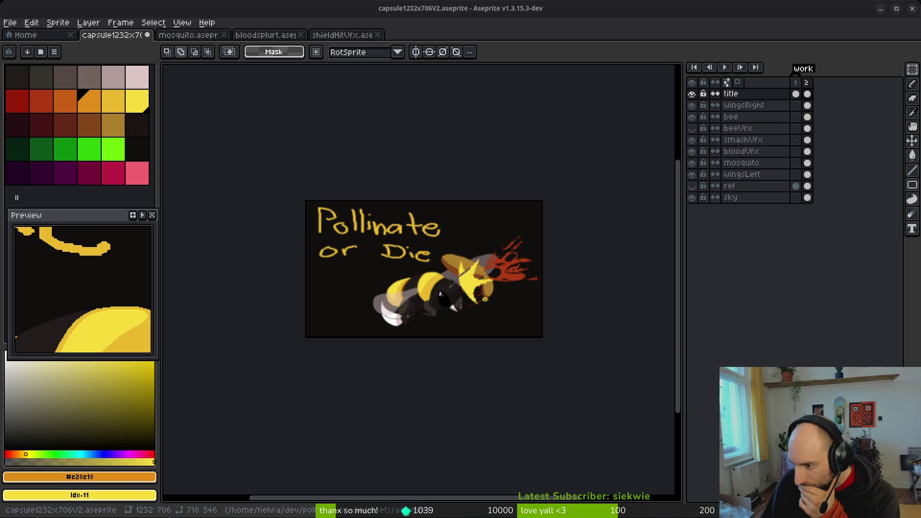
key(alt+Tab)
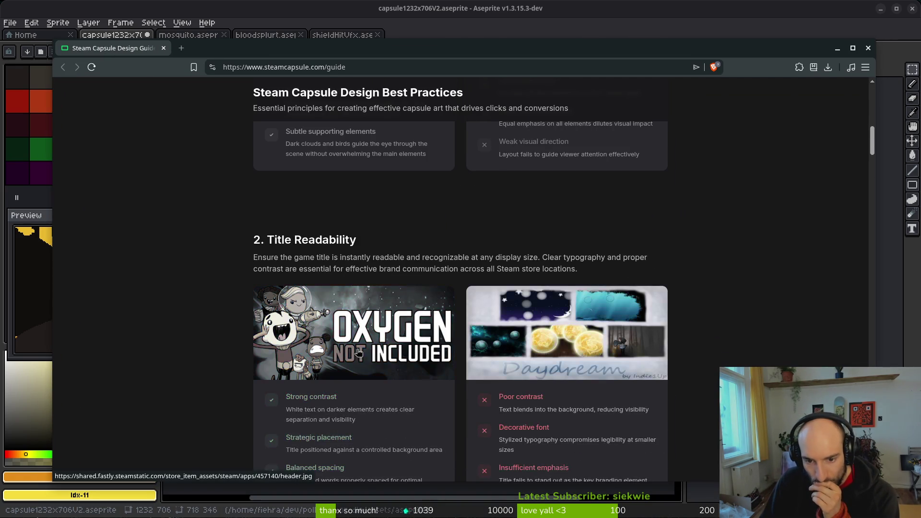
scroll(361, 353, down, 6)
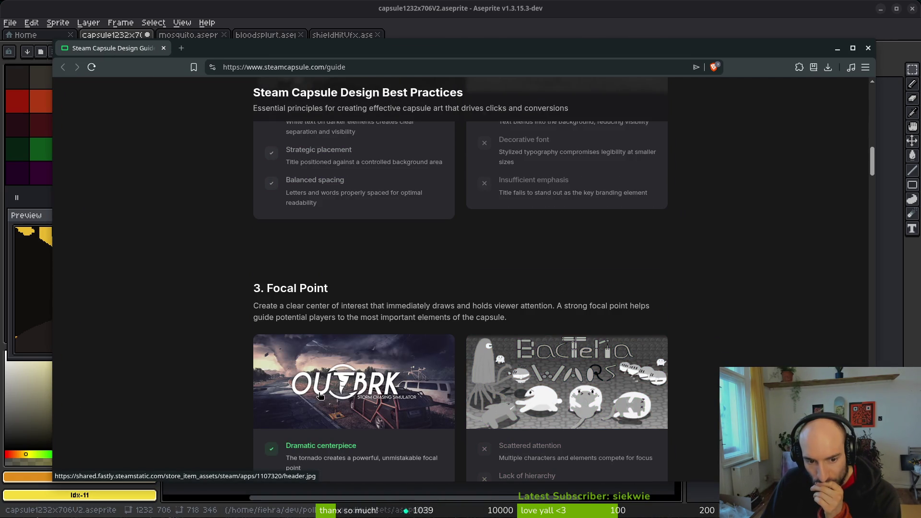
scroll(211, 386, down, 8)
scroll(234, 336, up, 5)
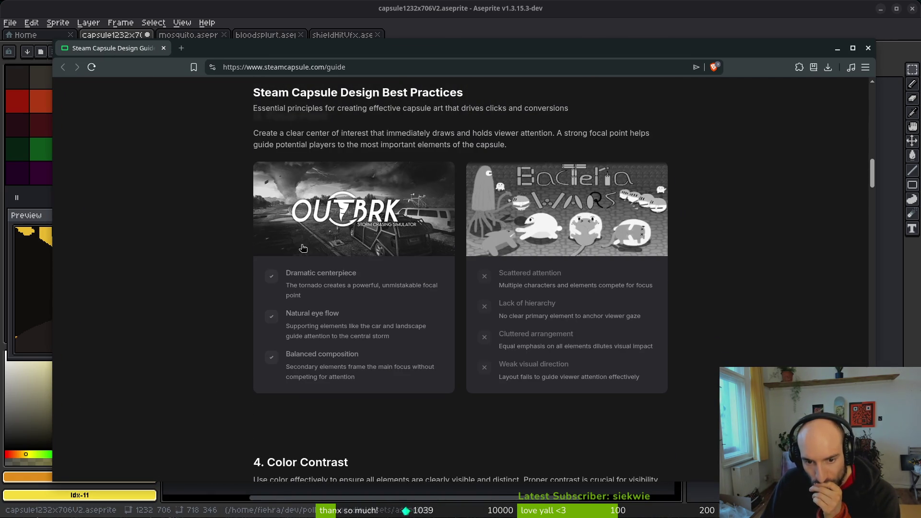
click(838, 49)
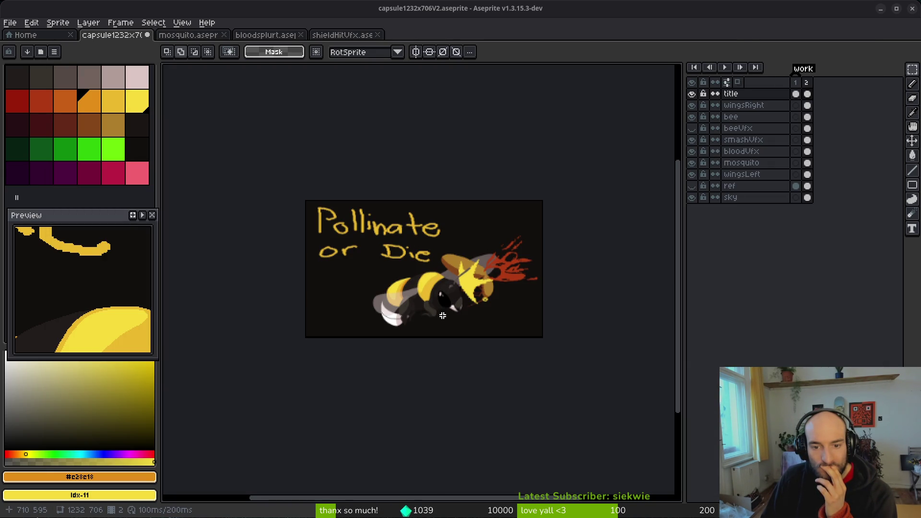
Step: Make the smashVfx layer active, dismissing the Canvas Size dialog that appeared
scroll(477, 286, up, 2)
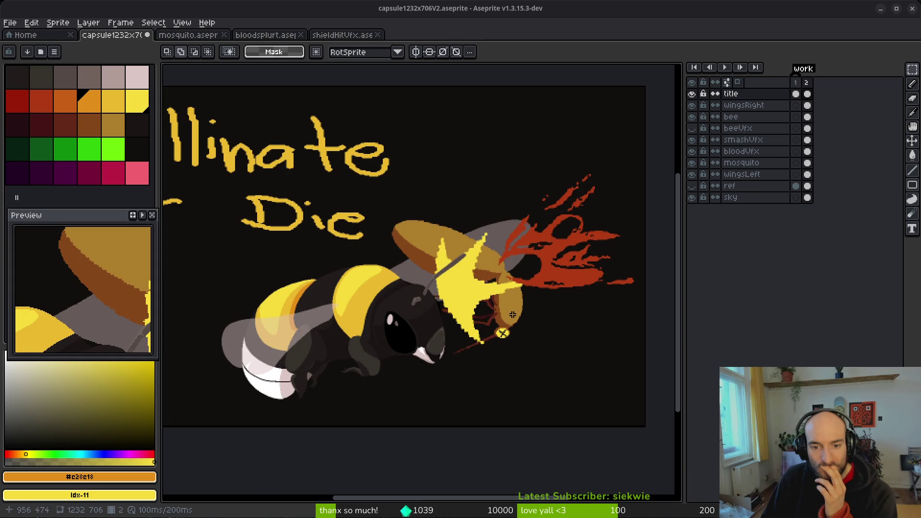
drag(575, 268, 584, 263)
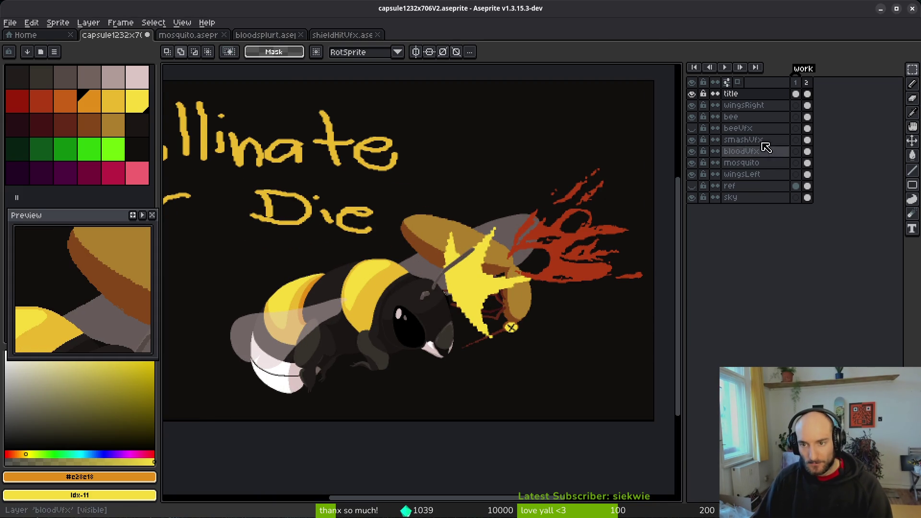
click(808, 140)
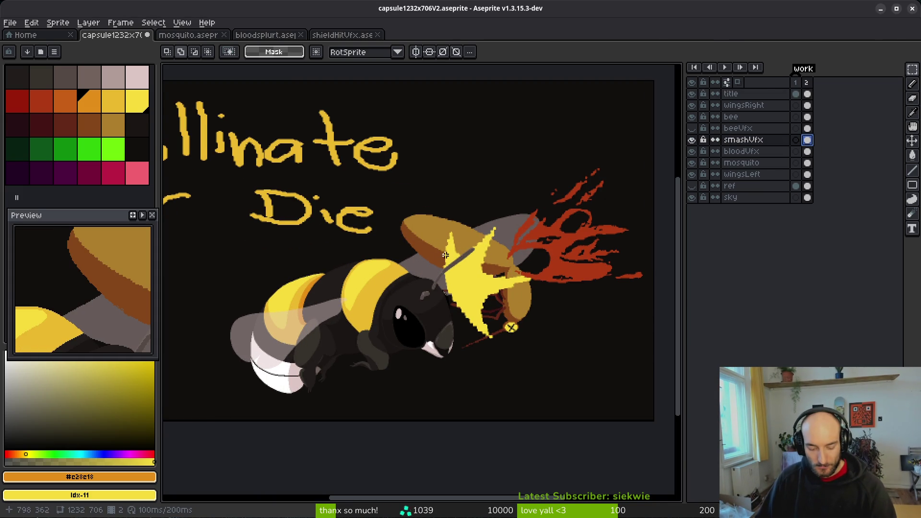
key(ctrl+alt+c)
text(x)
key(Escape)
Step: Shrink the yellow impact star to about 175x227 and move it slightly lower
mouse_move(430, 216)
mouse_down()
mouse_move(546, 364)
mouse_move(514, 333)
mouse_up()
click(526, 341)
drag(477, 283, 475, 293)
key(ctrl+d)
scroll(513, 323, down, 2)
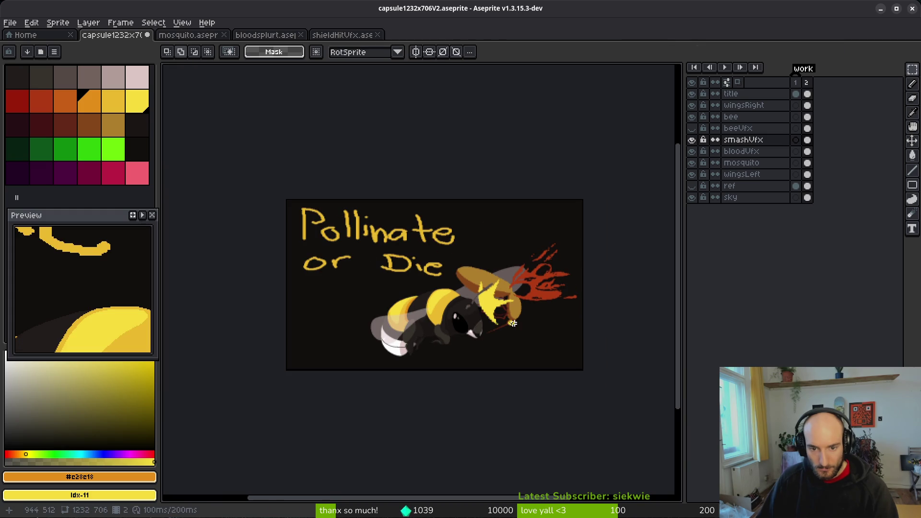
scroll(501, 321, down, 1)
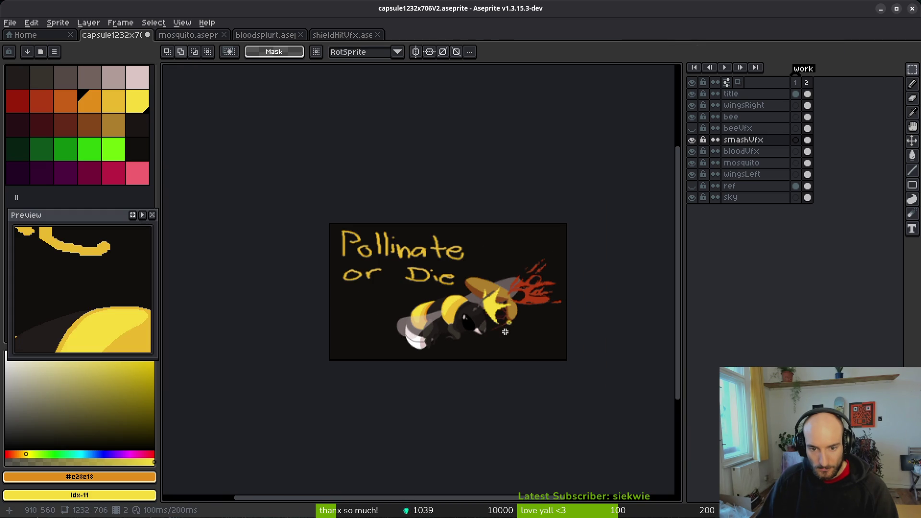
scroll(523, 309, up, 1)
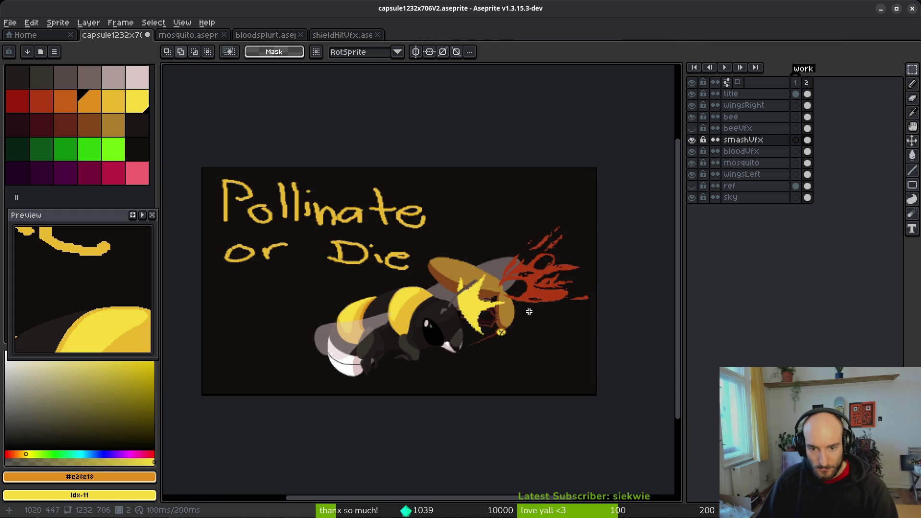
drag(519, 314, 511, 332)
mouse_move(536, 302)
mouse_down()
mouse_move(525, 316)
mouse_move(538, 336)
mouse_move(534, 326)
mouse_move(522, 329)
mouse_up()
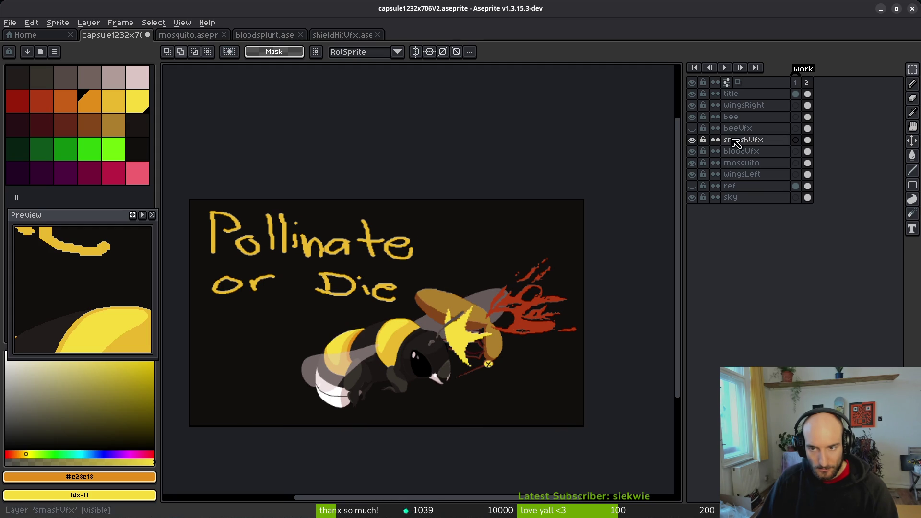
Step: Nudge the blood splatter on the bloodVfx layer slightly to the right
click(808, 153)
key(ctrl+t)
mouse_move(544, 329)
mouse_down()
mouse_move(555, 331)
mouse_move(532, 337)
mouse_move(538, 329)
mouse_up()
key(Return)
scroll(506, 336, up, 3)
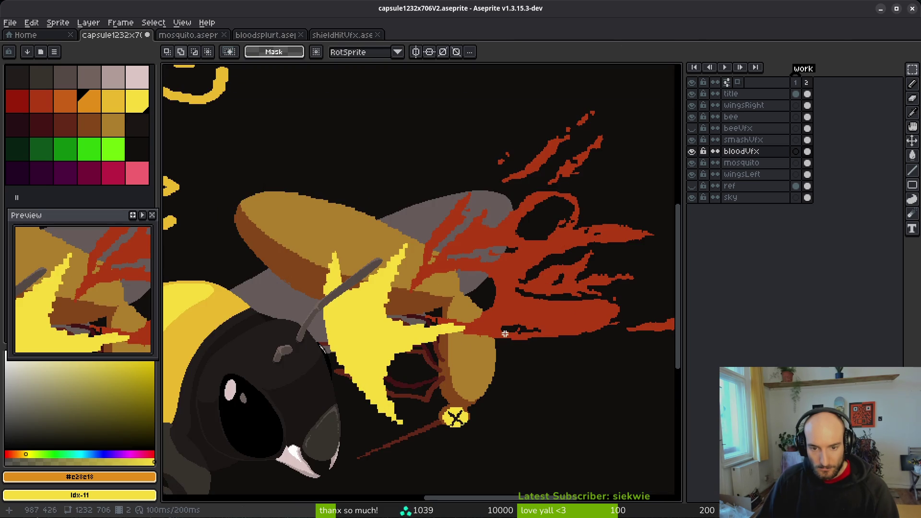
scroll(506, 336, down, 4)
Step: Marquee the blood splatter, enlarge it slightly and shift it up and left
drag(444, 238, 583, 354)
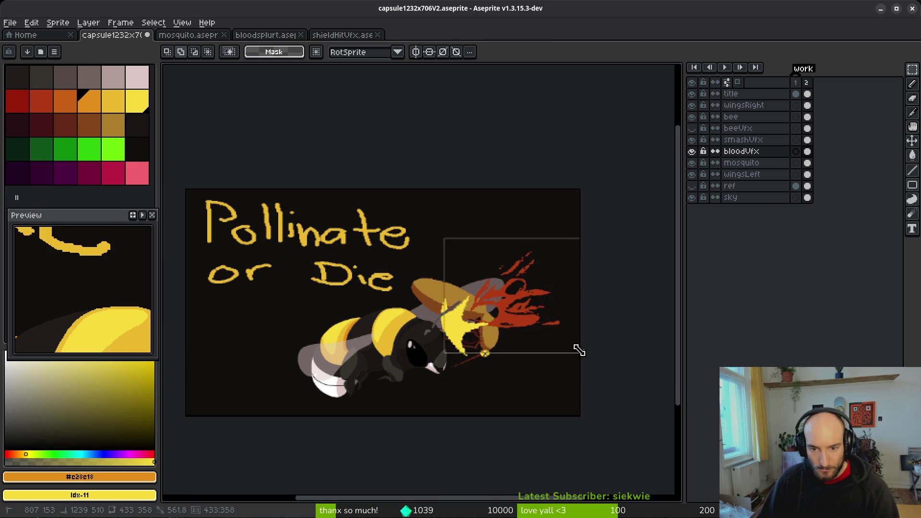
scroll(548, 331, up, 5)
scroll(512, 352, down, 4)
mouse_move(367, 208)
mouse_down()
mouse_move(558, 357)
mouse_move(379, 239)
mouse_move(384, 230)
mouse_up()
scroll(540, 167, up, 3)
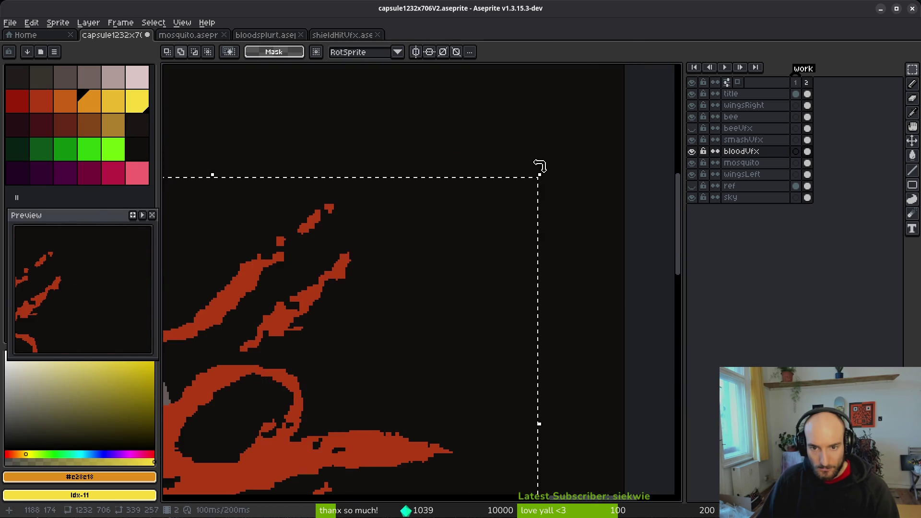
scroll(539, 167, down, 2)
mouse_move(547, 180)
mouse_down()
mouse_move(579, 167)
mouse_move(578, 143)
mouse_move(603, 183)
mouse_move(591, 184)
mouse_up()
mouse_move(413, 327)
mouse_down()
mouse_move(414, 309)
mouse_move(398, 333)
mouse_move(424, 329)
mouse_move(410, 327)
mouse_up()
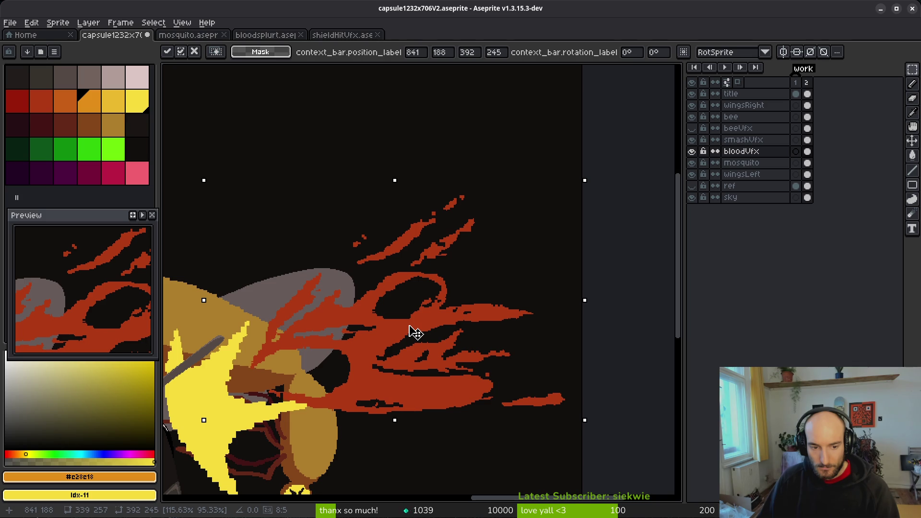
scroll(416, 332, down, 3)
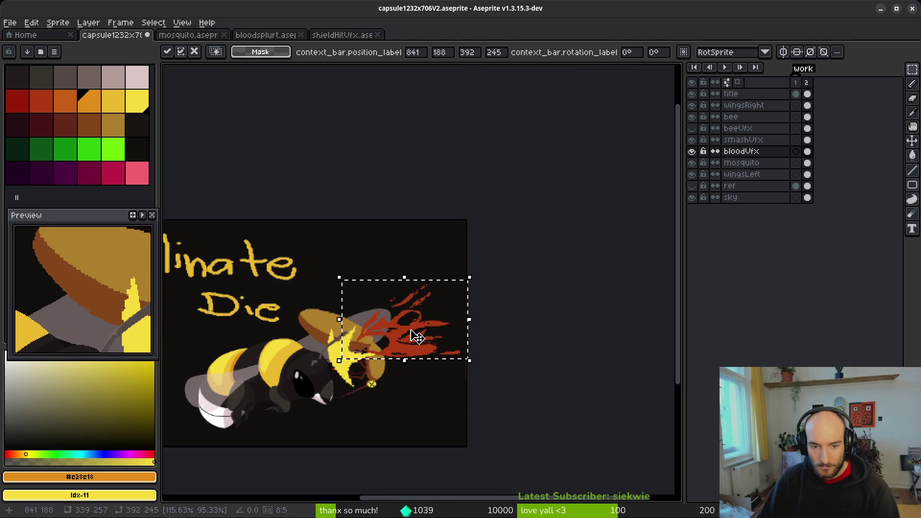
drag(420, 355, 471, 337)
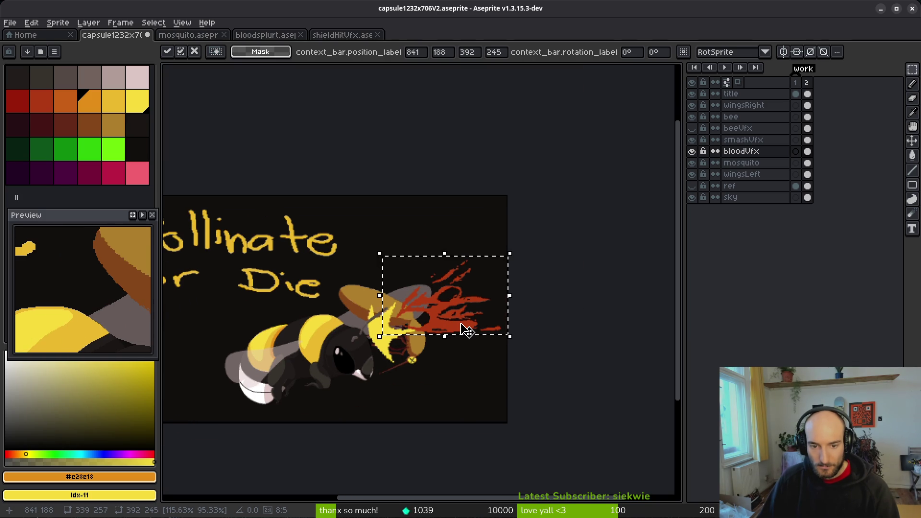
Step: Try vertical/horizontal flips and a quarter-turn on the splatter, then stretch it to about 387x242
key(shift+v)
key(shift+v)
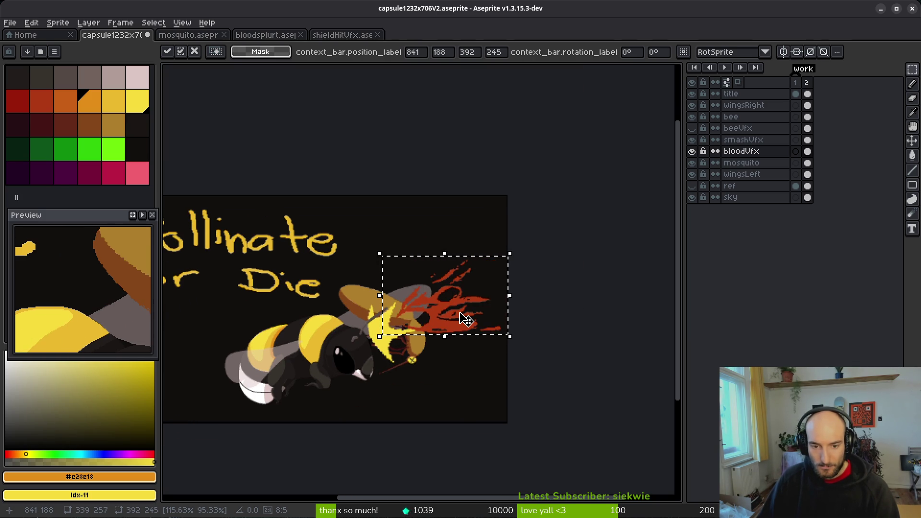
key(ctrl+r)
key(ctrl+r)
key(ctrl+r)
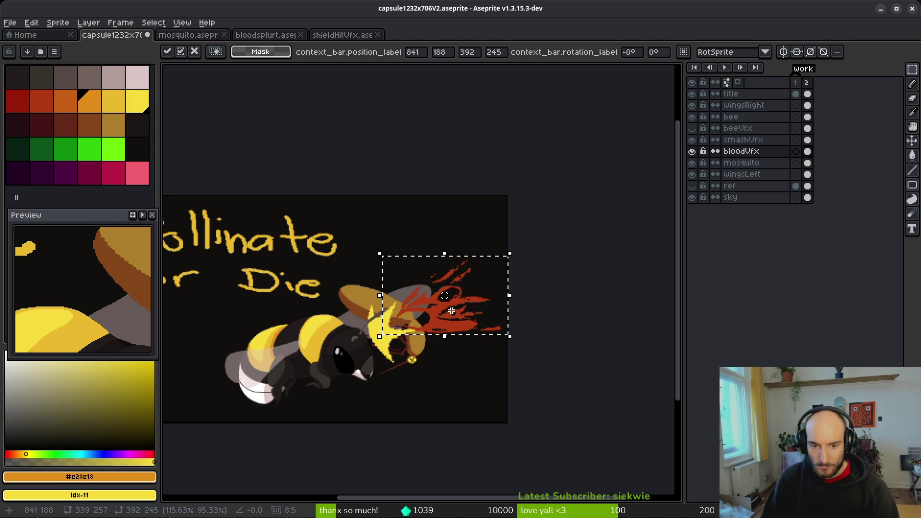
key(shift+h)
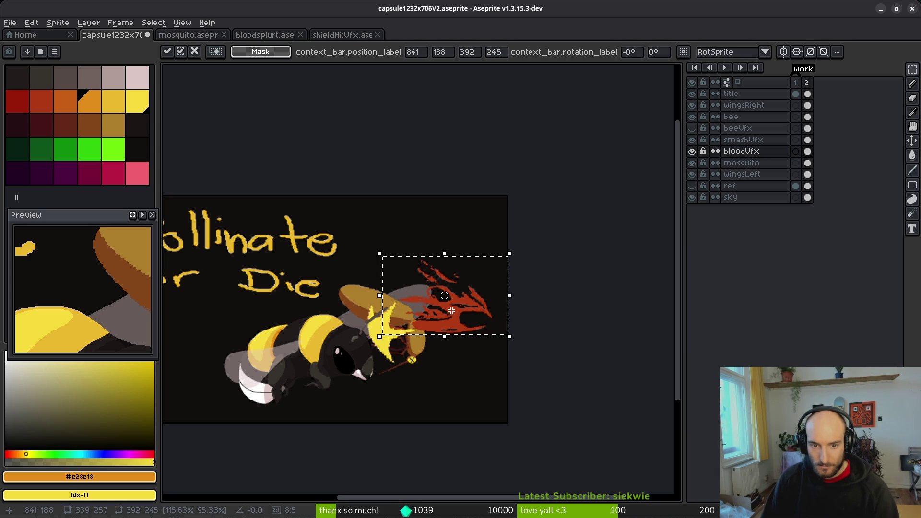
key(shift+v)
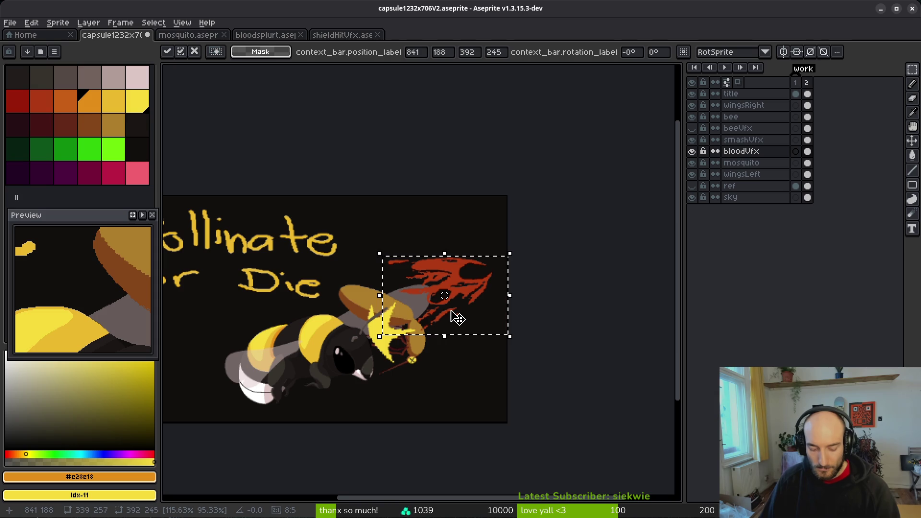
key(shift+v)
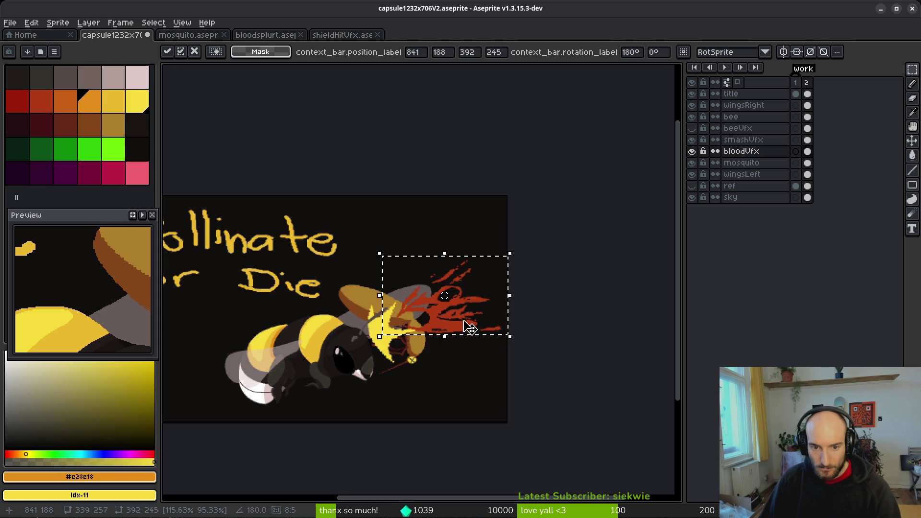
key(Escape)
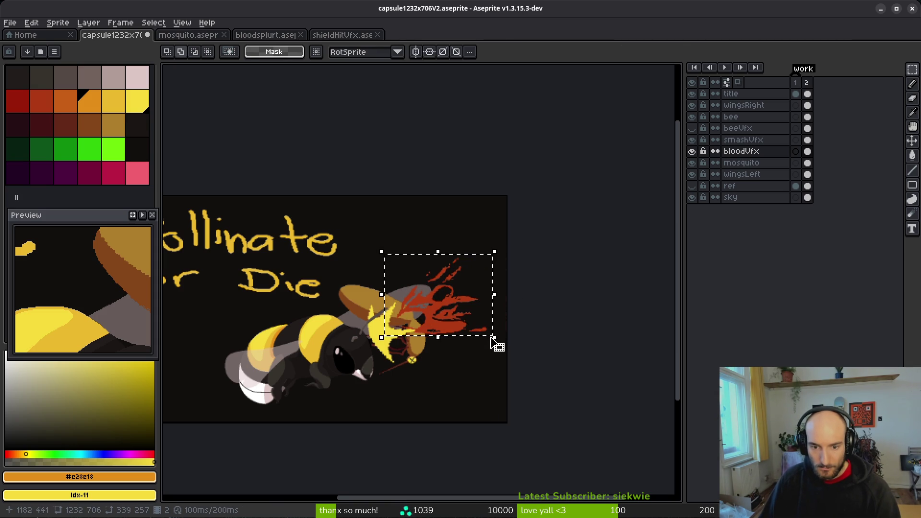
drag(494, 338, 517, 341)
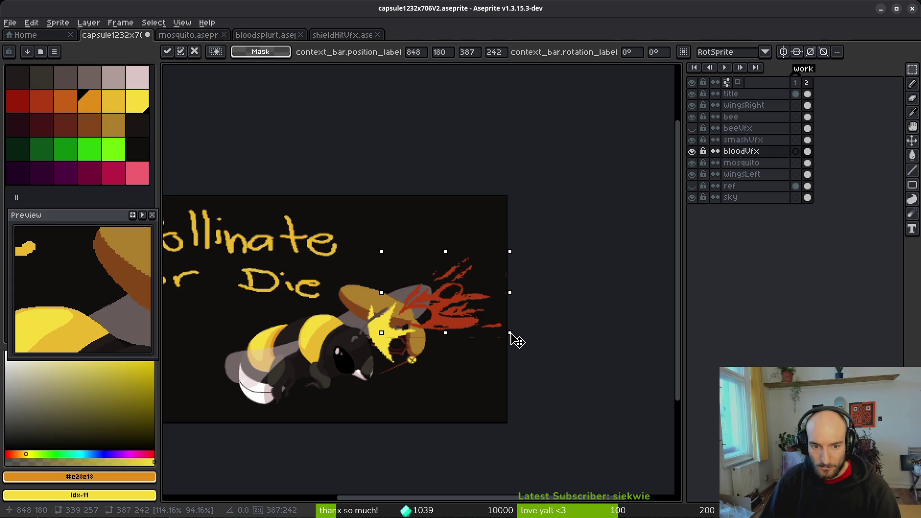
click(456, 353)
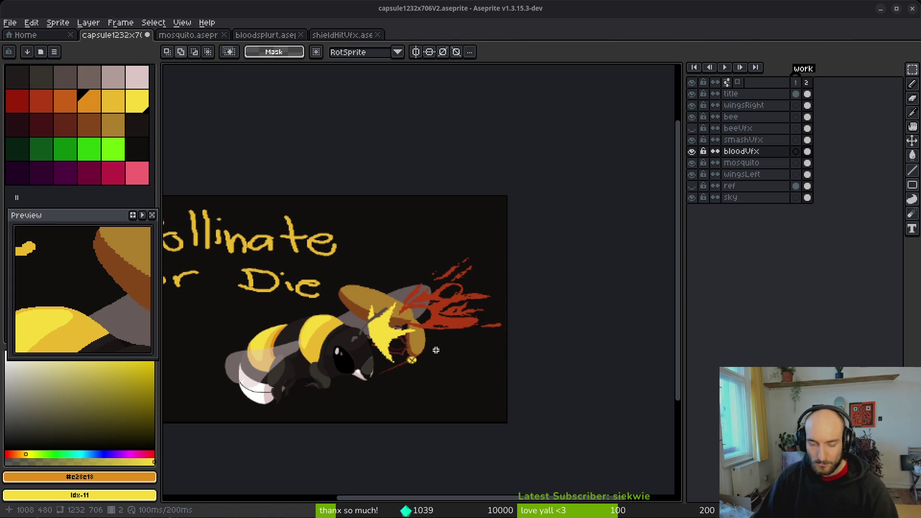
Step: Open consumables.aseprite from the home page's file dialog
scroll(429, 297, up, 4)
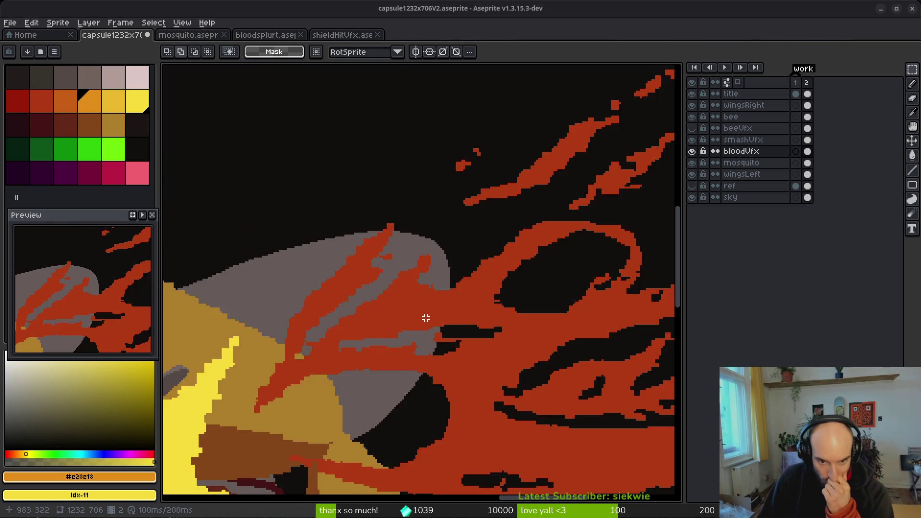
scroll(428, 319, down, 5)
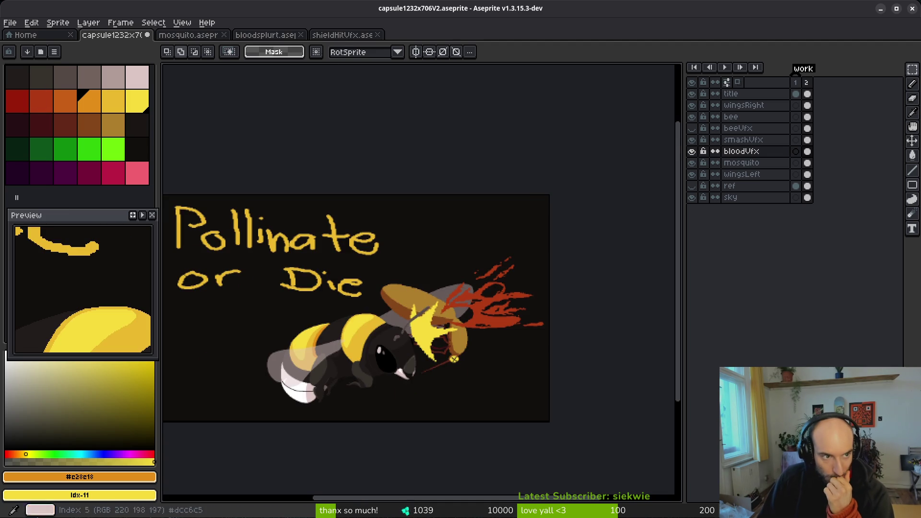
click(336, 35)
click(180, 36)
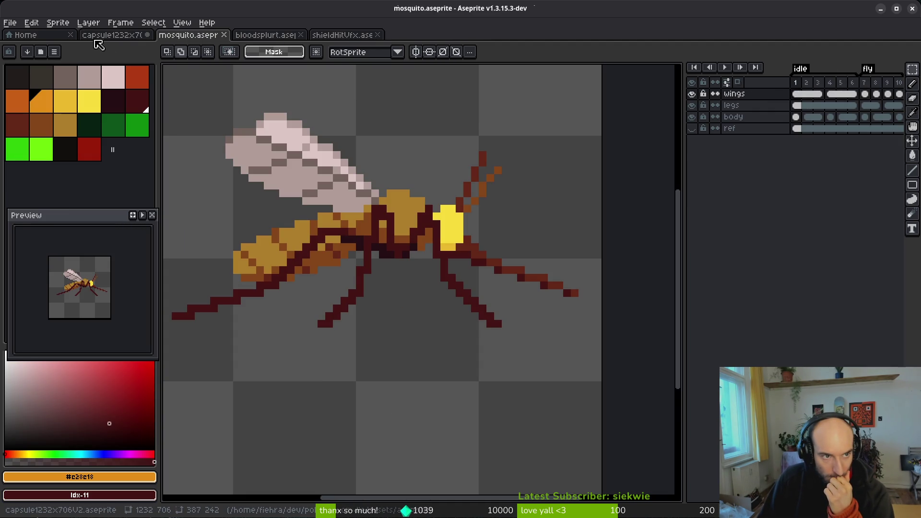
click(120, 37)
click(359, 37)
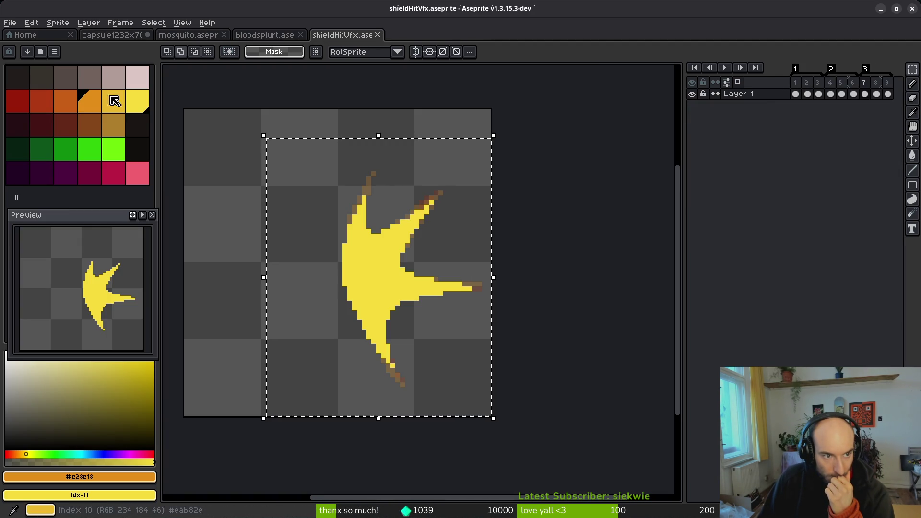
click(38, 36)
click(67, 66)
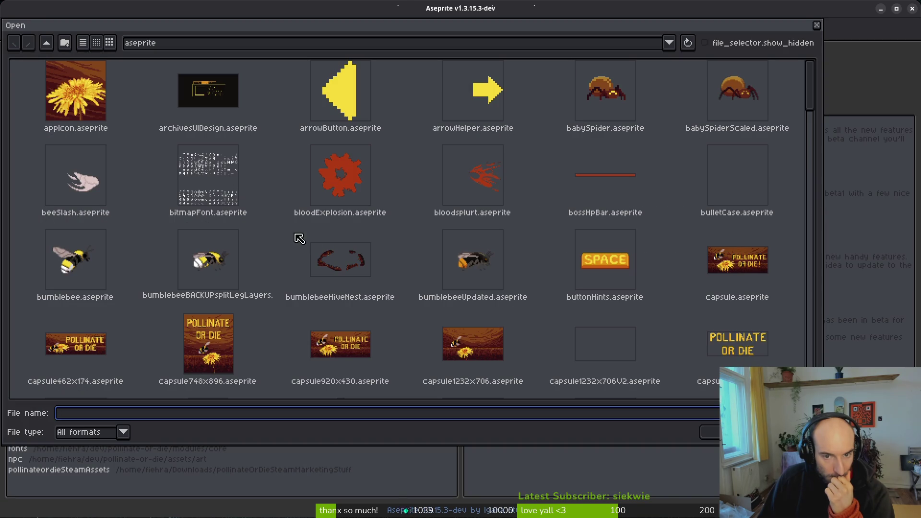
scroll(534, 271, down, 5)
click(438, 174)
double_click(486, 188)
Step: Pick consumables' dark red and carry its hex code over to the capsule artwork's colour popup
click(19, 198)
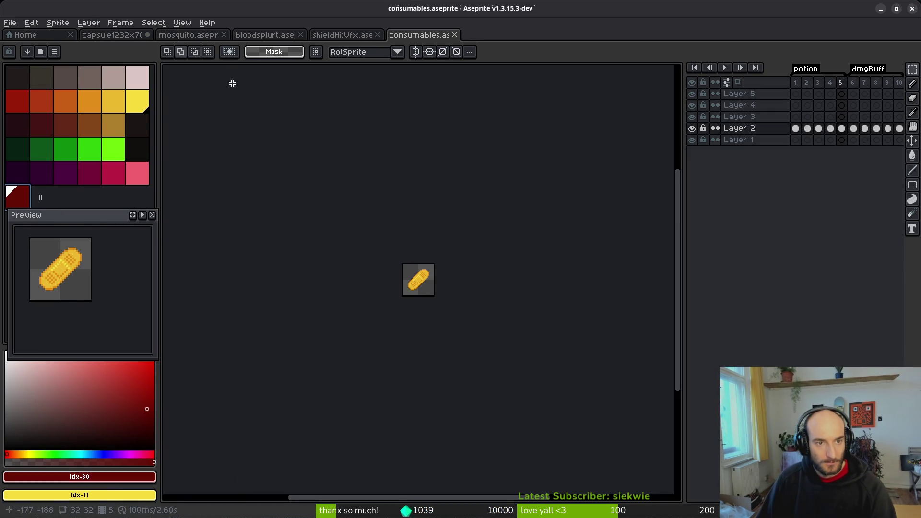
click(117, 478)
click(163, 399)
key(Escape)
click(113, 35)
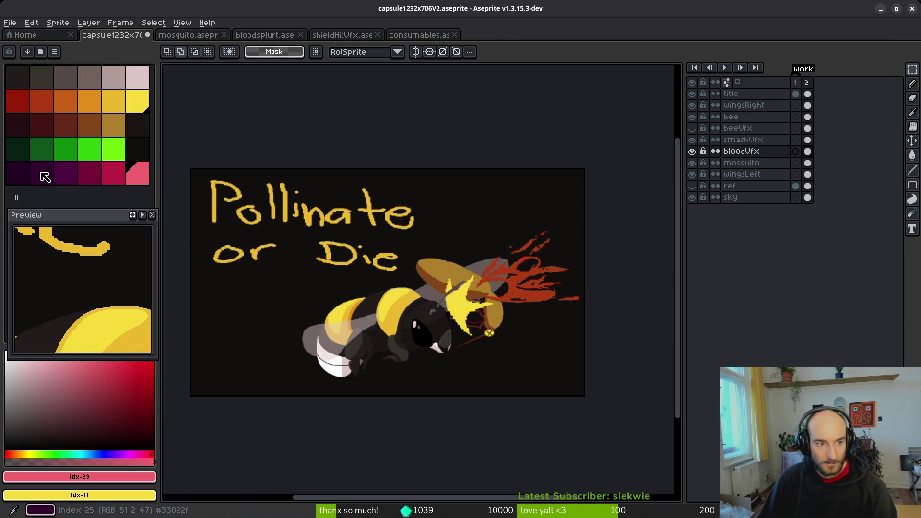
click(93, 482)
click(161, 397)
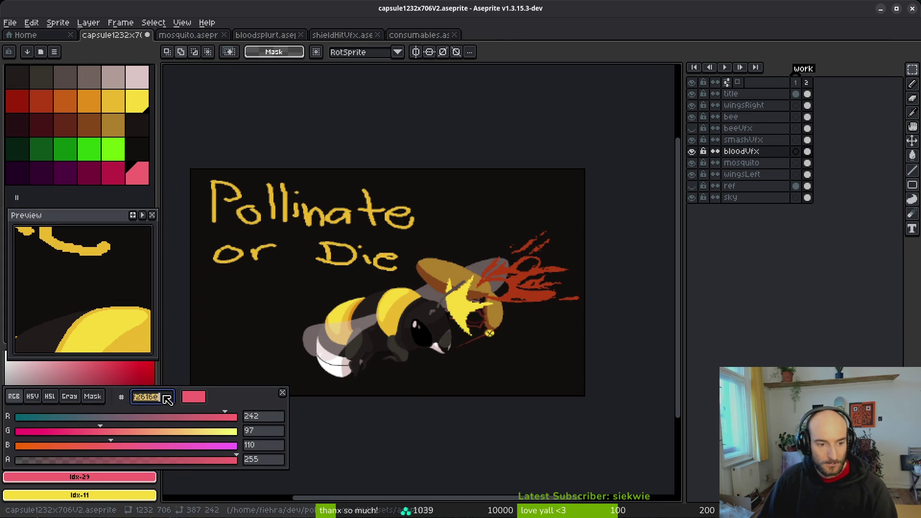
key(Escape)
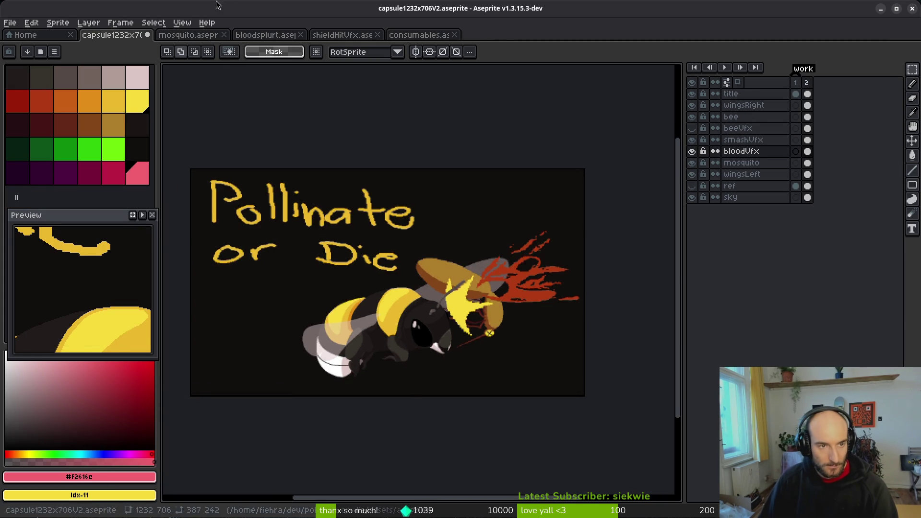
Step: Copy hex 680d05 from consumables and paste it into the capsule artwork's palette as a new swatch
click(419, 35)
click(18, 198)
click(125, 475)
click(170, 397)
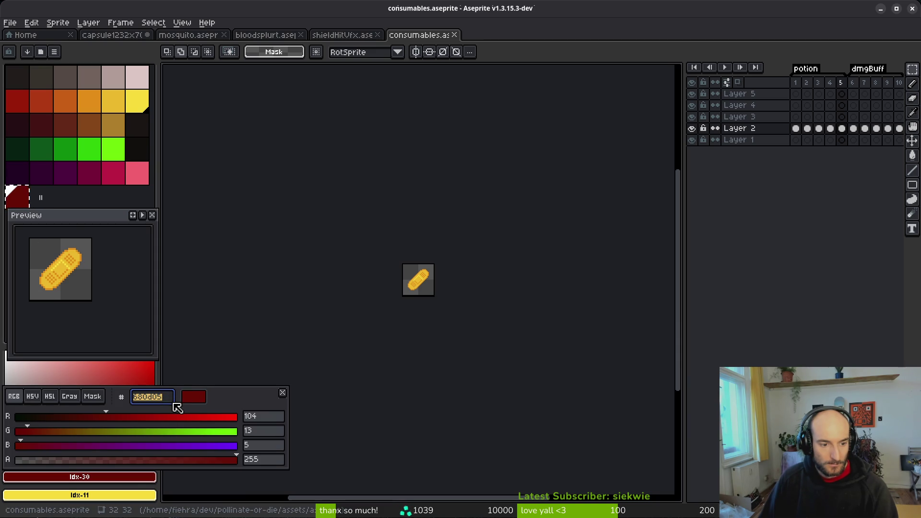
key(Escape)
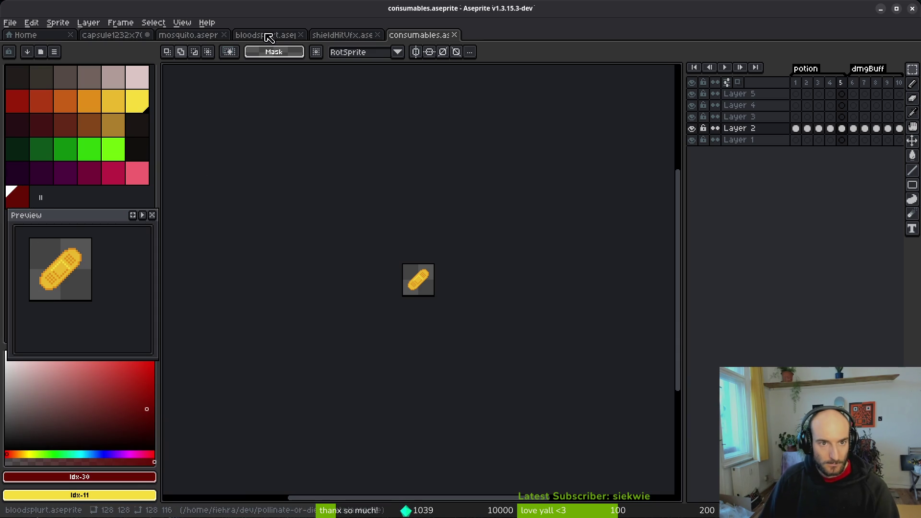
click(278, 35)
click(343, 36)
click(105, 36)
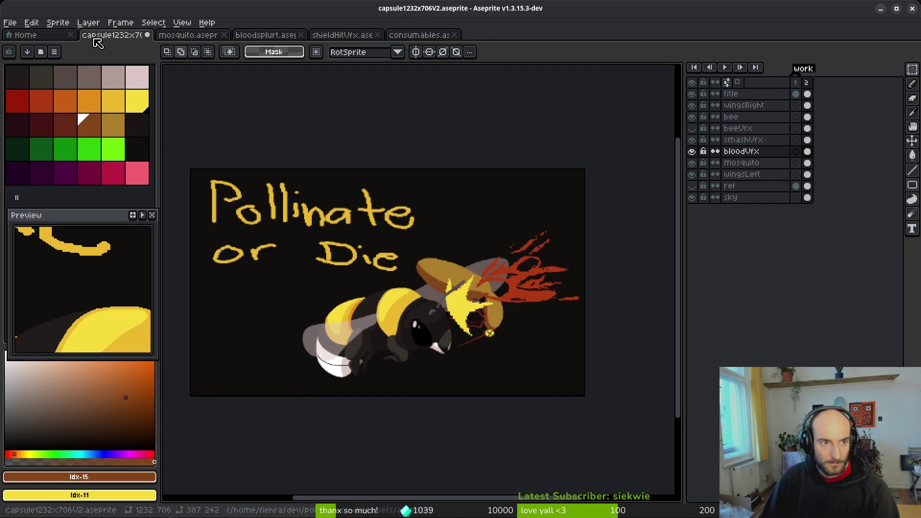
click(138, 480)
key(ctrl+v)
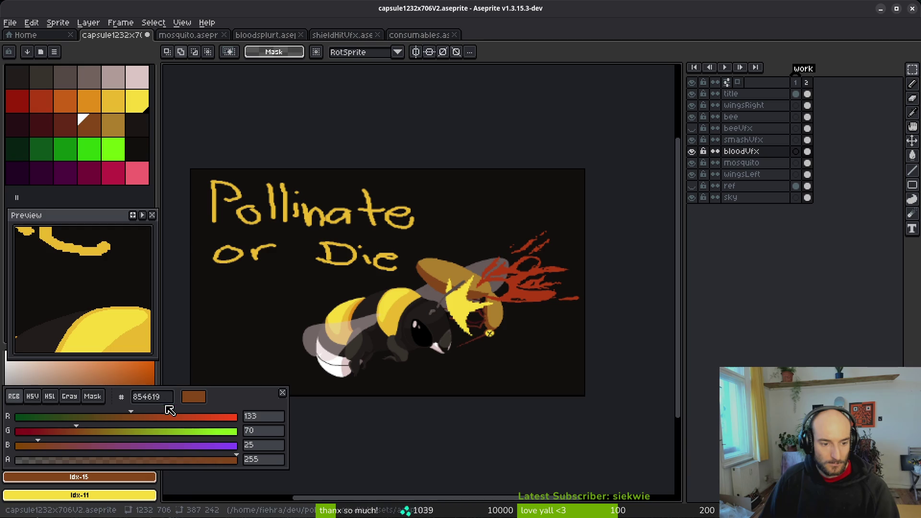
key(Escape)
click(17, 197)
key(w)
scroll(528, 274, up, 4)
scroll(489, 289, down, 3)
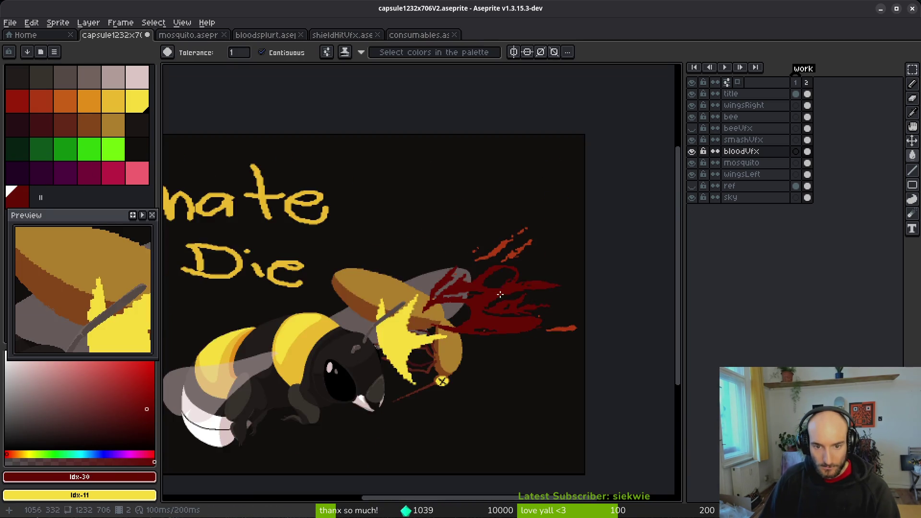
Step: Paint-bucket the six orange splatter blobs with the dark red
scroll(484, 297, up, 3)
click(475, 222)
click(571, 217)
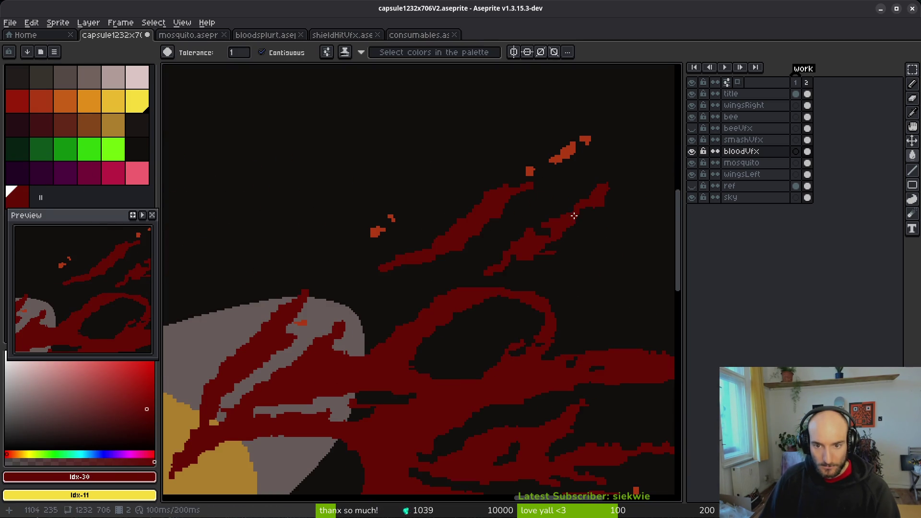
scroll(401, 213, up, 1)
click(361, 250)
click(391, 221)
scroll(406, 263, up, 1)
click(622, 142)
scroll(582, 230, down, 2)
scroll(552, 325, up, 2)
click(615, 202)
scroll(576, 264, down, 4)
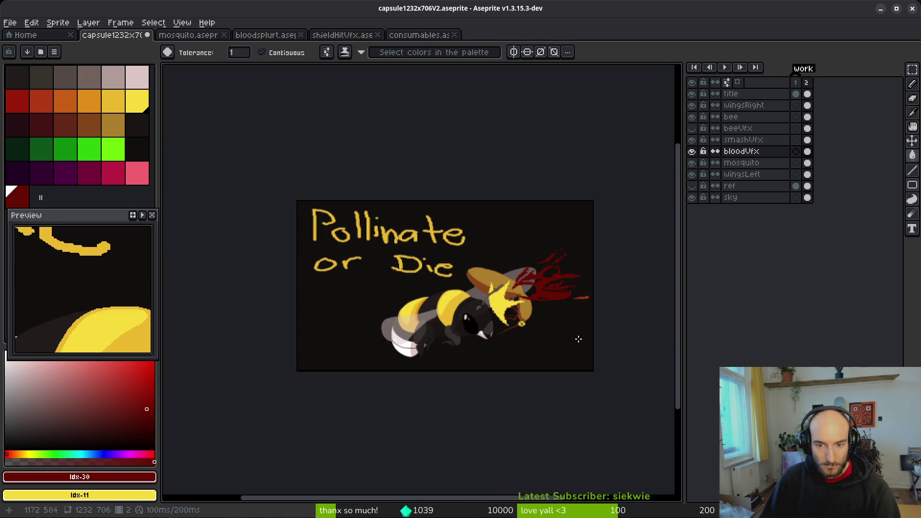
Step: Pick a brighter red from the palette for freehand drawing
click(18, 100)
key(b)
scroll(451, 268, up, 5)
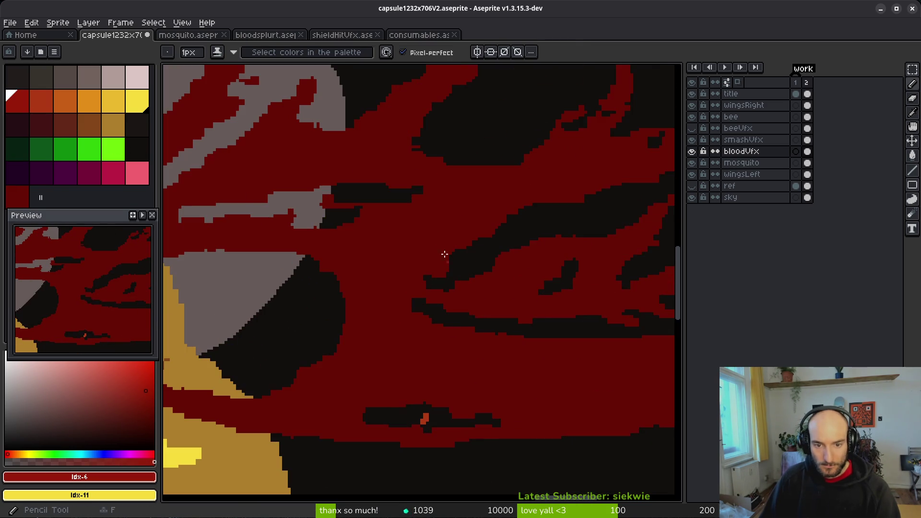
Step: Draw a brighter-red highlight line along the splatter and fill the band beside it
scroll(527, 192, down, 3)
scroll(461, 264, up, 3)
drag(398, 164, 330, 205)
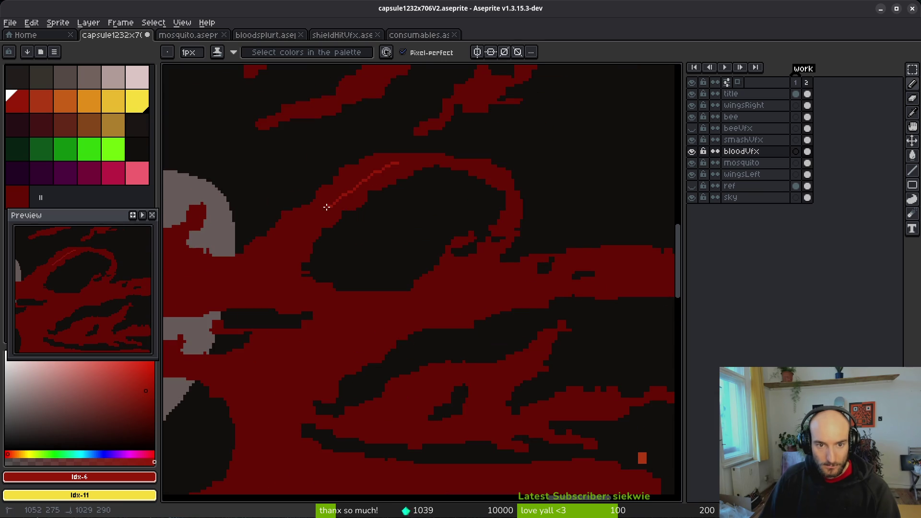
drag(171, 249, 391, 259)
key(ctrl+z)
drag(656, 170, 616, 178)
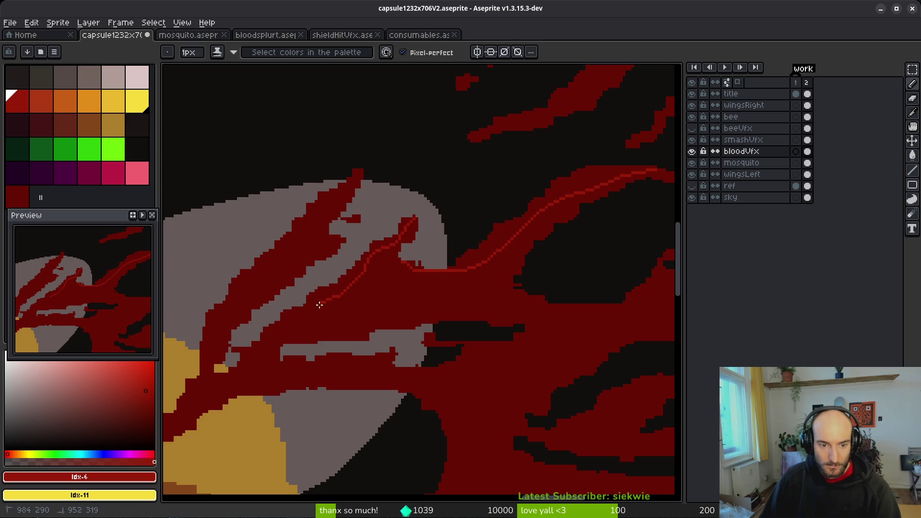
key(g)
click(320, 299)
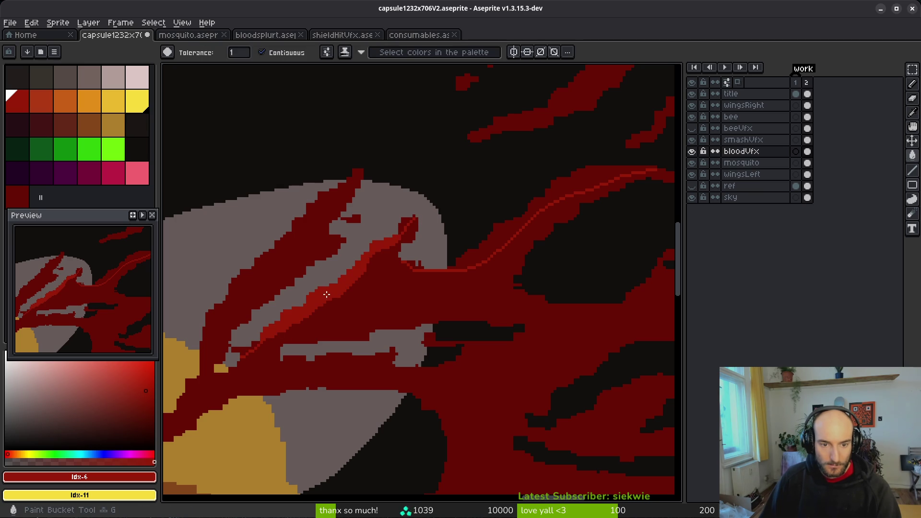
scroll(515, 224, down, 5)
scroll(561, 254, up, 5)
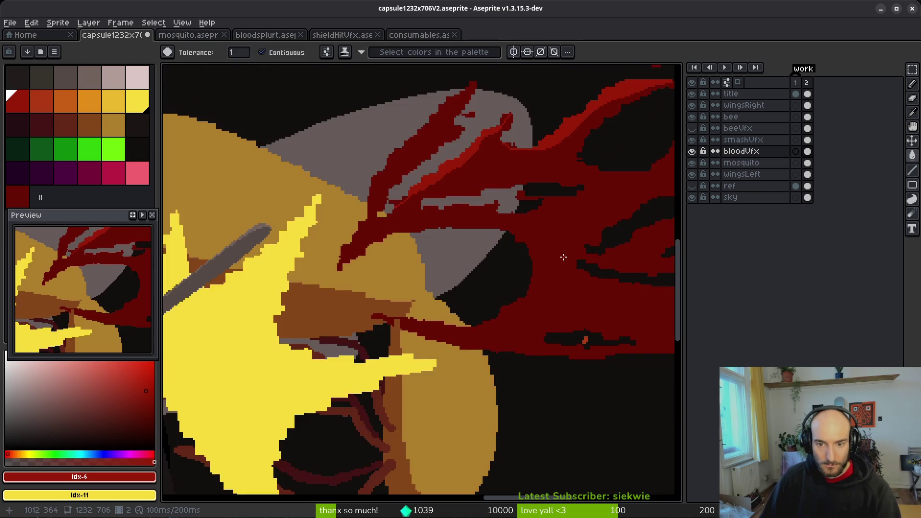
Step: Add red strokes around the black shape and across the brown area, then fill beside them
key(b)
scroll(534, 254, up, 1)
scroll(547, 220, up, 1)
drag(548, 200, 550, 230)
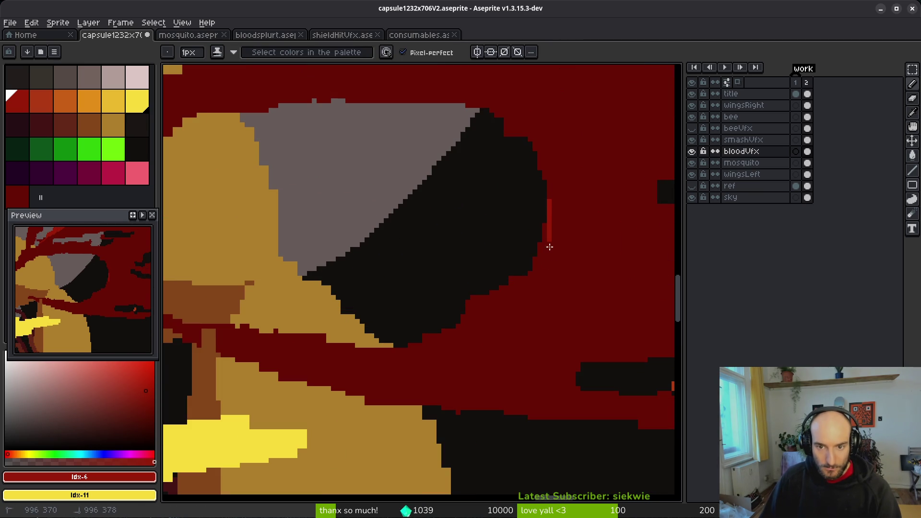
drag(437, 355, 288, 345)
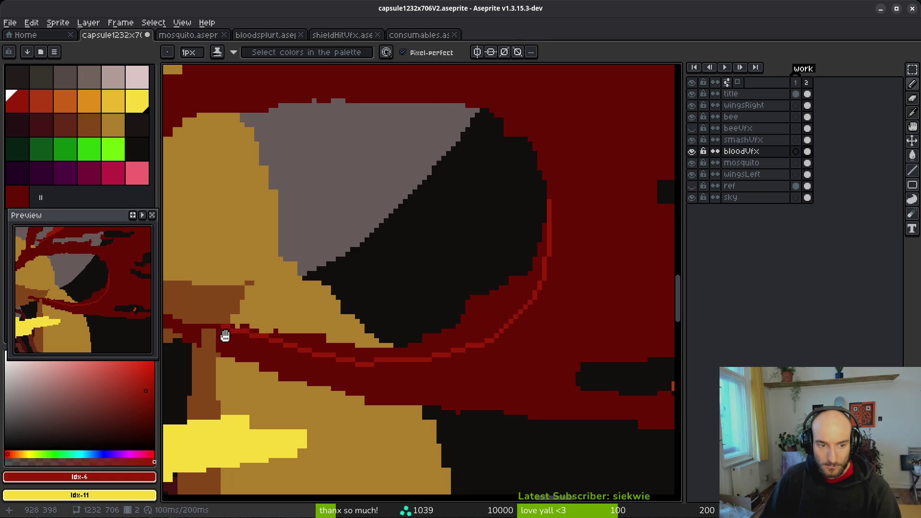
scroll(504, 355, up, 3)
mouse_move(417, 321)
mouse_down()
mouse_move(506, 351)
mouse_move(552, 344)
mouse_move(505, 345)
mouse_up()
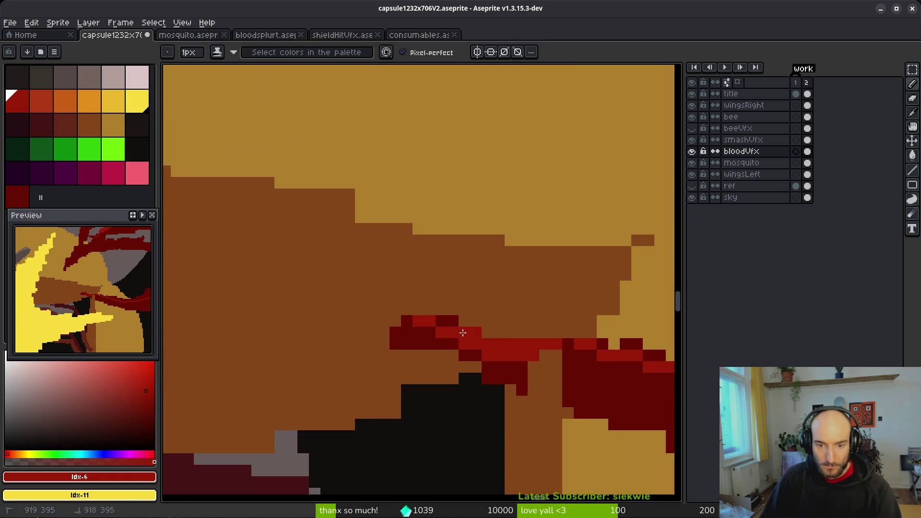
scroll(301, 319, down, 3)
key(g)
click(508, 351)
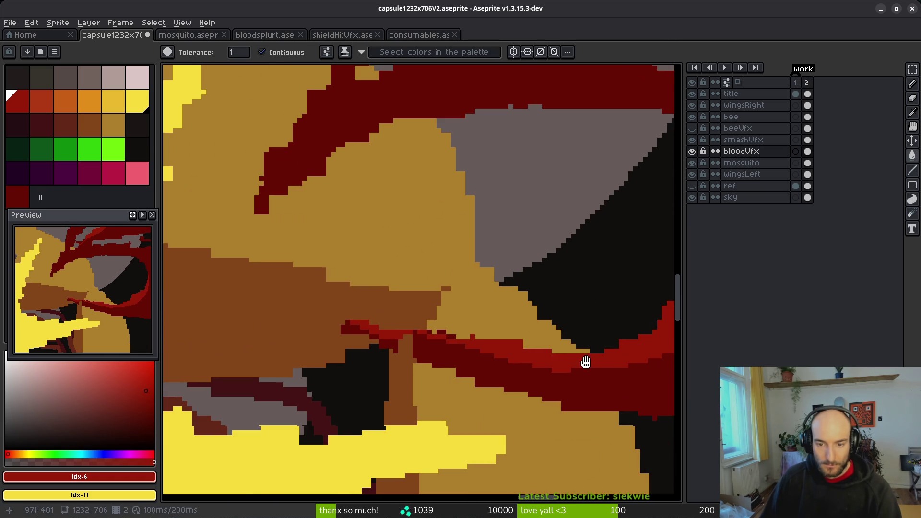
scroll(508, 351, up, 3)
scroll(499, 354, down, 2)
Step: Sample the dark red and fill two stray orange pixels with it
key(b)
scroll(404, 349, up, 2)
alt+click(458, 282)
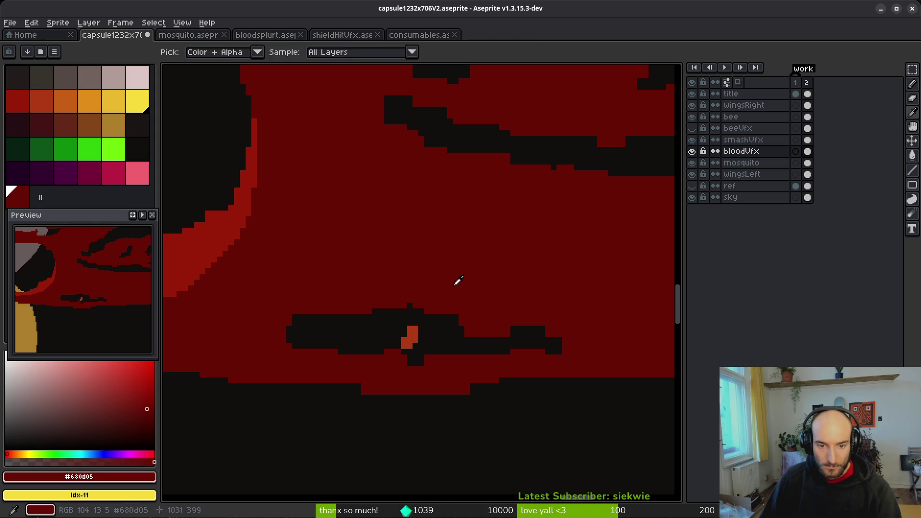
key(g)
click(412, 331)
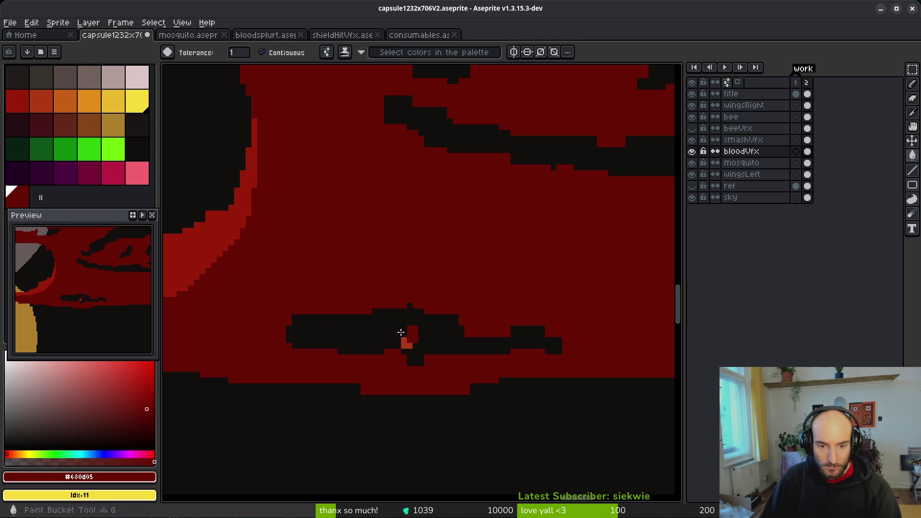
scroll(408, 333, up, 2)
click(403, 339)
scroll(269, 250, down, 2)
Step: Sample #981b08 and draw a red rim under the black blob plus a short diagonal inside it
alt+click(185, 181)
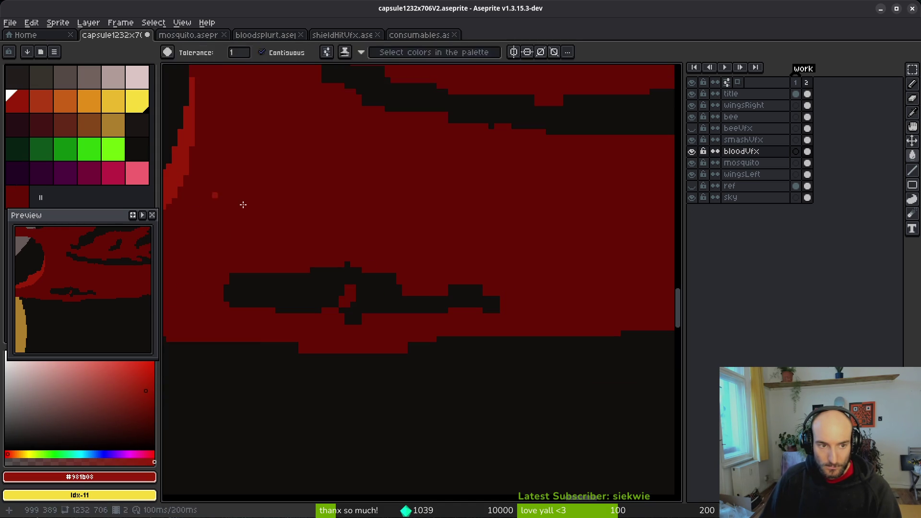
key(b)
scroll(235, 310, up, 2)
drag(210, 297, 387, 339)
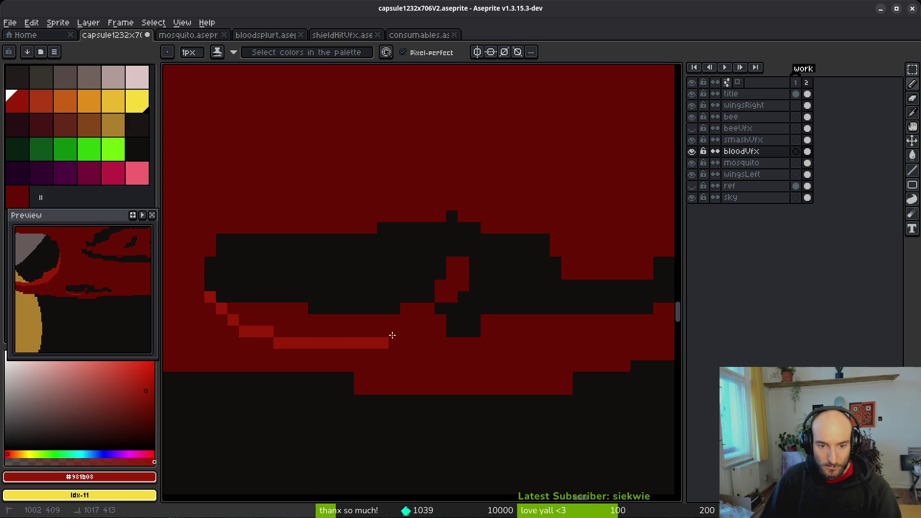
click(463, 262)
drag(452, 262, 440, 286)
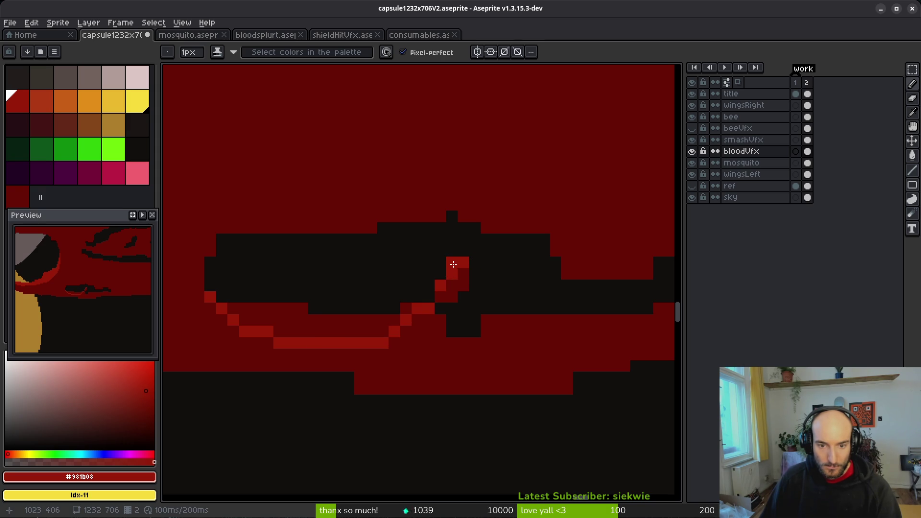
Step: Draw a long #981b08 rim across the black shape, extending it up-right to a single end pixel
drag(524, 333, 369, 340)
mouse_move(563, 315)
mouse_down()
mouse_move(477, 336)
mouse_move(315, 347)
mouse_move(520, 315)
mouse_up()
drag(573, 327, 602, 318)
click(611, 305)
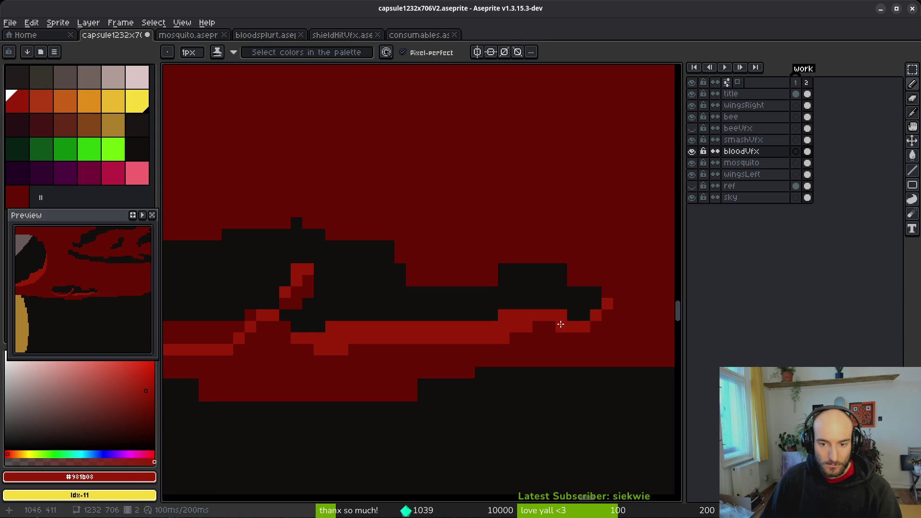
scroll(524, 323, down, 4)
scroll(387, 318, up, 2)
key(g)
scroll(430, 339, down, 2)
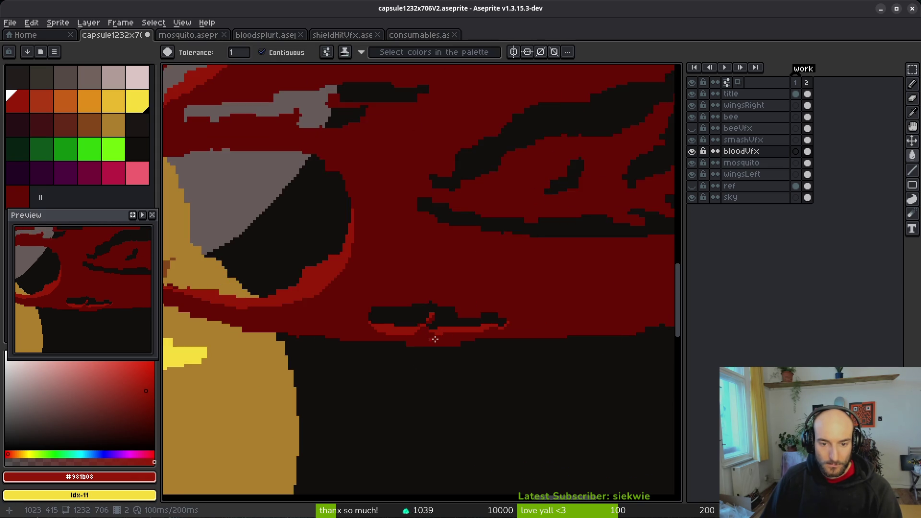
scroll(430, 338, up, 2)
key(b)
Step: Draw a red highlight line across the blood blob and fill the band above it red
scroll(460, 333, down, 3)
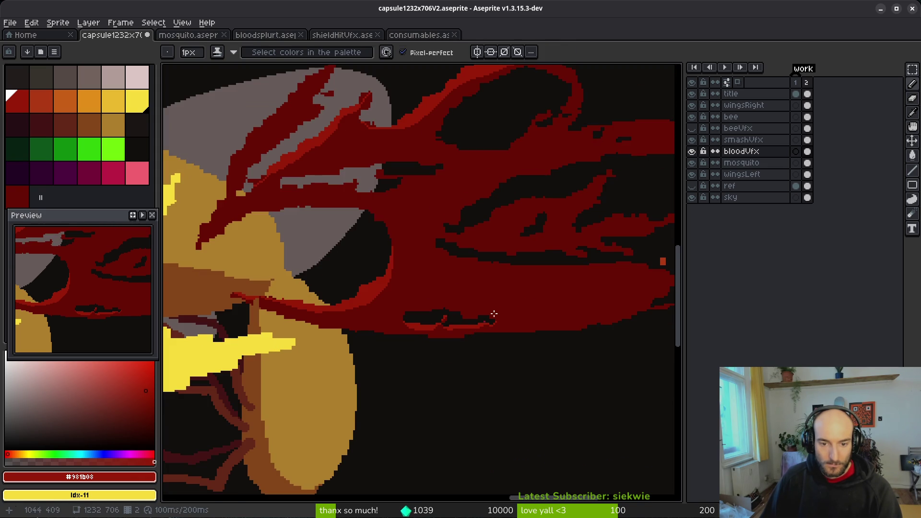
scroll(552, 296, down, 2)
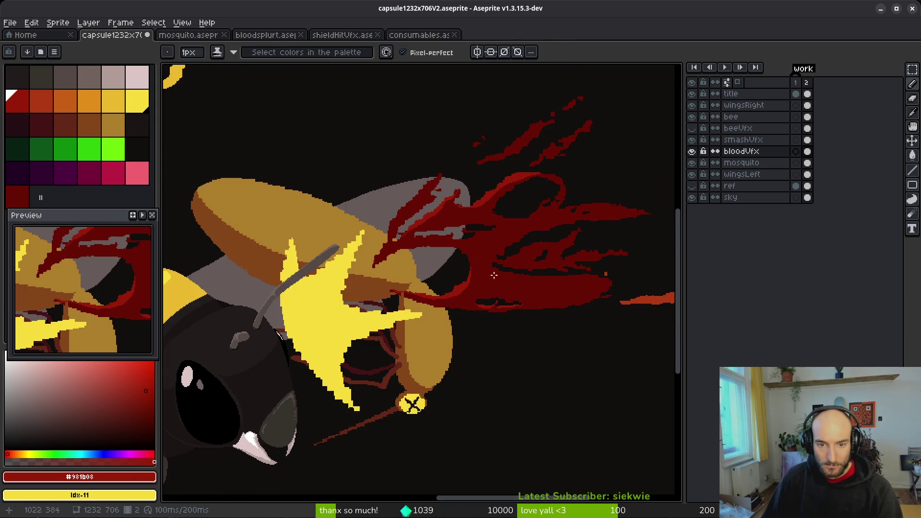
scroll(495, 282, up, 4)
scroll(313, 258, up, 2)
mouse_move(212, 253)
mouse_down()
mouse_move(235, 282)
mouse_move(440, 313)
mouse_up()
drag(587, 299, 602, 296)
scroll(475, 319, right, 3)
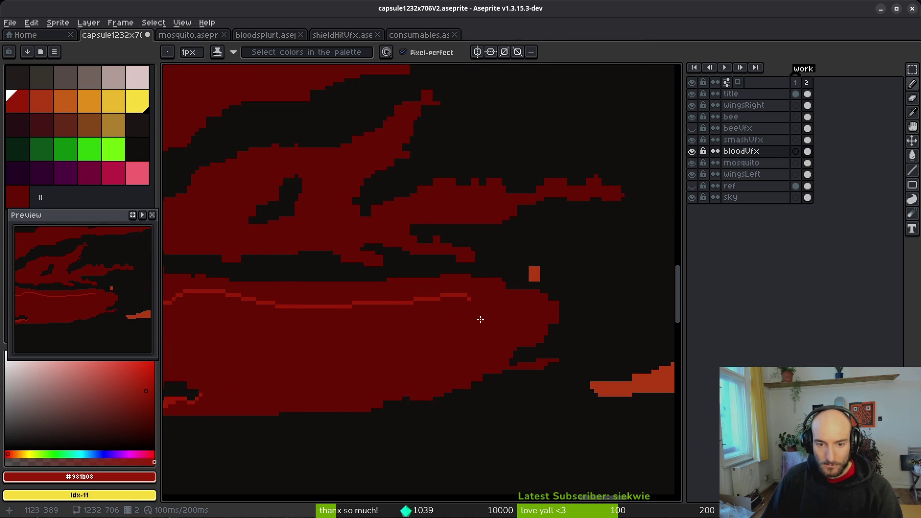
drag(470, 300, 548, 301)
key(g)
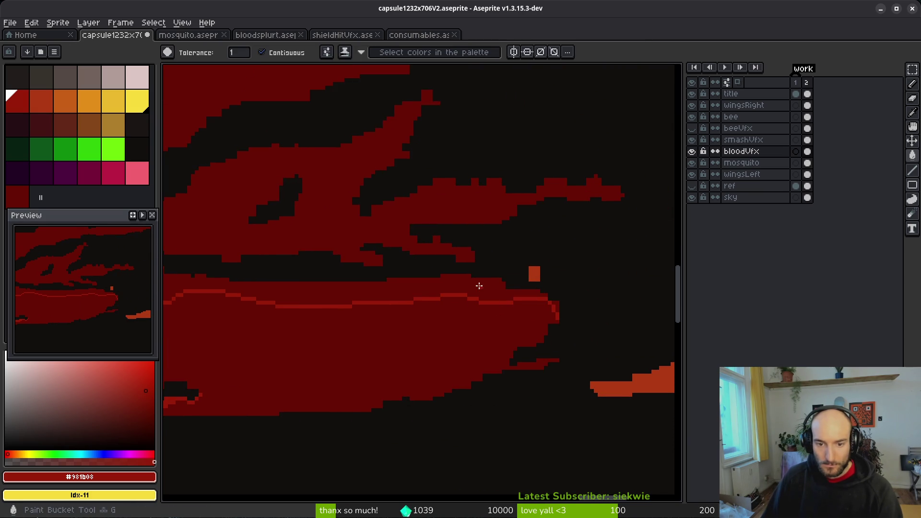
click(479, 286)
scroll(478, 286, down, 2)
scroll(502, 304, up, 2)
scroll(504, 285, down, 3)
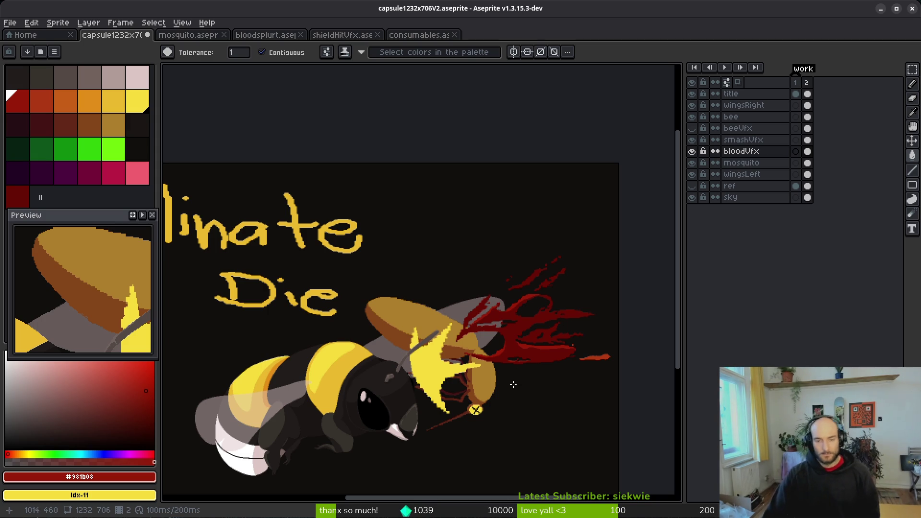
scroll(503, 379, down, 1)
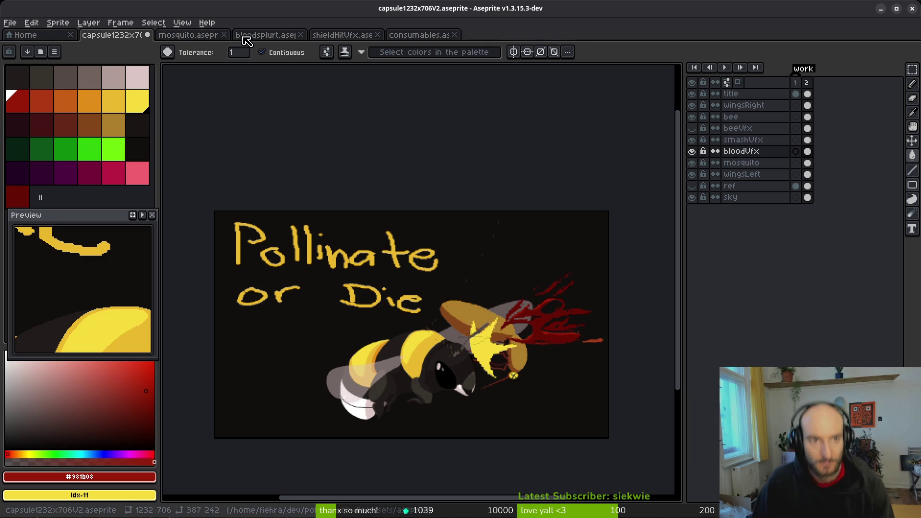
click(189, 35)
scroll(407, 251, down, 1)
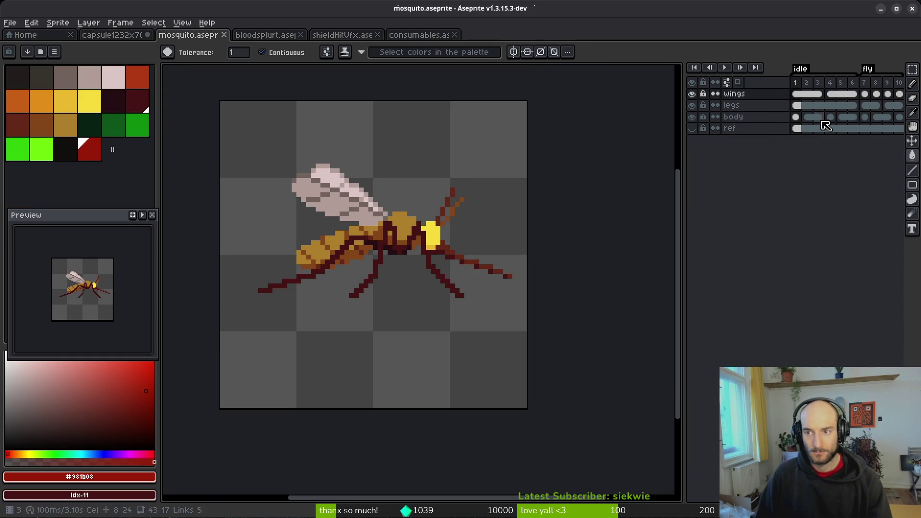
key(i)
key(Return)
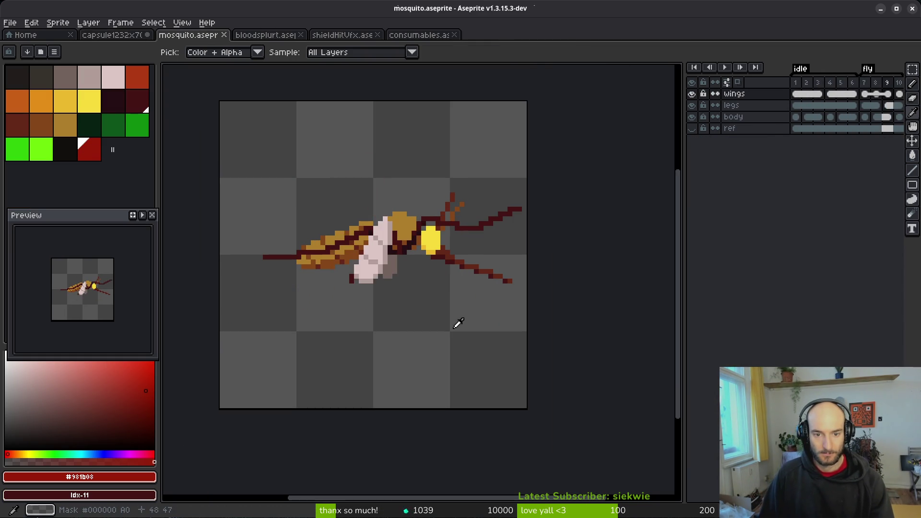
key(m)
drag(223, 124, 553, 325)
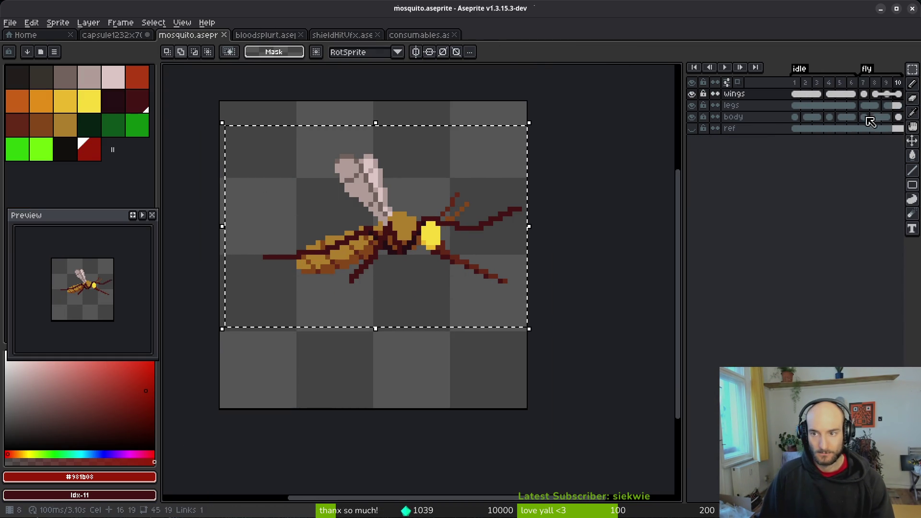
click(899, 118)
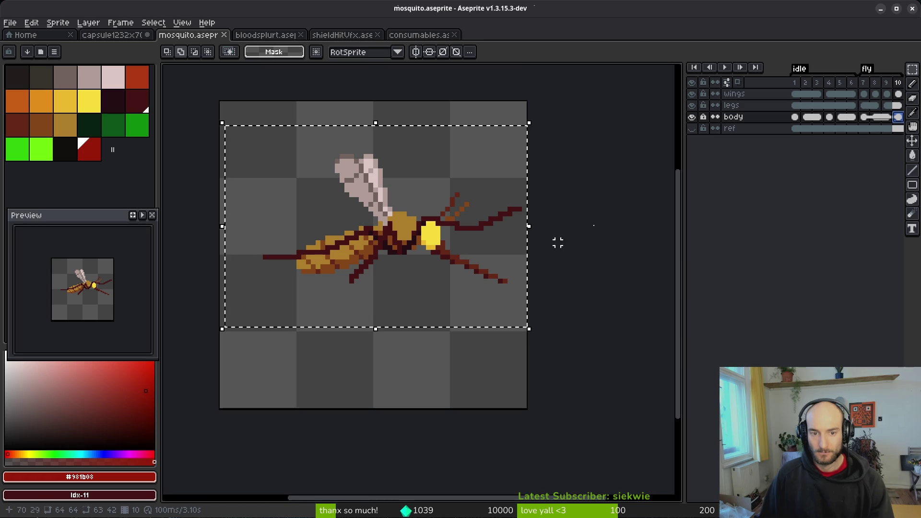
scroll(432, 240, right, 2)
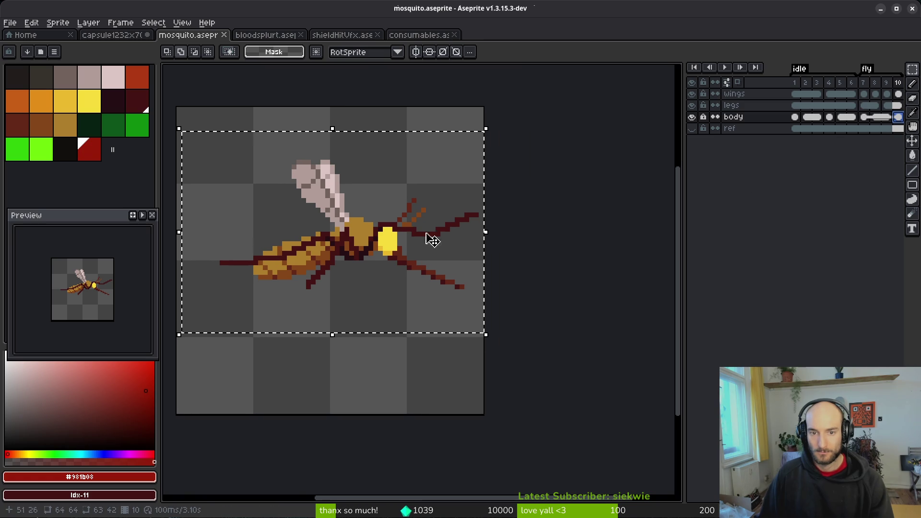
shift+click(899, 94)
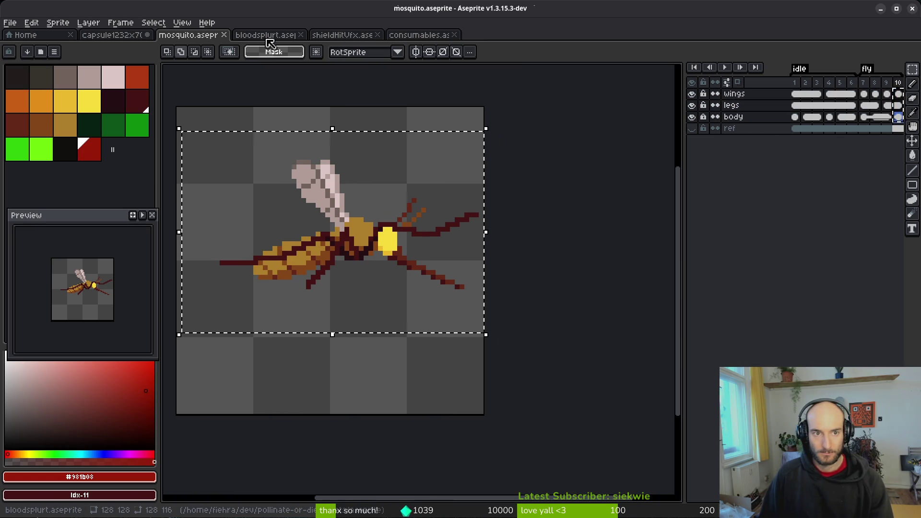
click(109, 36)
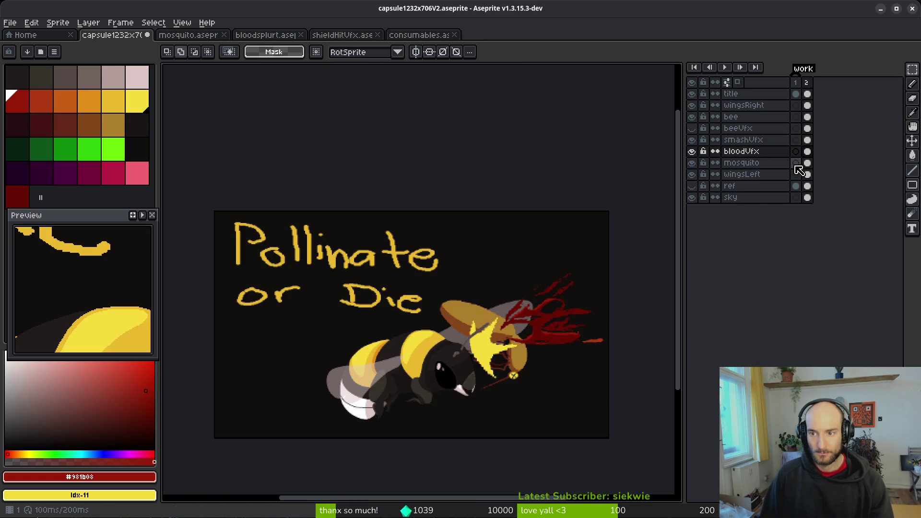
Step: Select the mosquito layer's frame-1 cel, undoing an accidental cut of the body
click(798, 152)
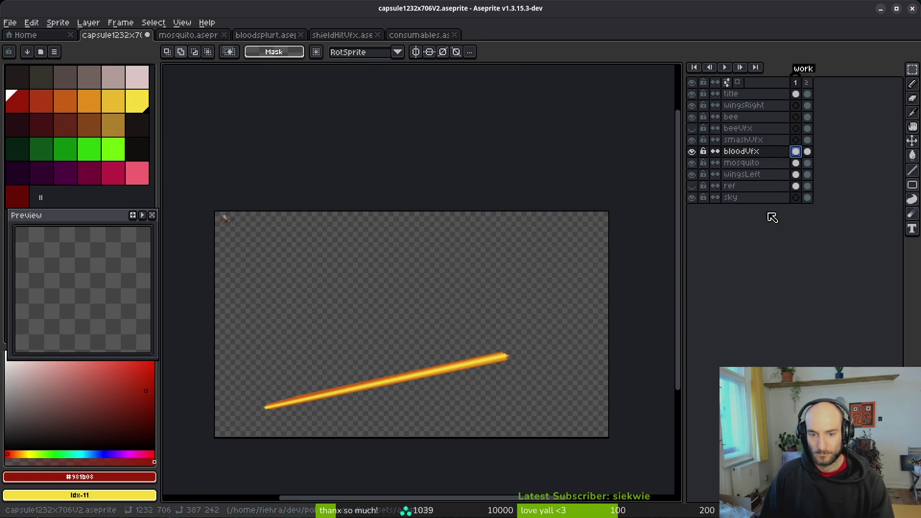
click(799, 163)
click(799, 178)
click(797, 152)
scroll(225, 219, up, 4)
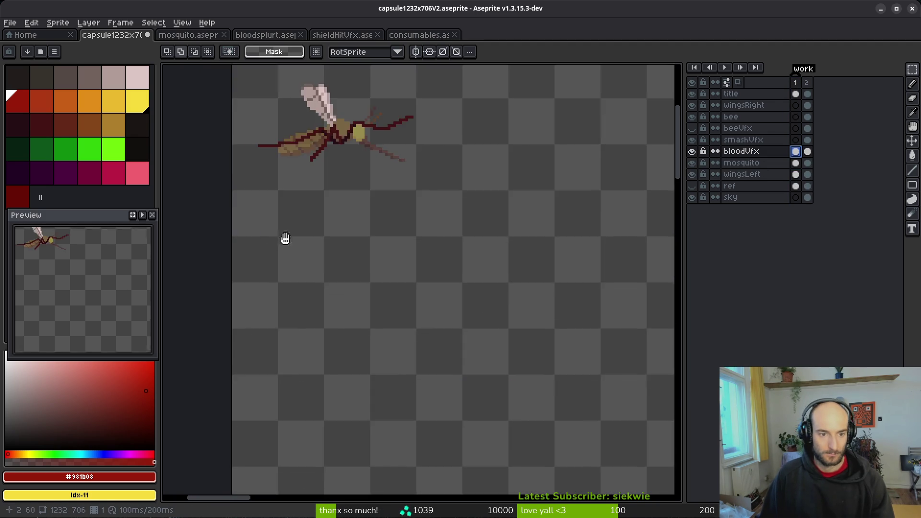
key(Right)
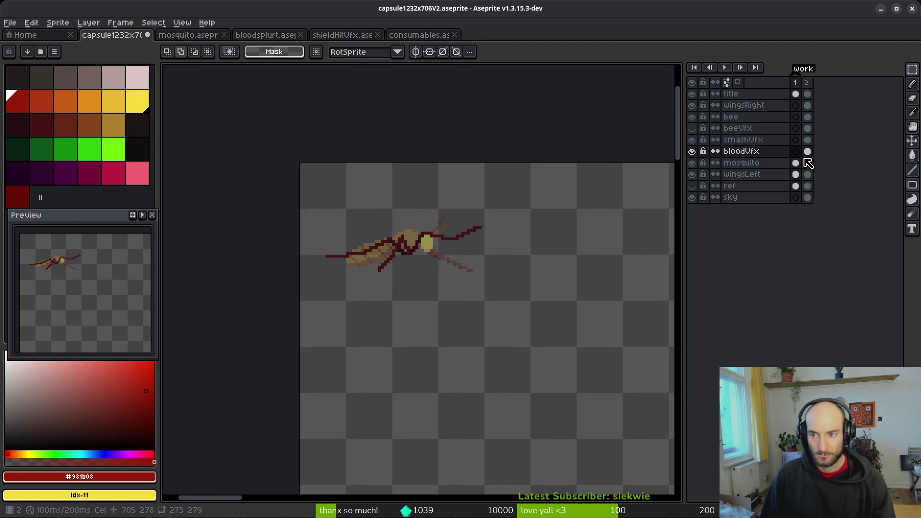
ctrl+click(796, 163)
ctrl+click(796, 175)
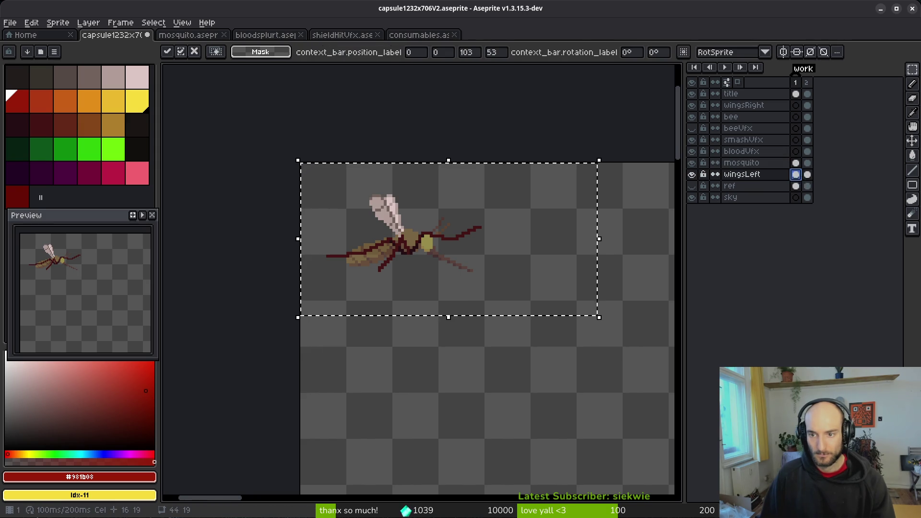
click(796, 163)
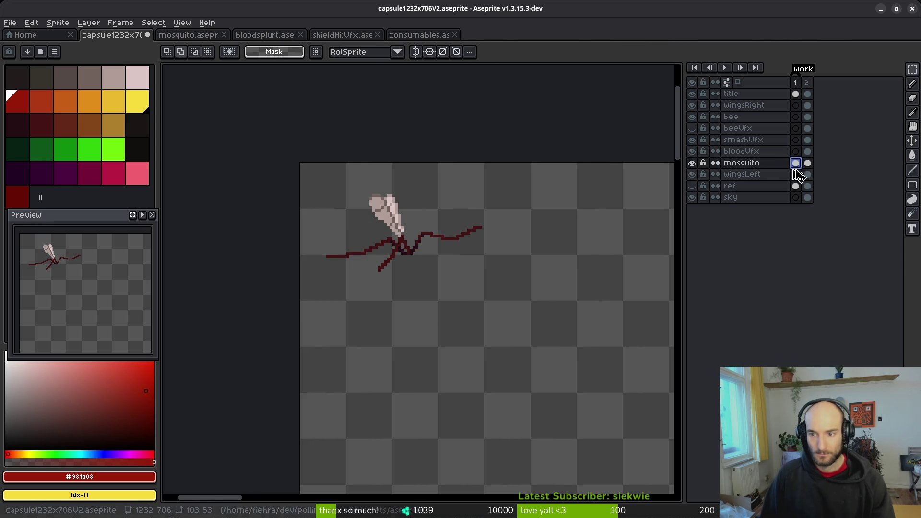
click(458, 256)
key(ctrl+x)
key(ctrl+z)
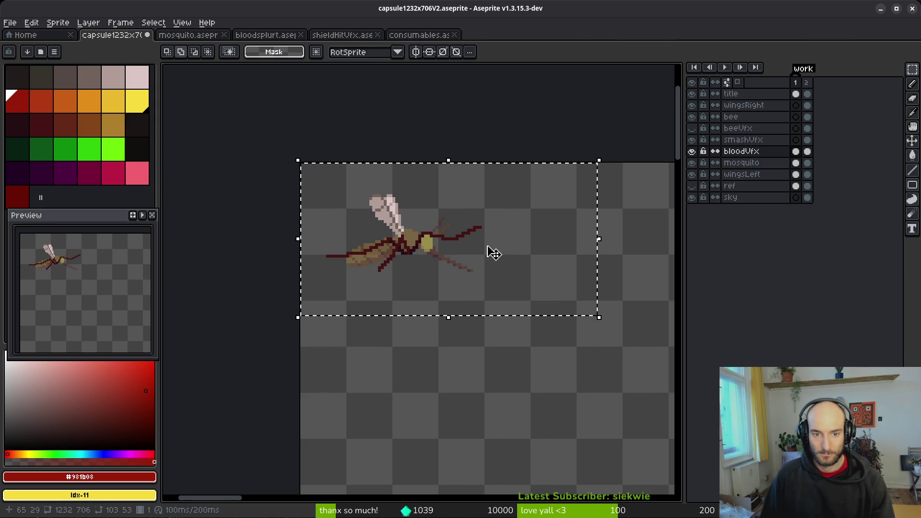
Step: Paste the copied mosquito body onto the mosquito layer in frame 1
click(798, 175)
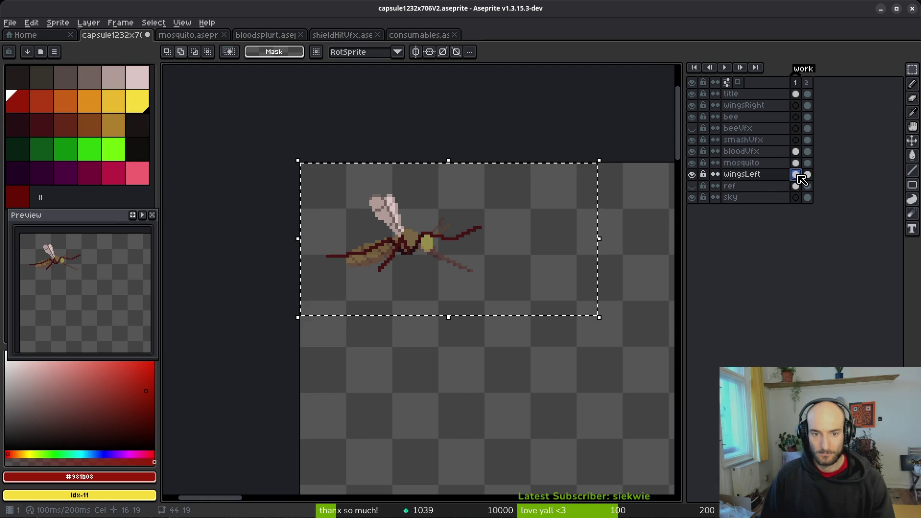
click(797, 164)
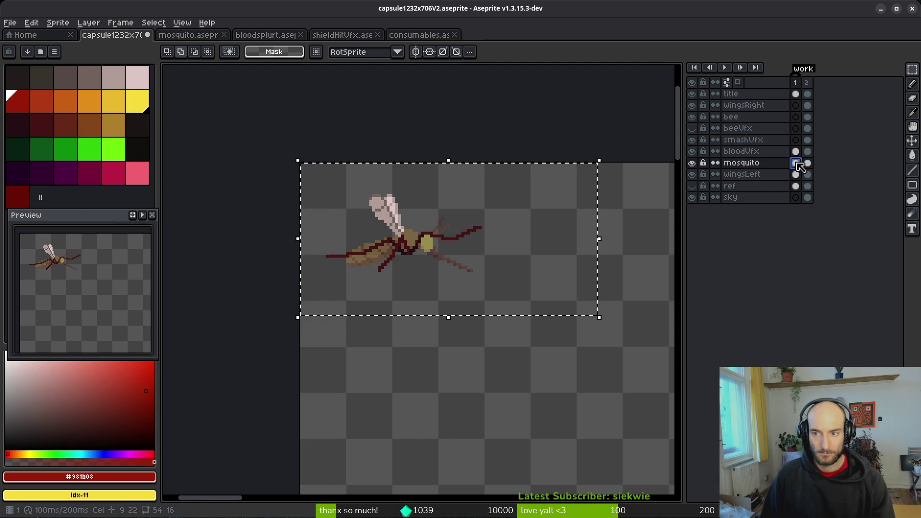
click(798, 175)
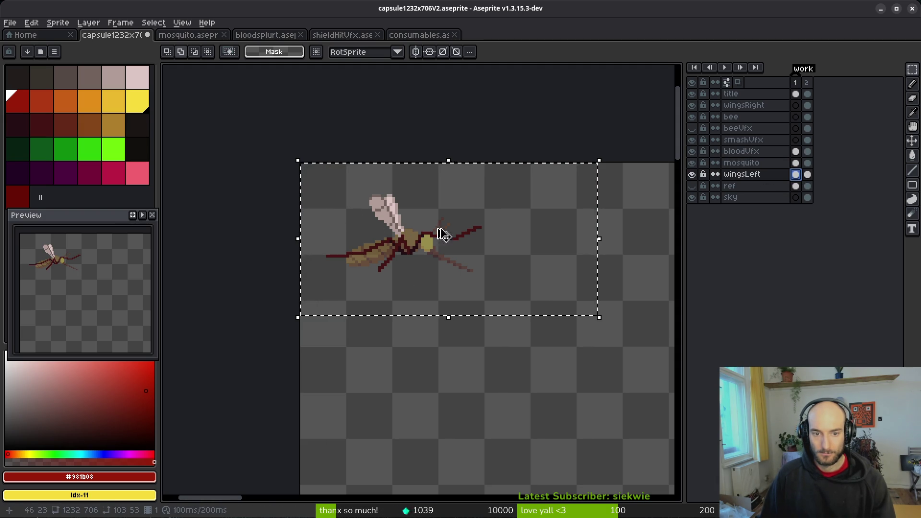
click(796, 164)
key(ctrl+v)
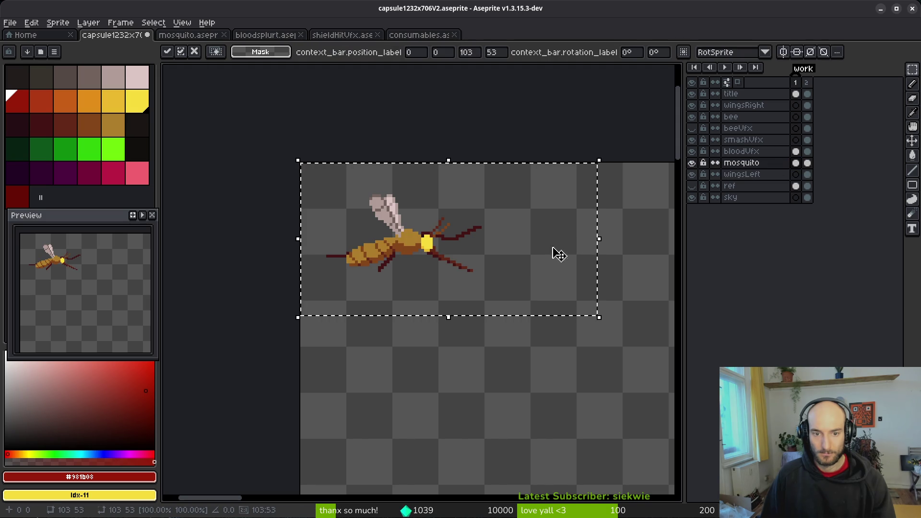
key(Escape)
key(ctrl+v)
Step: Commit the pasted body lower and to the right, then try moving the legs onto it
drag(423, 248, 452, 325)
key(Return)
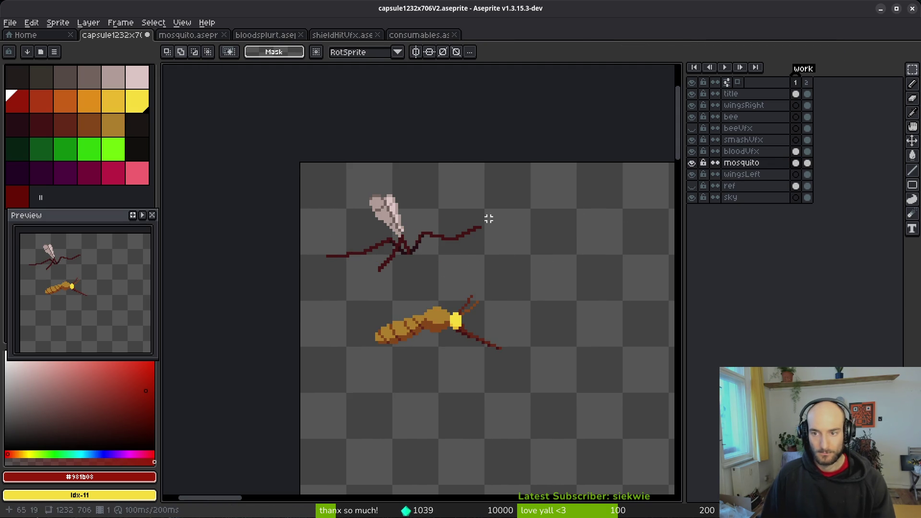
drag(301, 198, 521, 270)
mouse_move(440, 267)
mouse_down()
mouse_move(456, 340)
mouse_move(436, 264)
mouse_move(426, 267)
mouse_up()
key(Escape)
Step: Undo and redo through the edit history to restore the body at its higher spot
key(ctrl+z)
key(ctrl+z)
key(ctrl+z)
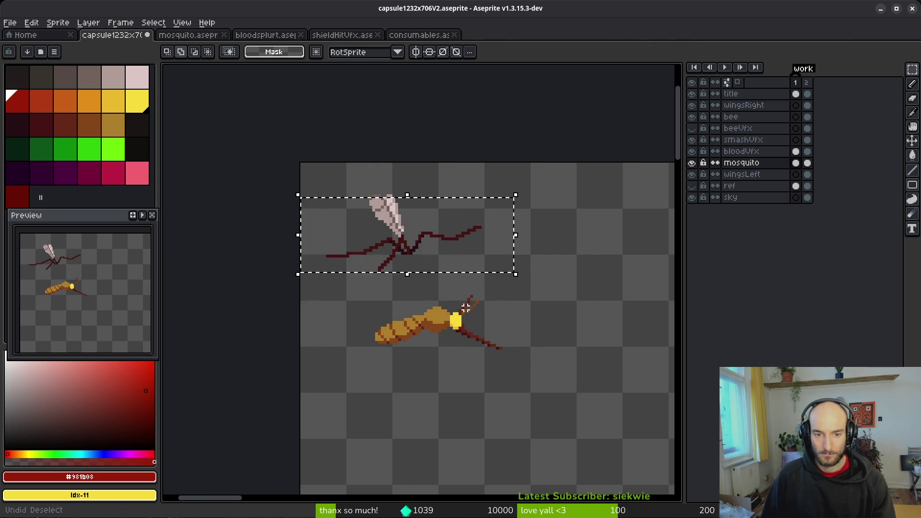
key(ctrl+y)
key(ctrl+z)
key(ctrl+y)
key(ctrl+y)
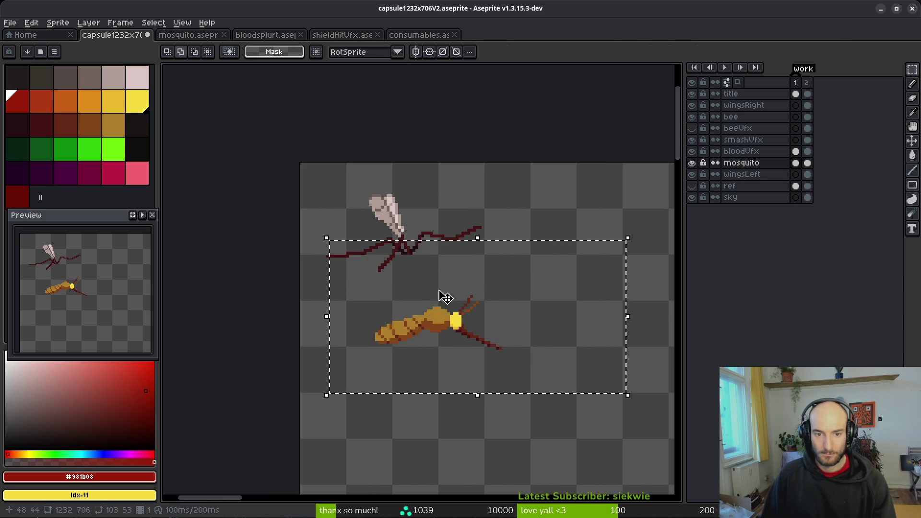
key(ctrl+z)
key(ctrl+z)
key(ctrl+z)
key(ctrl+y)
scroll(428, 278, up, 3)
key(ctrl+z)
scroll(437, 240, down, 2)
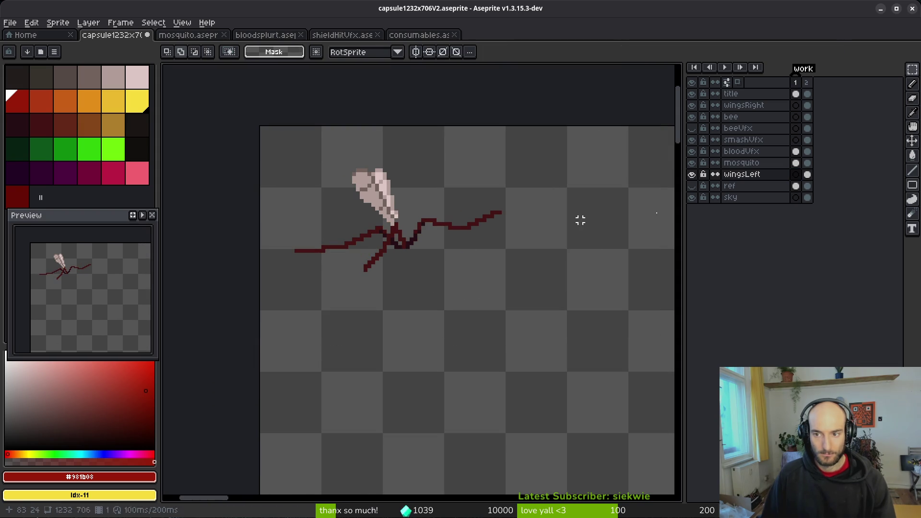
Step: Re-paste the mosquito body and commit it about 14 pixels lower, below the wing
click(807, 164)
key(ctrl+v)
scroll(432, 244, up, 2)
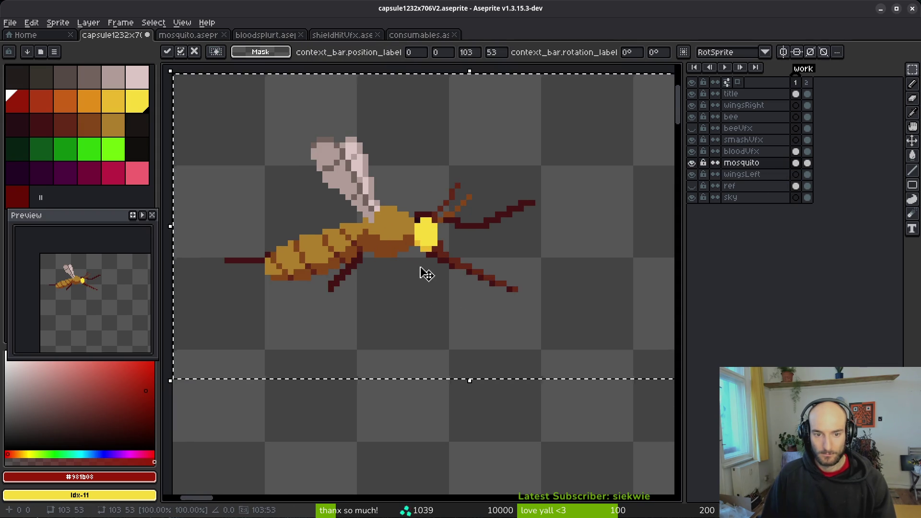
scroll(425, 276, down, 1)
drag(384, 236, 382, 304)
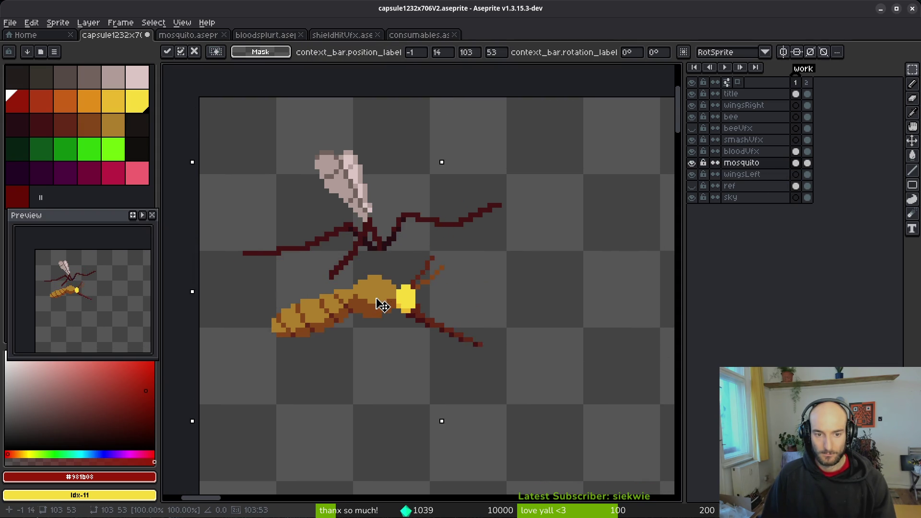
key(Escape)
key(ctrl+v)
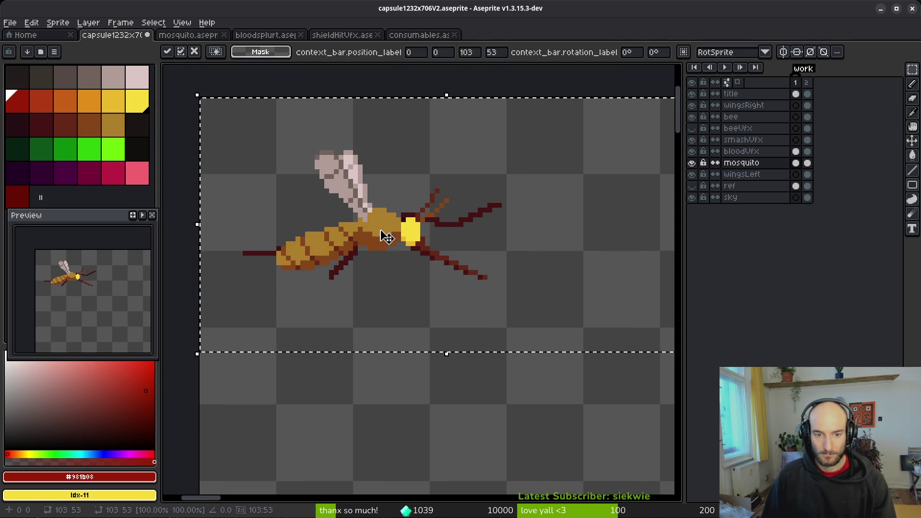
drag(384, 235, 383, 312)
key(Return)
Step: Select the wing and legs and nudge the legs down onto the body
mouse_move(216, 162)
mouse_down()
mouse_move(543, 278)
mouse_move(457, 250)
mouse_move(561, 248)
mouse_up()
drag(365, 278, 237, 208)
drag(341, 282, 296, 247)
drag(393, 241, 224, 155)
key(Return)
drag(353, 284, 298, 240)
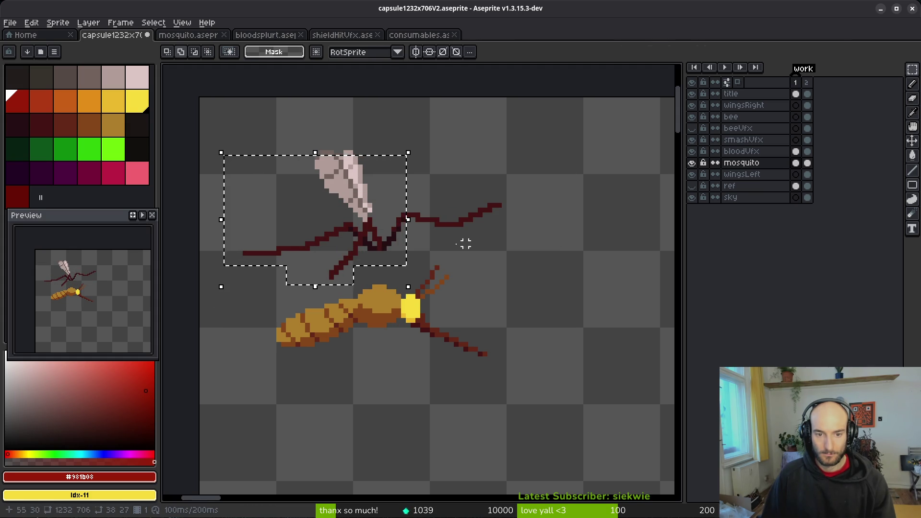
mouse_move(522, 237)
mouse_down()
mouse_move(325, 165)
mouse_move(301, 131)
mouse_up()
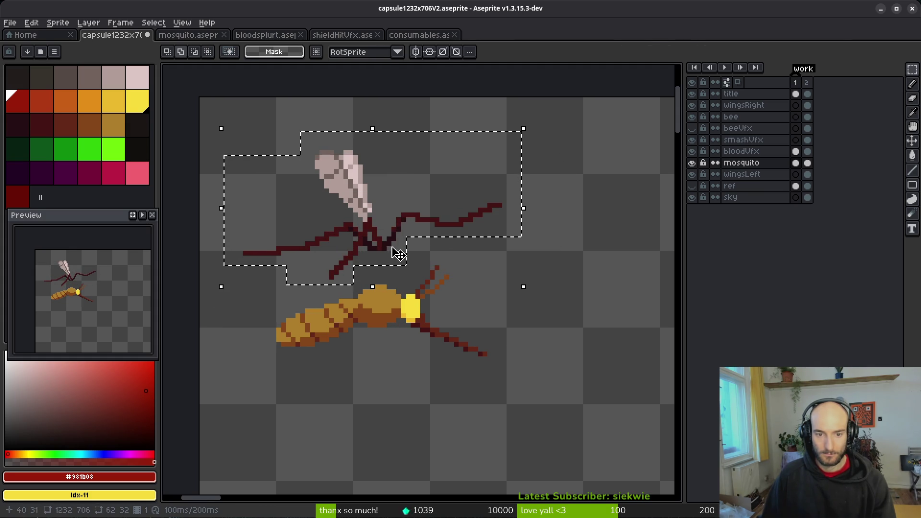
key(Down)
key(Down)
key(Down)
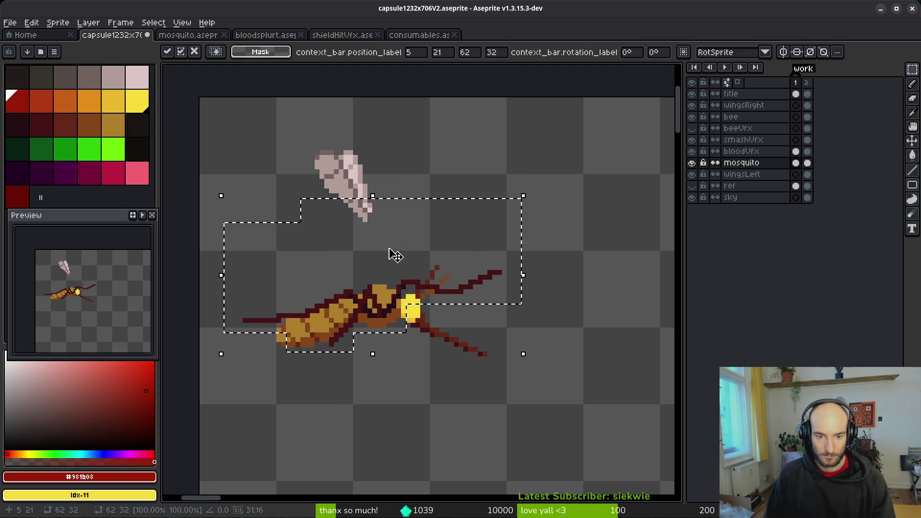
click(423, 128)
Step: Lower the wing onto the mosquito body, deselect, and switch to mosquito.aseprite
drag(259, 114, 463, 259)
key(Down)
key(Down)
key(Down)
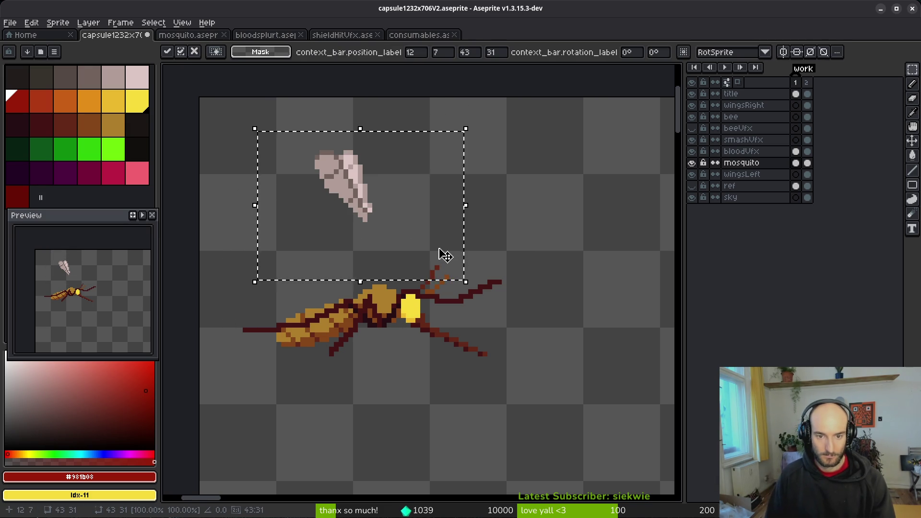
click(263, 164)
drag(298, 130, 466, 248)
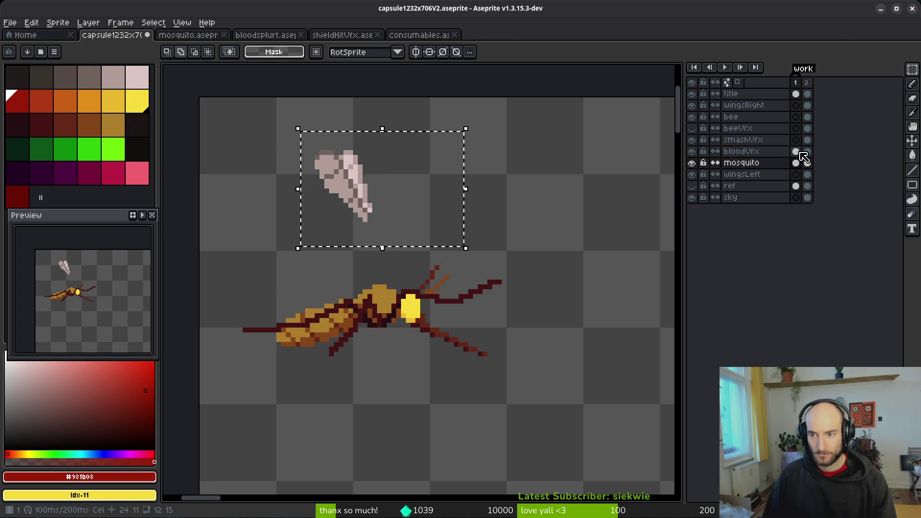
click(808, 163)
click(459, 227)
key(Down)
key(Down)
key(Down)
key(Down)
key(Down)
key(Down)
key(Down)
key(Down)
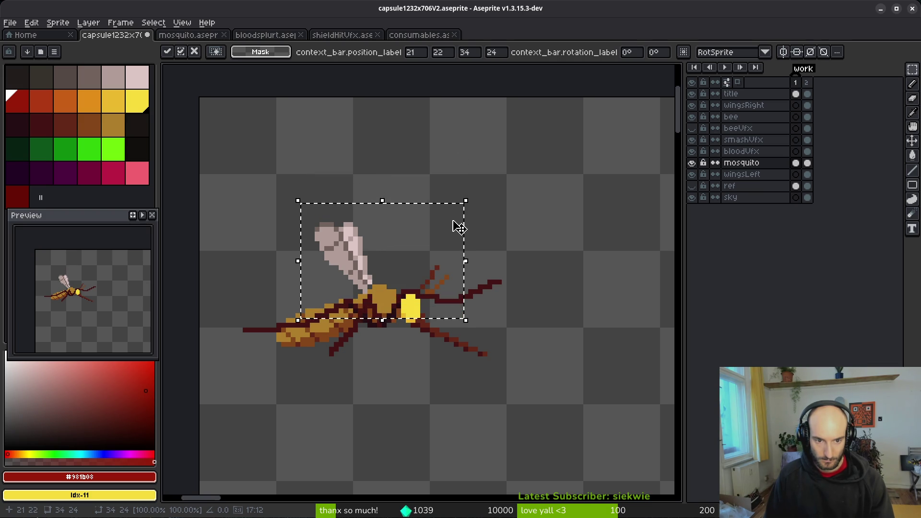
key(ctrl+d)
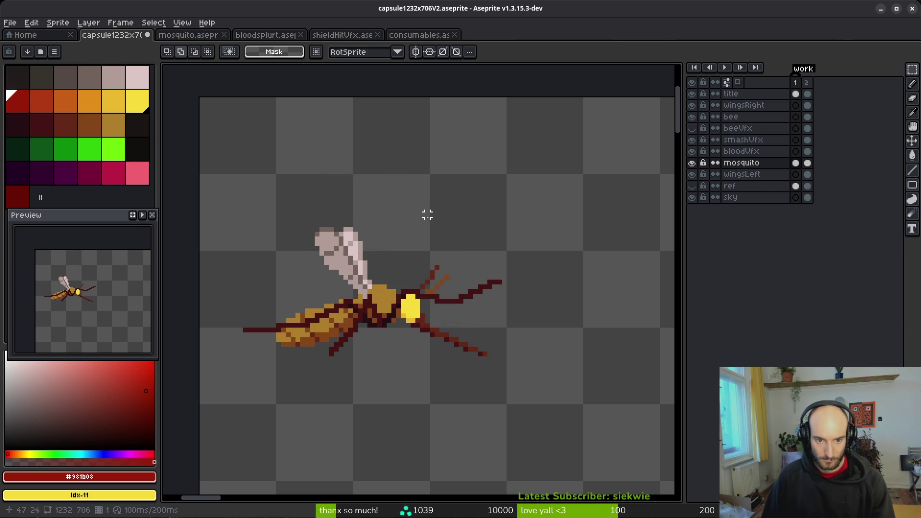
click(190, 38)
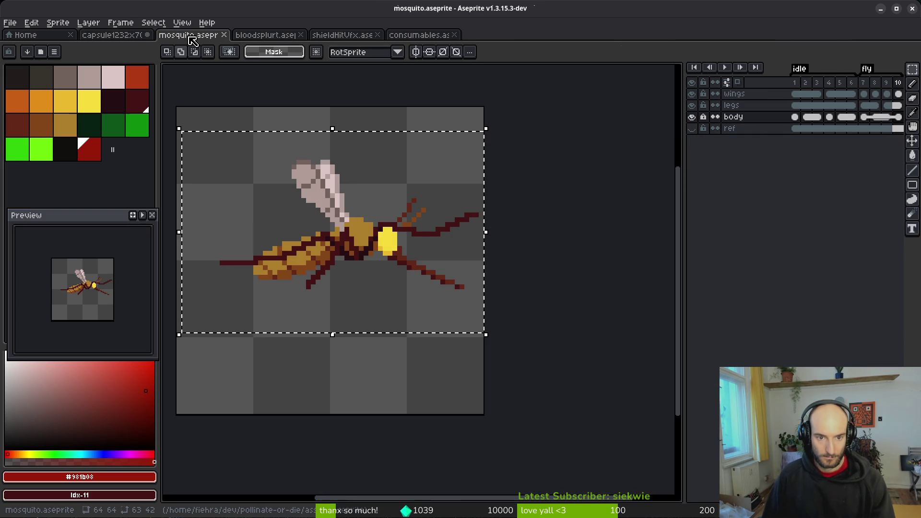
Step: Back on the capsule artwork, cut the mosquito out of the working frame
click(137, 37)
drag(230, 191, 621, 405)
scroll(576, 364, down, 2)
drag(543, 355, 451, 307)
key(ctrl+x)
Step: Paste the mosquito into frame 2 at lower left beside the bee, then delete it
click(807, 162)
scroll(397, 197, down, 3)
drag(616, 403, 462, 240)
key(ctrl+v)
mouse_move(204, 85)
mouse_down()
mouse_move(232, 134)
mouse_move(254, 285)
mouse_move(372, 381)
mouse_move(469, 426)
mouse_move(452, 402)
mouse_up()
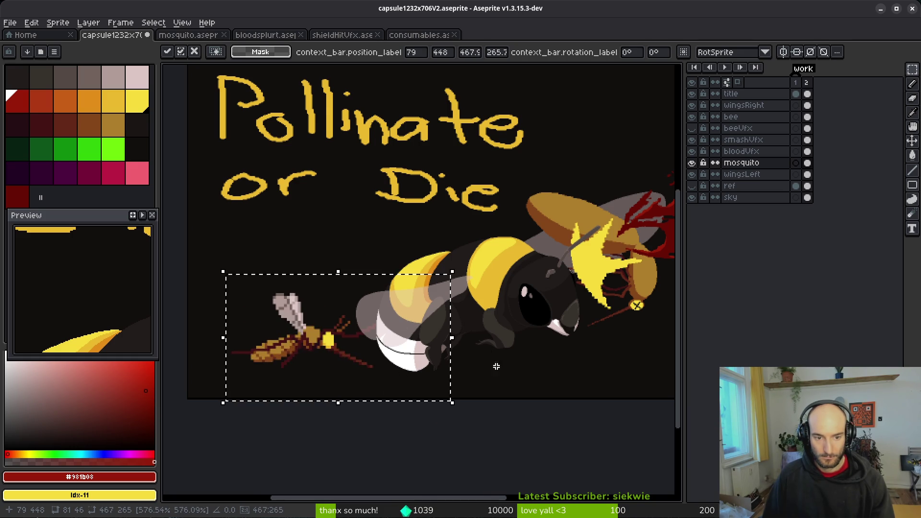
drag(358, 327, 305, 262)
scroll(412, 300, down, 3)
scroll(365, 283, up, 5)
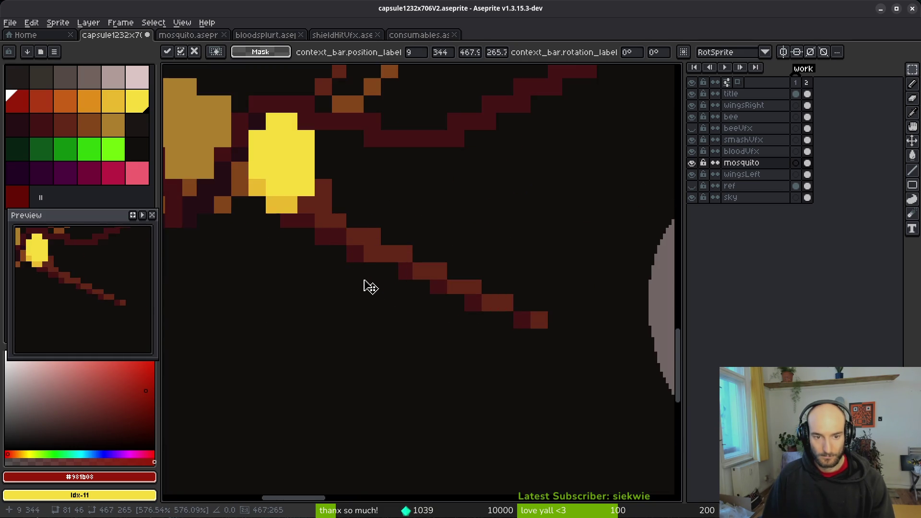
scroll(365, 240, down, 3)
scroll(377, 307, up, 3)
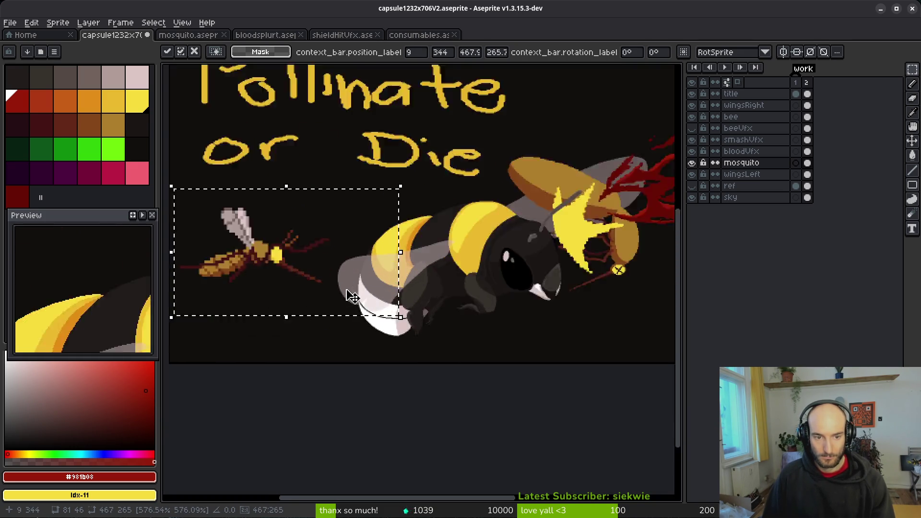
scroll(379, 317, down, 2)
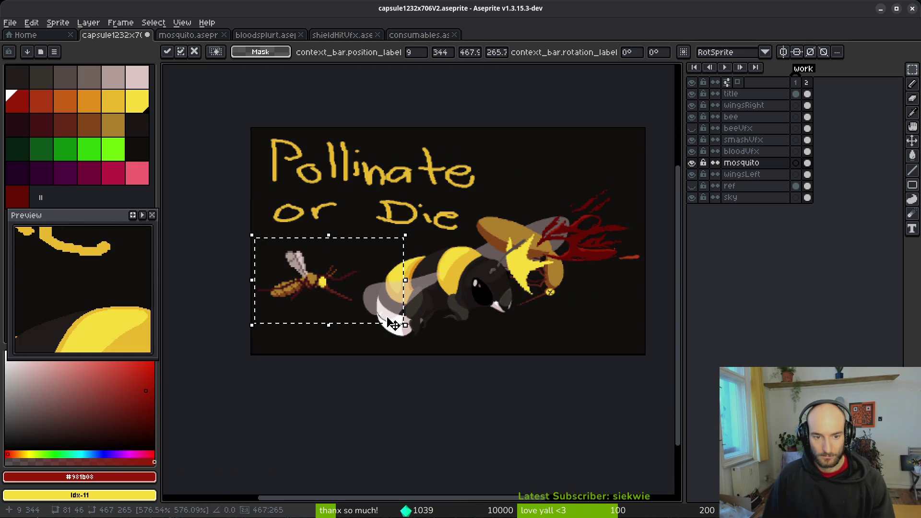
key(Delete)
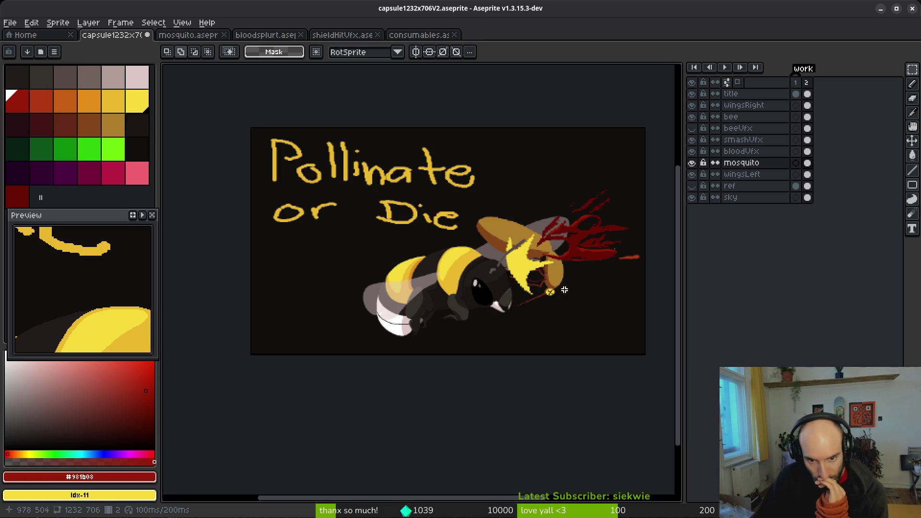
Step: Recenter the artwork in the view and clear the selection
drag(561, 293, 474, 306)
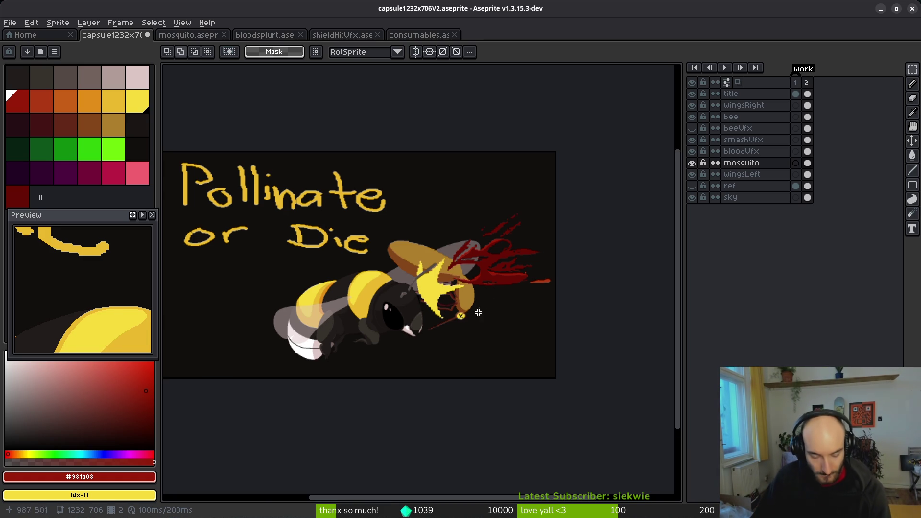
drag(227, 164, 635, 437)
key(ctrl+d)
Step: Rotate the mosquito, bloodVfx and smashVfx cels about 13.4° and shift them up-left toward the bee
drag(585, 192, 369, 358)
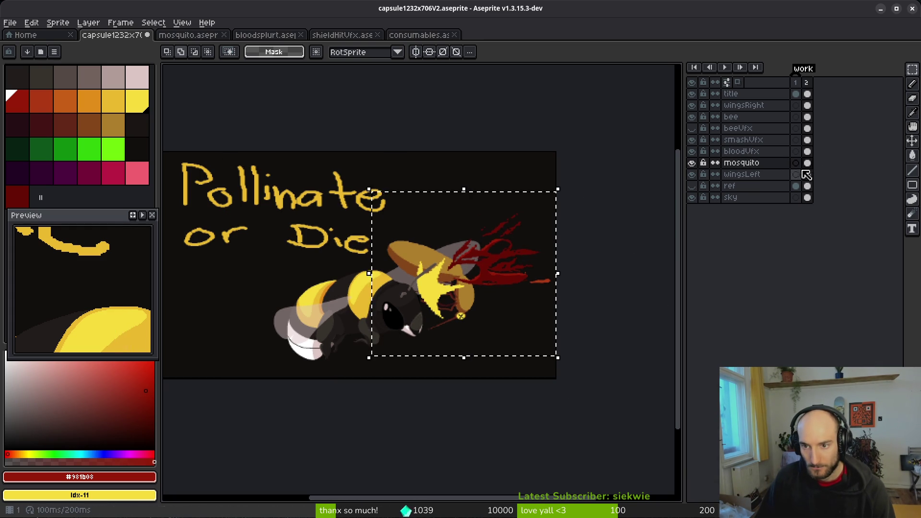
drag(812, 164, 808, 139)
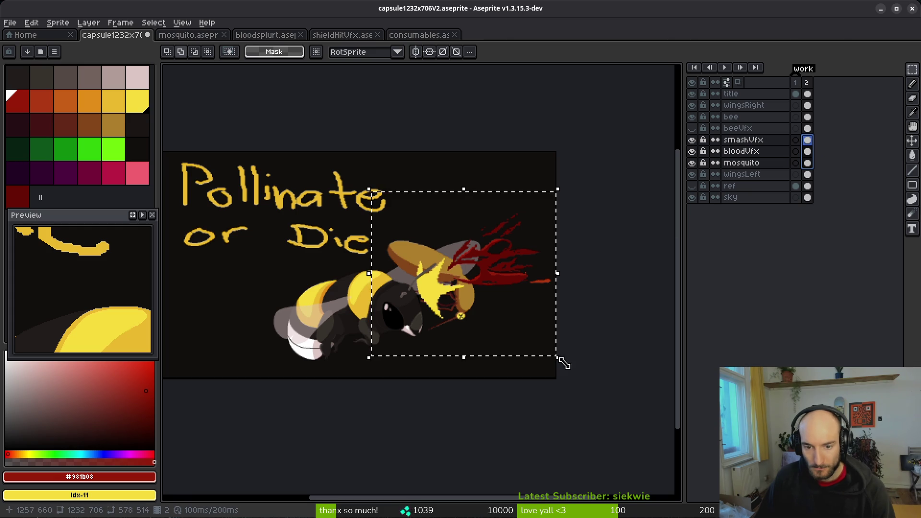
drag(566, 361, 593, 342)
mouse_move(490, 291)
mouse_down()
mouse_move(479, 269)
mouse_move(483, 279)
mouse_up()
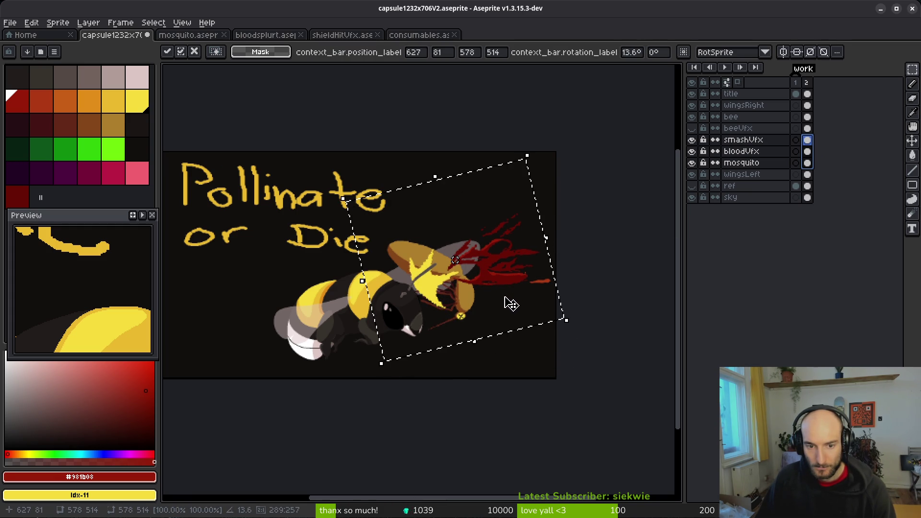
click(511, 339)
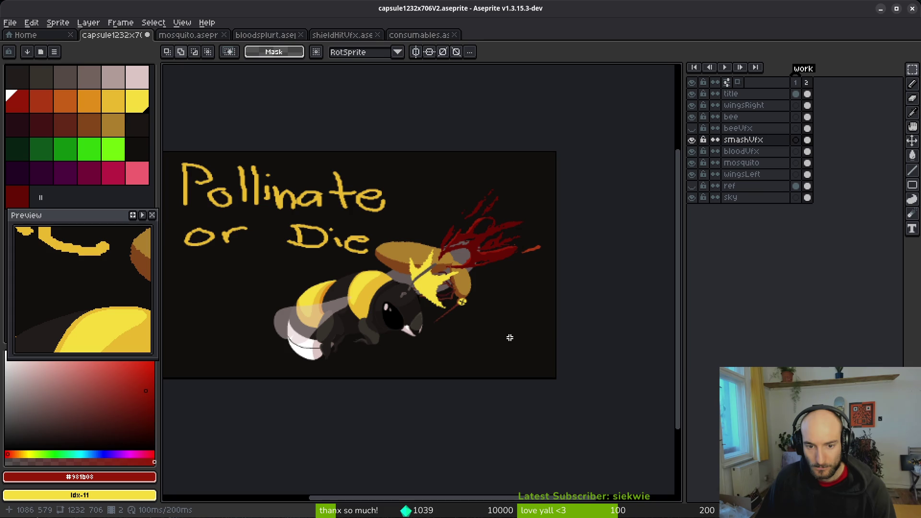
scroll(483, 306, down, 1)
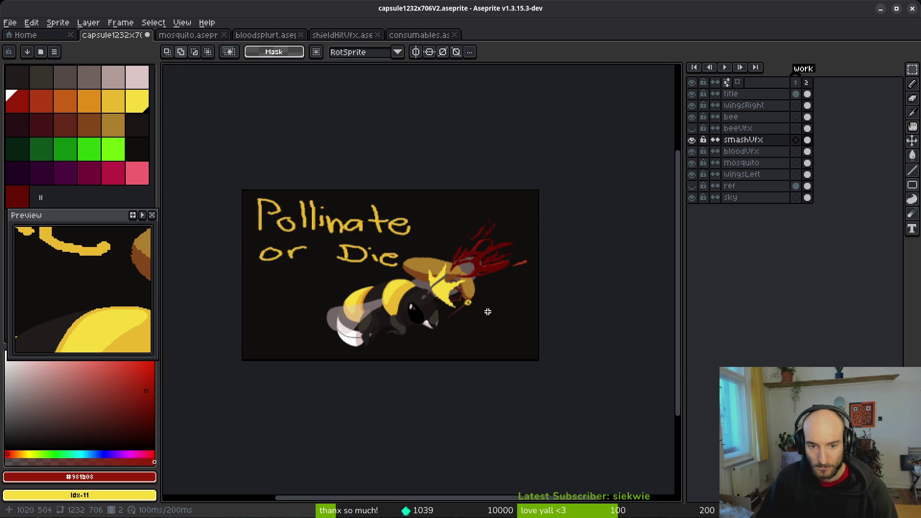
Step: Select every layer's cel from the bee layers down to mosquito and nudge the scene 2 pixels right
mouse_move(541, 192)
mouse_down()
mouse_move(305, 382)
mouse_move(272, 374)
mouse_up()
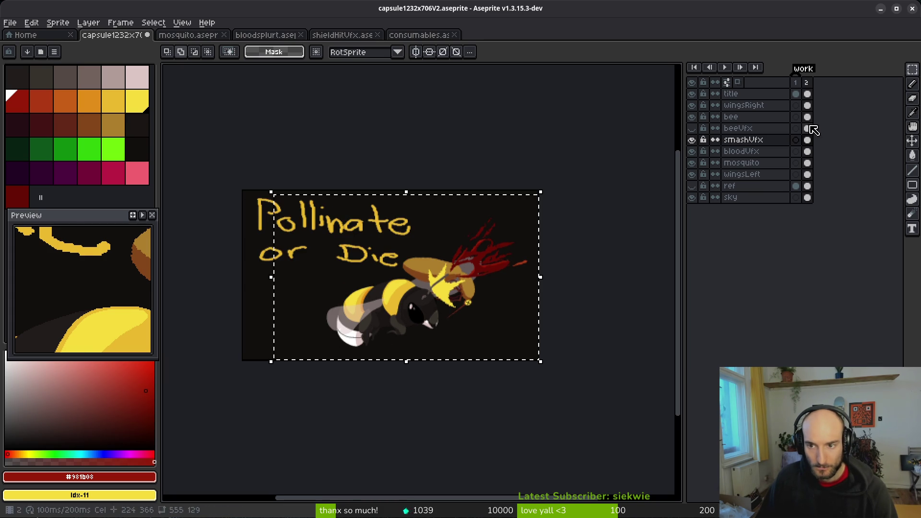
drag(808, 117, 812, 179)
drag(812, 106, 812, 177)
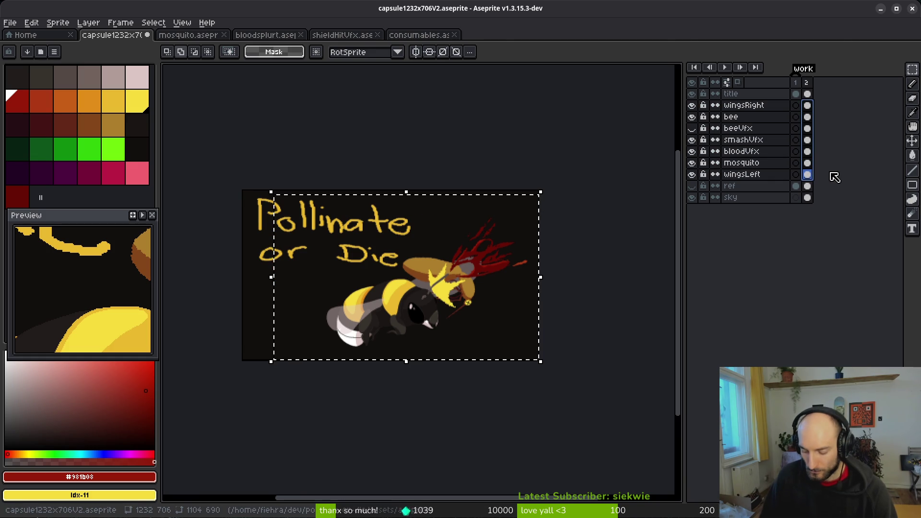
key(ctrl+t)
key(Right)
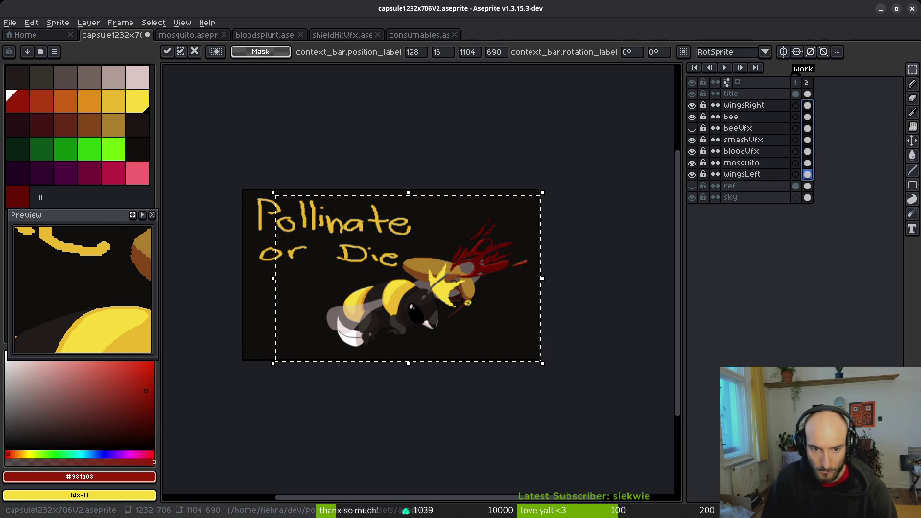
key(Return)
scroll(482, 288, down, 1)
scroll(508, 252, up, 2)
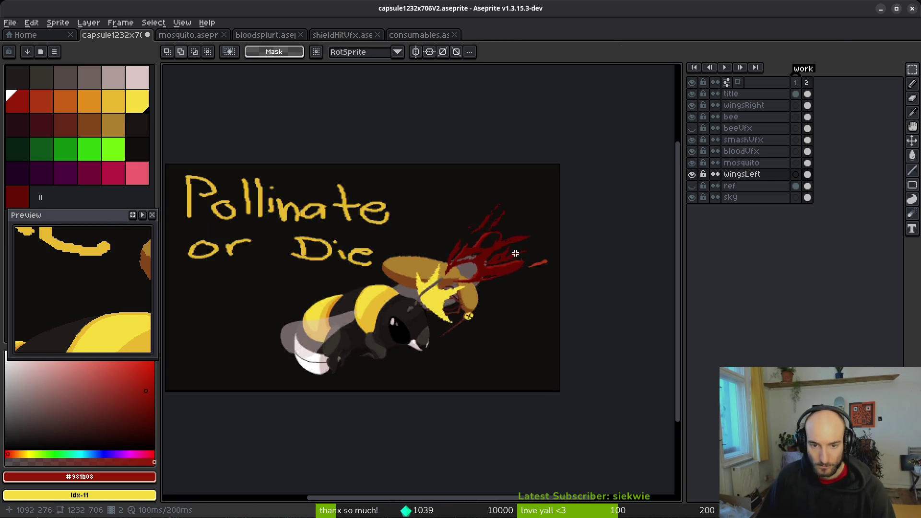
scroll(508, 252, up, 4)
Step: Fill a lower splatter shape dark red on the bloodVfx layer
key(g)
click(456, 312)
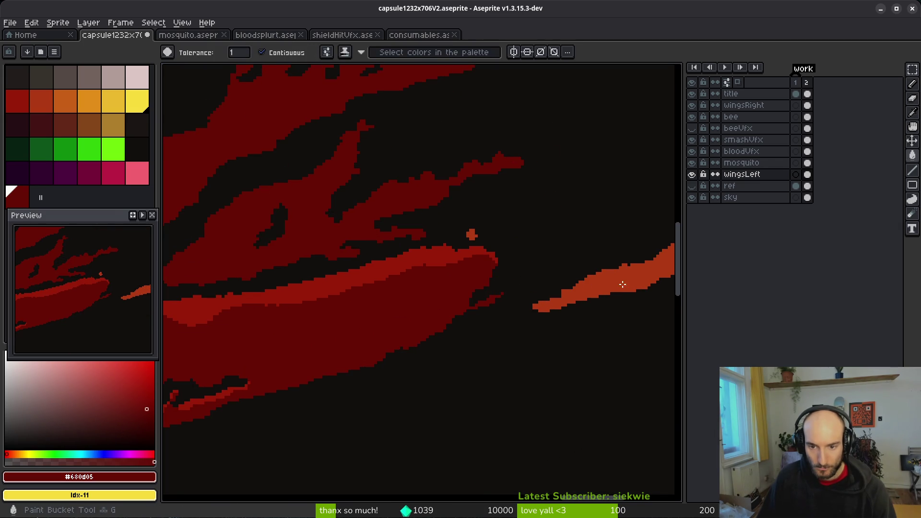
click(808, 152)
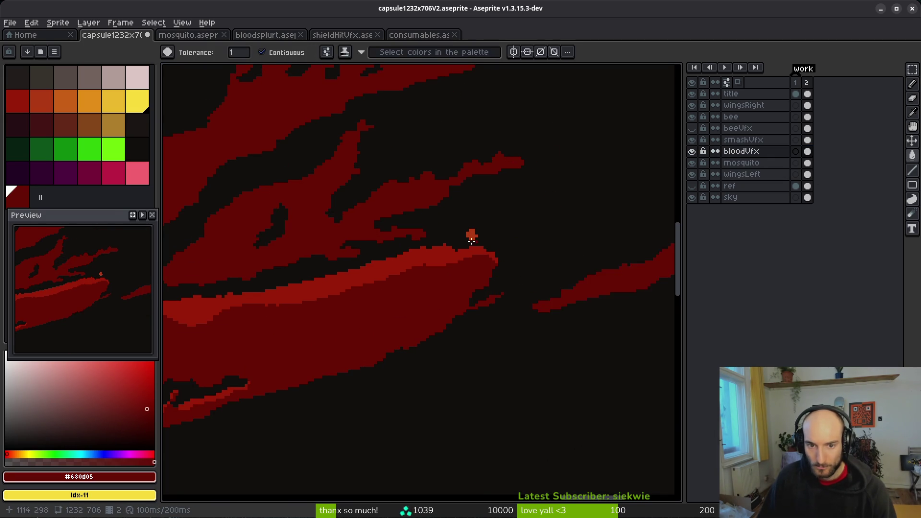
scroll(472, 233, down, 2)
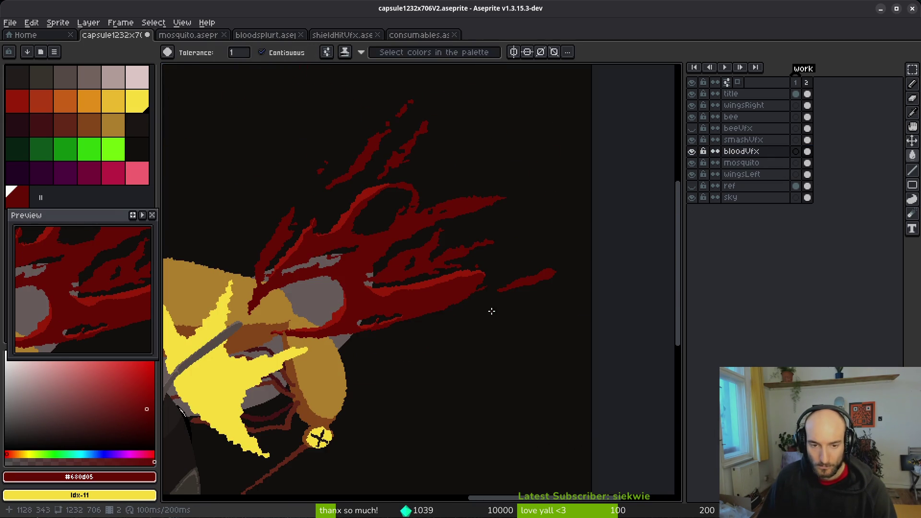
scroll(484, 307, up, 3)
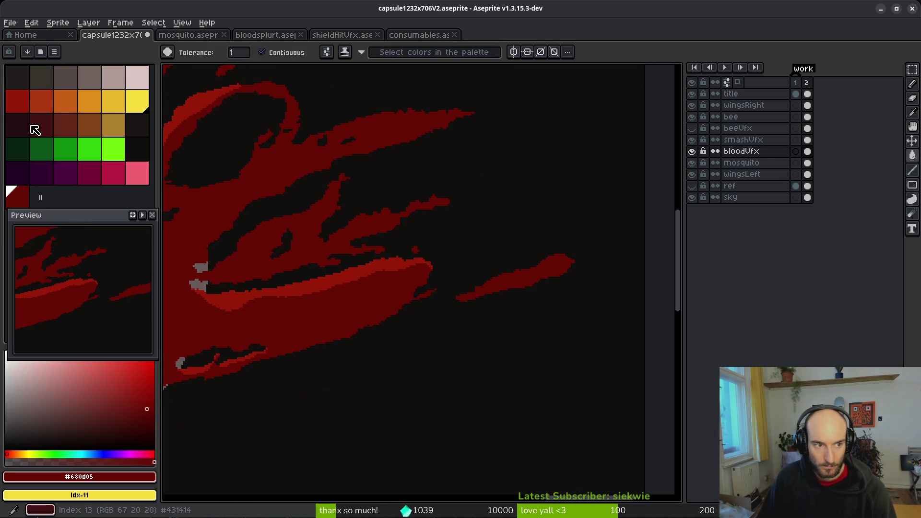
click(17, 101)
scroll(543, 288, up, 2)
Step: Fill the long streak's upper band with brighter red
key(f)
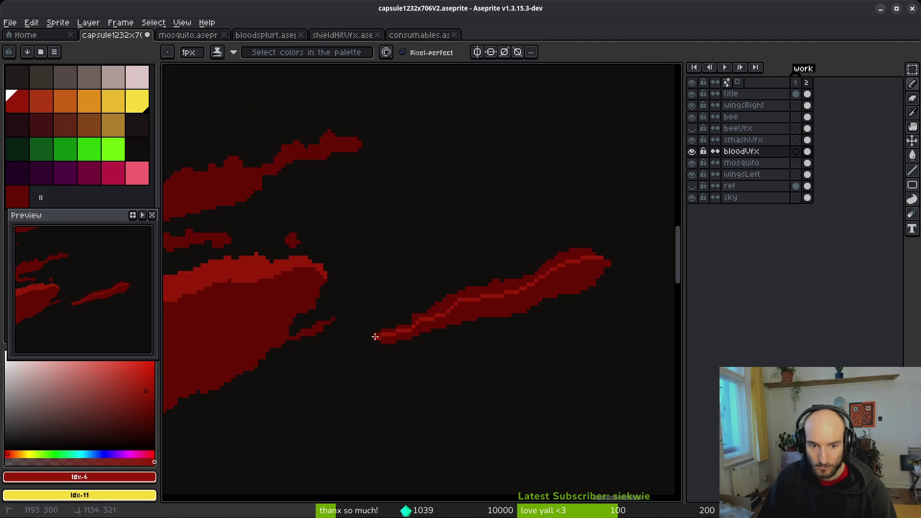
key(g)
click(489, 295)
scroll(404, 324, up, 2)
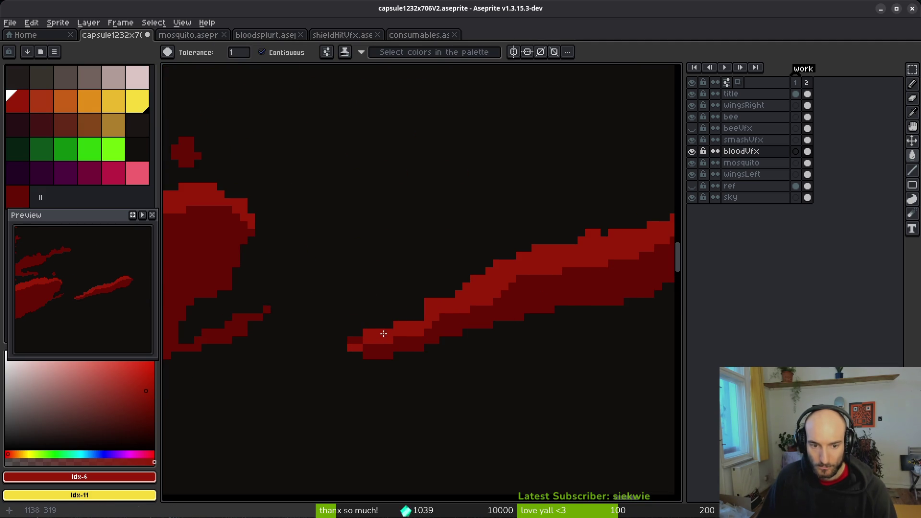
key(f)
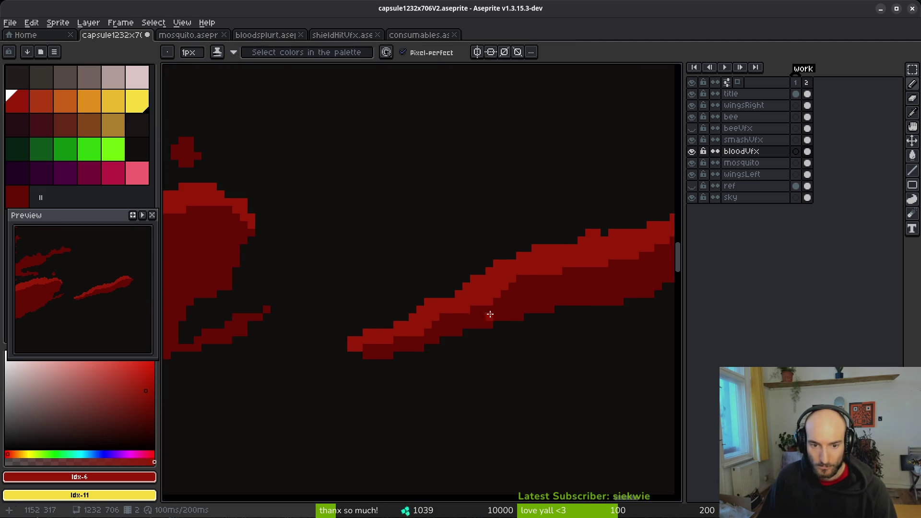
scroll(477, 318, down, 2)
Step: Save capsule1232x706V2.aseprite
key(ctrl+s)
scroll(522, 321, down, 2)
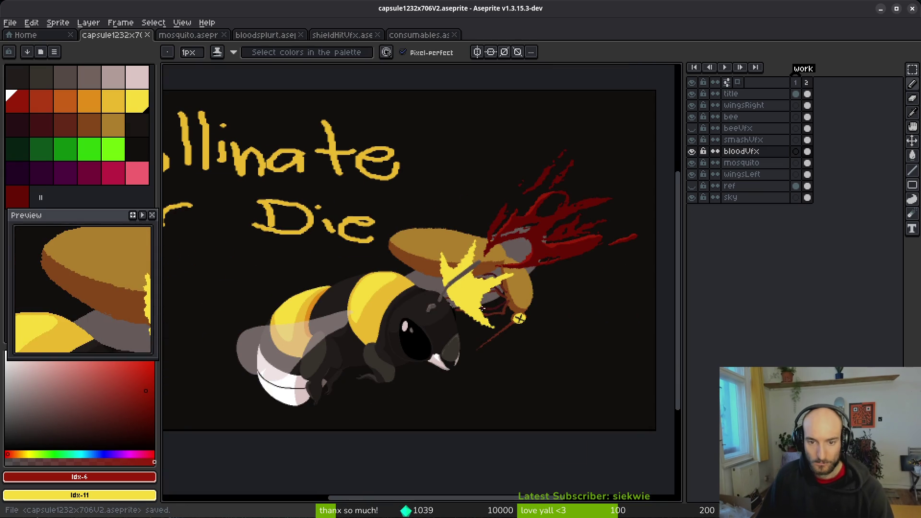
scroll(486, 345, down, 2)
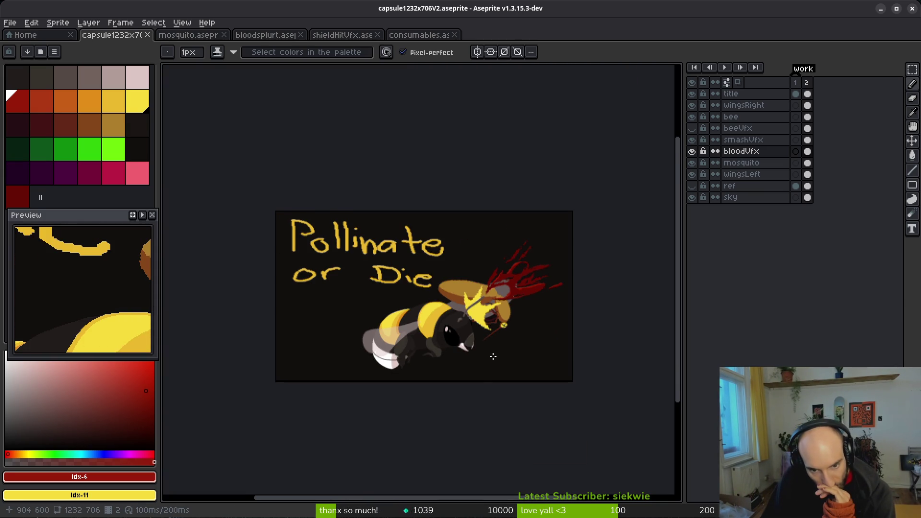
Step: Pick a dark palette colour and save the document
drag(493, 356, 461, 359)
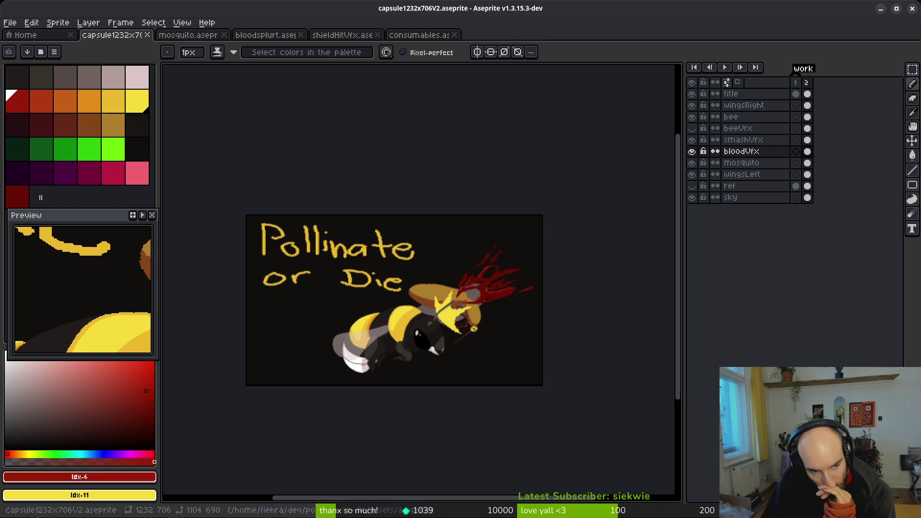
alt+click(480, 365)
scroll(545, 366, up, 1)
scroll(436, 423, up, 4)
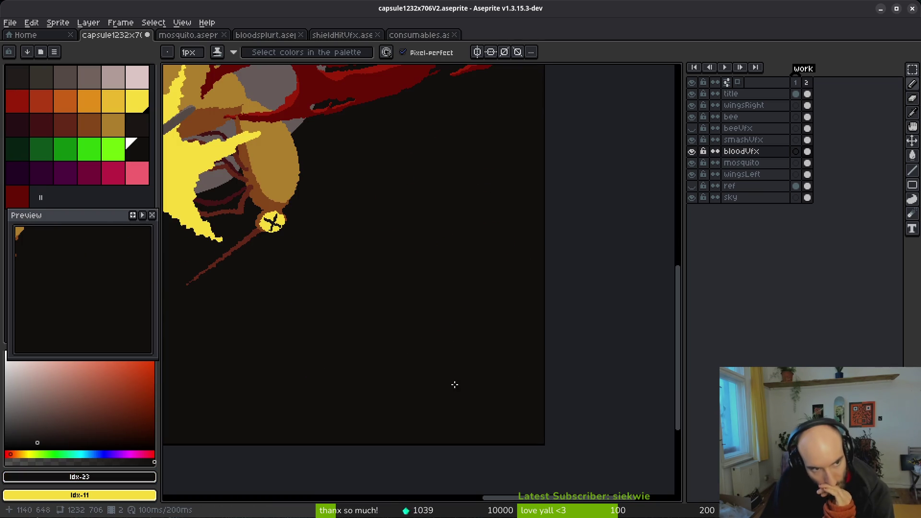
key(ctrl+s)
Step: On the bloodVfx frame-2 cel, sample #201C1A then grey #544D45 from the bee's head
click(808, 152)
alt+click(324, 333)
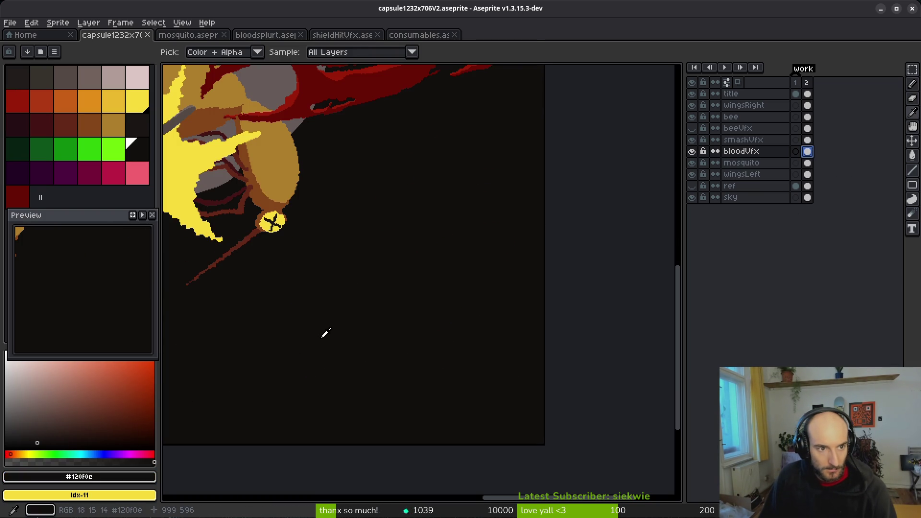
scroll(448, 314, left, 5)
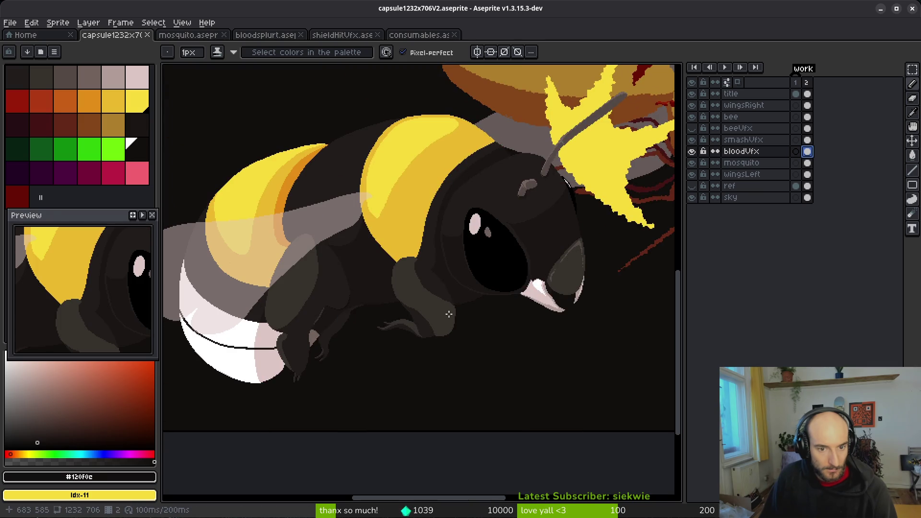
scroll(477, 329, right, 3)
scroll(582, 333, down, 4)
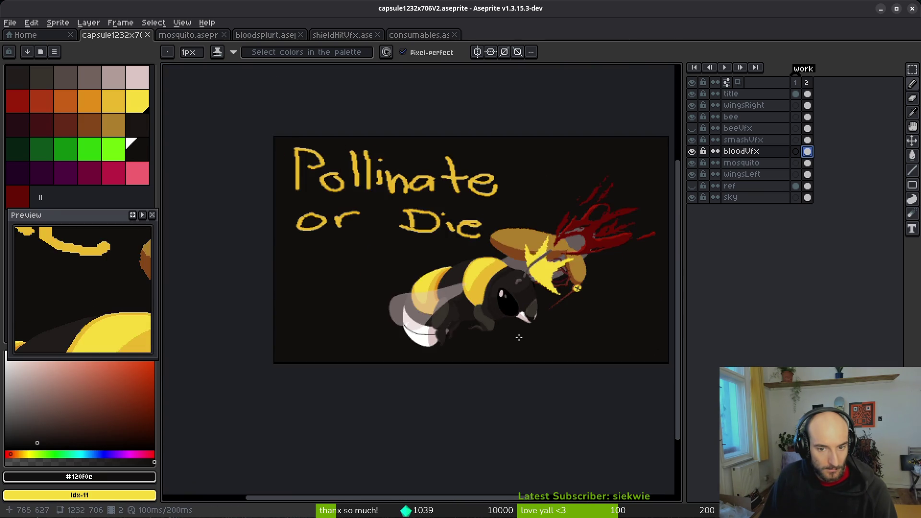
scroll(533, 314, up, 6)
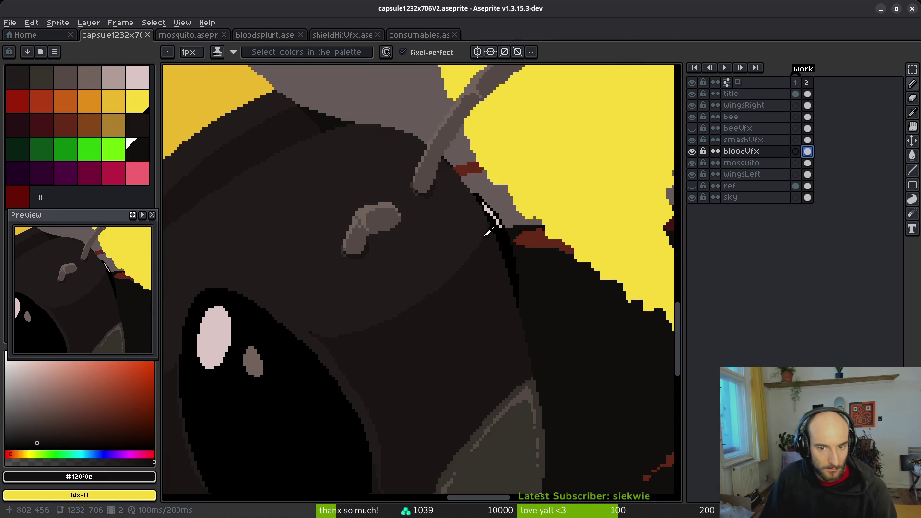
alt+click(460, 221)
alt+click(461, 225)
scroll(466, 239, up, 2)
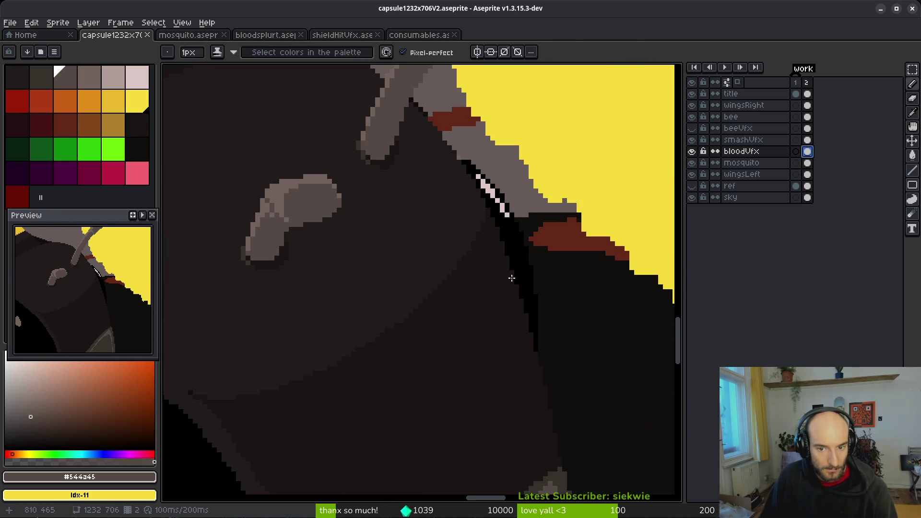
Step: Magic-wand select the bee's dark head on the bee layer with Contiguous on
key(w)
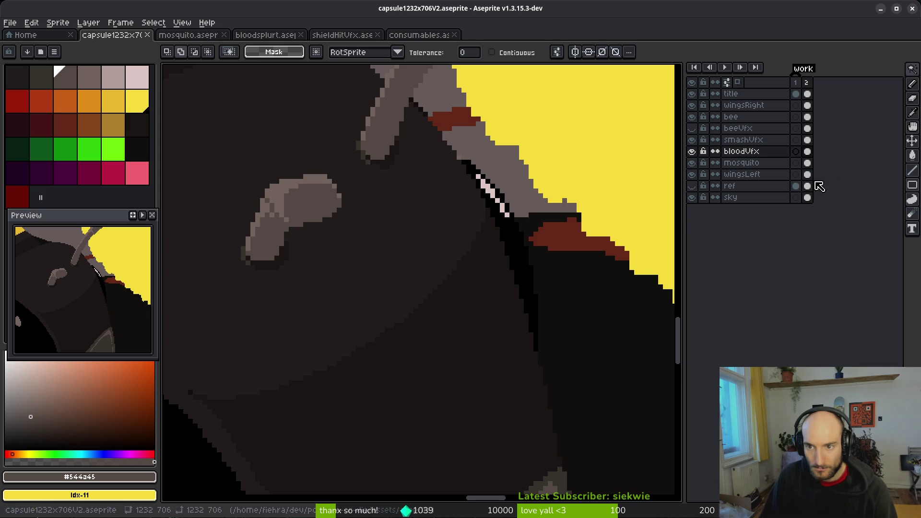
click(767, 117)
click(464, 382)
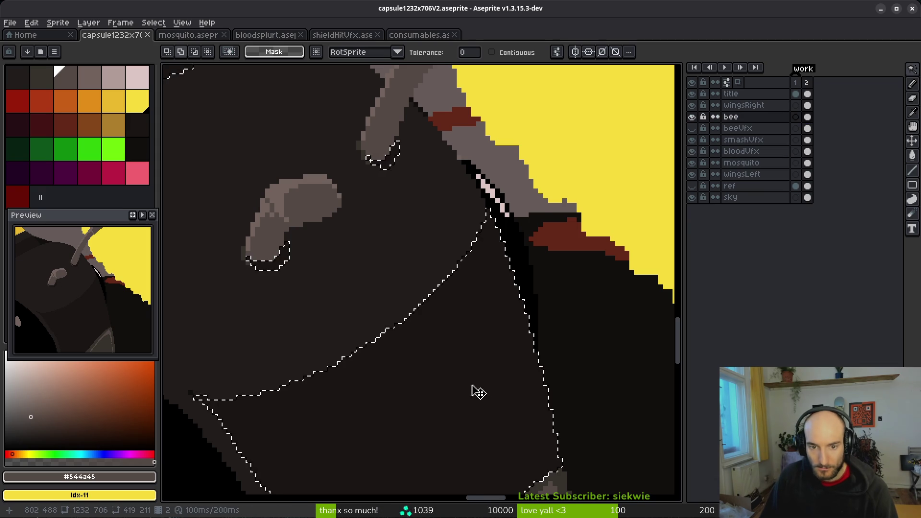
drag(480, 391, 446, 330)
key(ctrl+d)
click(517, 52)
click(447, 277)
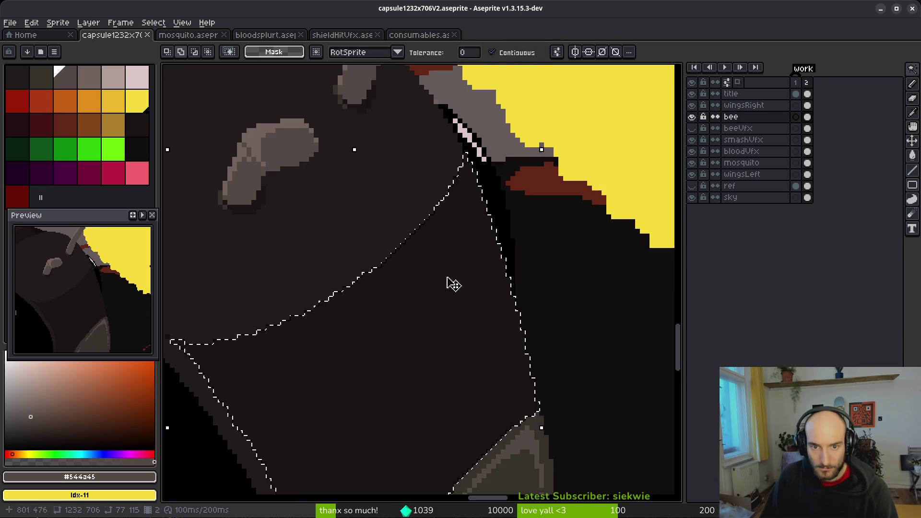
scroll(474, 327, down, 1)
Step: Apply a thin grey Outline effect to the selected head edge, then deselect
key(shift+o)
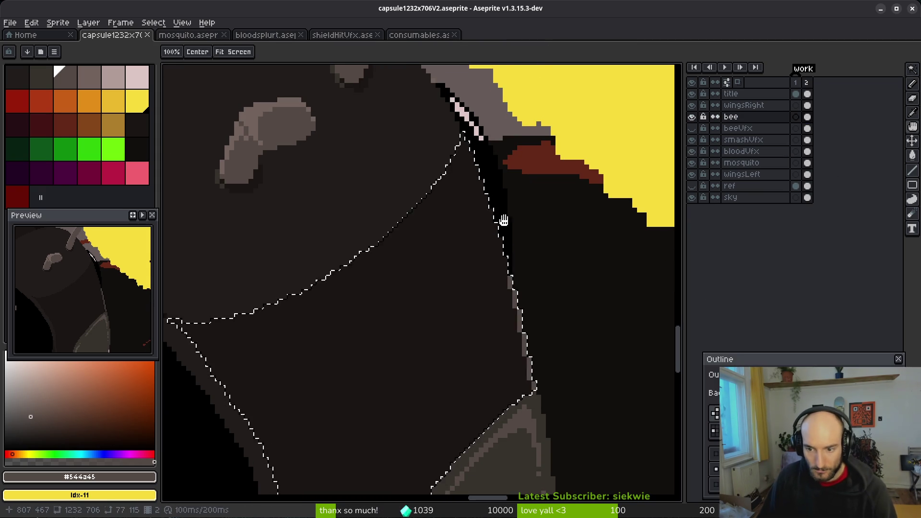
click(716, 469)
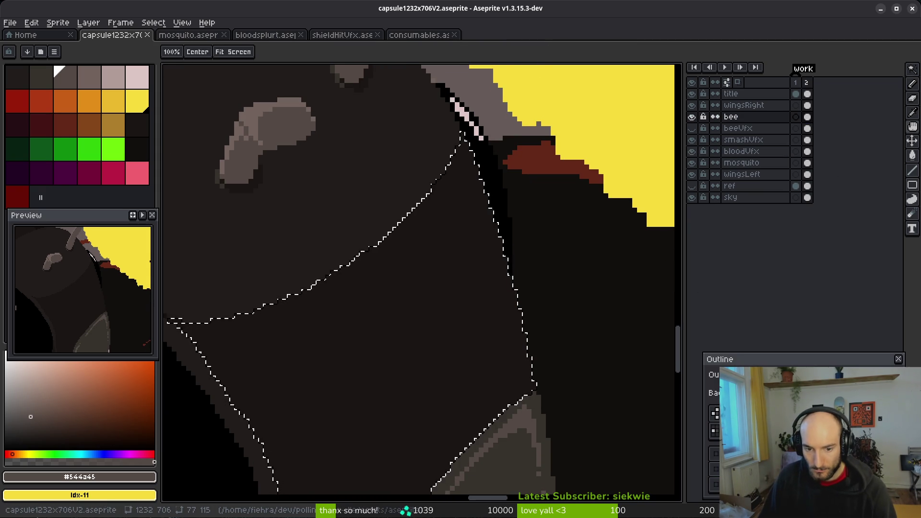
scroll(610, 421, down, 5)
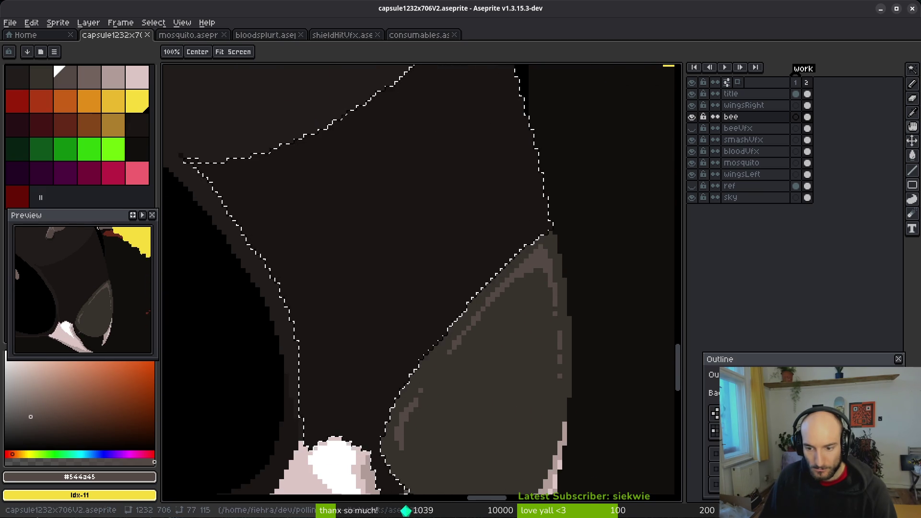
drag(534, 283, 525, 369)
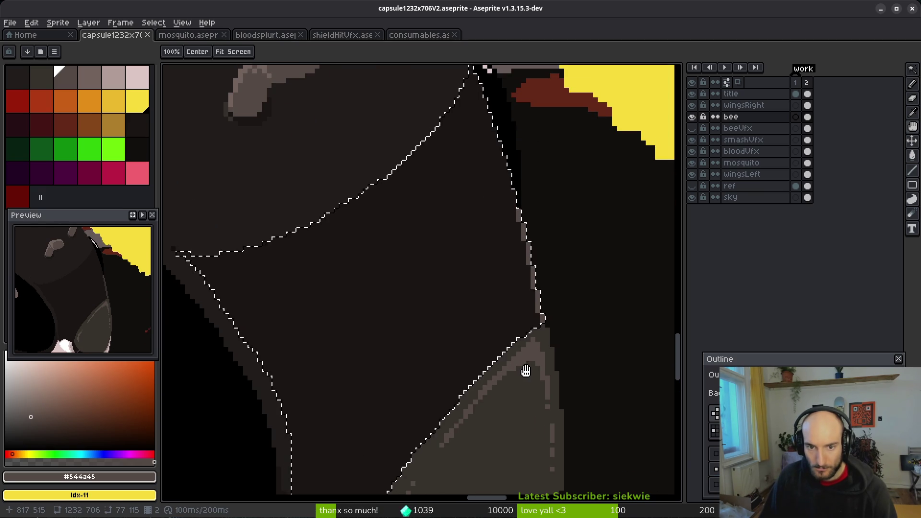
scroll(554, 234, up, 2)
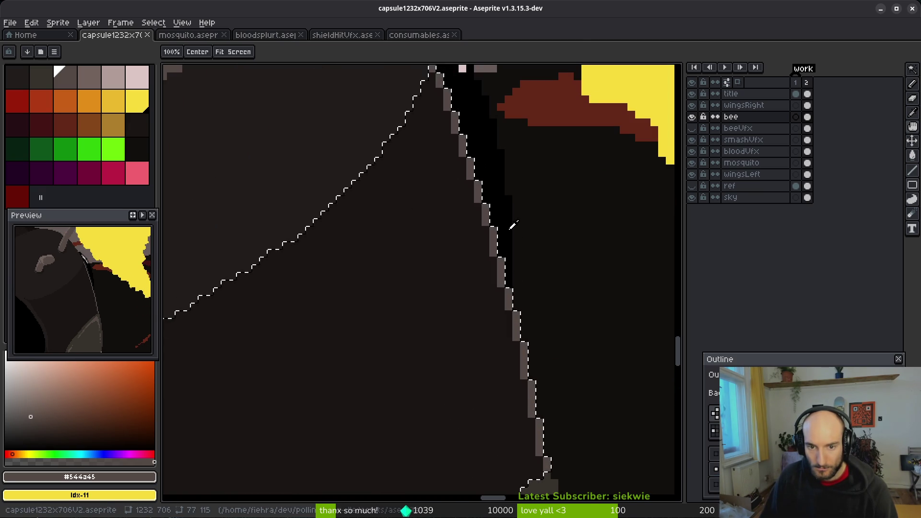
scroll(501, 278, down, 3)
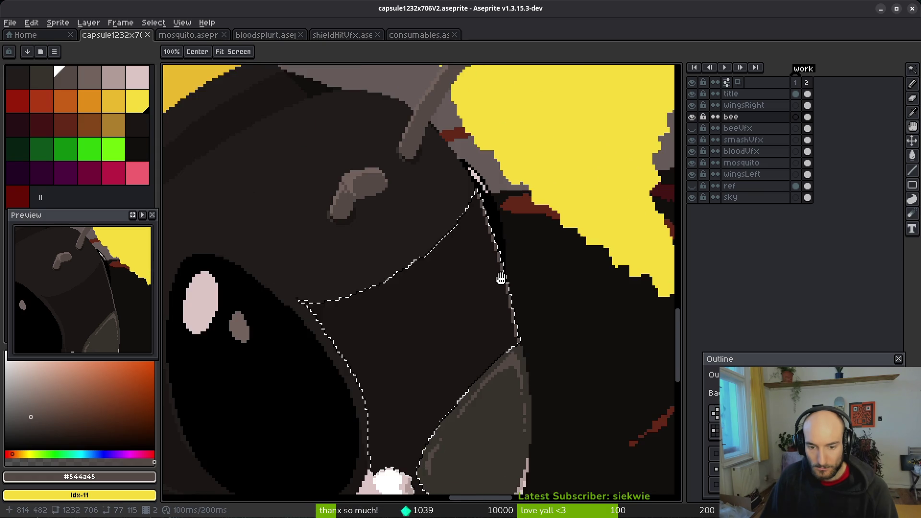
drag(471, 340, 482, 318)
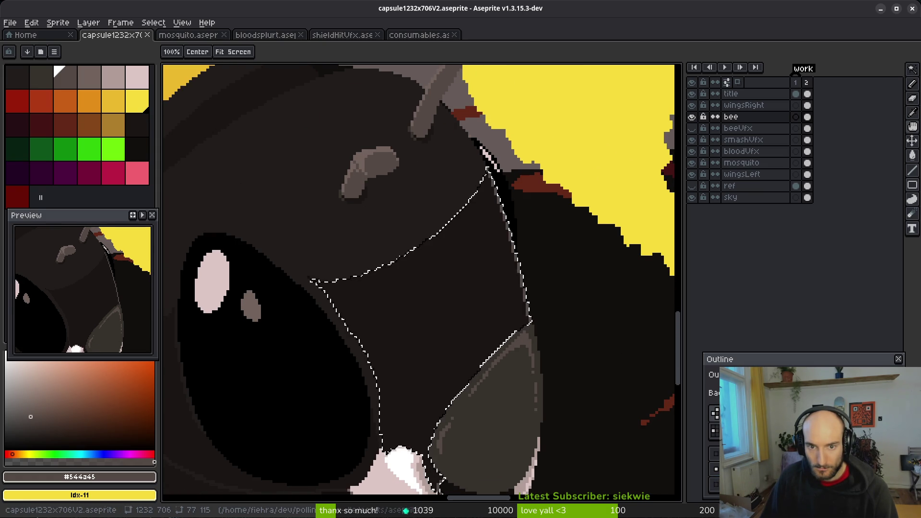
scroll(497, 274, up, 2)
key(w)
key(ctrl+d)
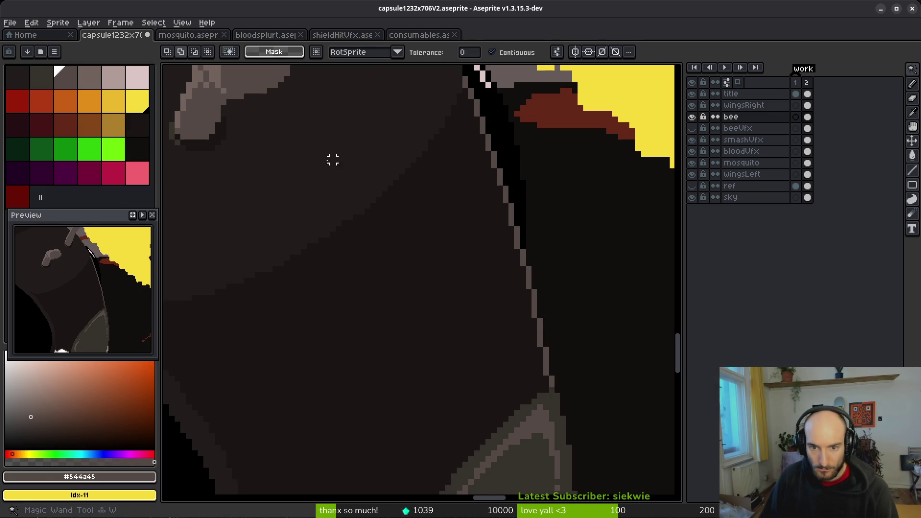
Step: Check the outlined head with test selections and save capsule1232x706V2.aseprite
scroll(362, 166, down, 4)
scroll(458, 311, up, 2)
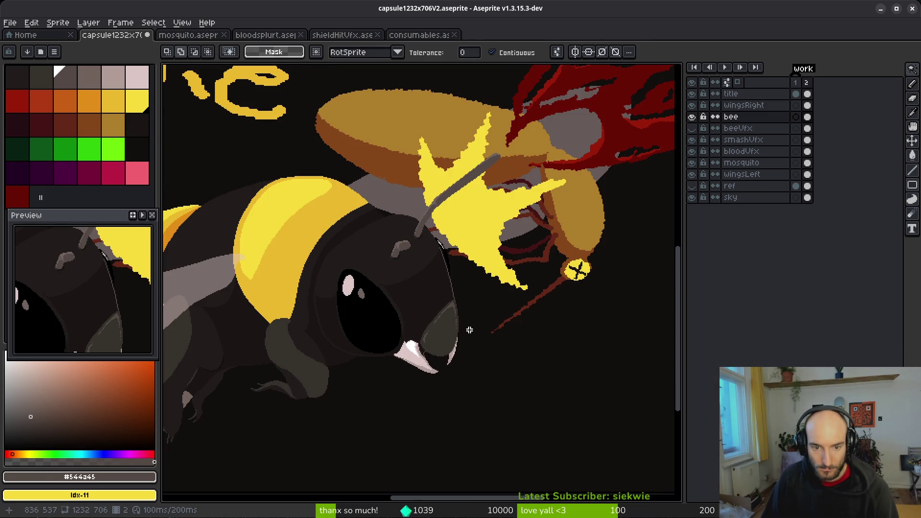
scroll(448, 322, up, 2)
click(461, 320)
key(ctrl+d)
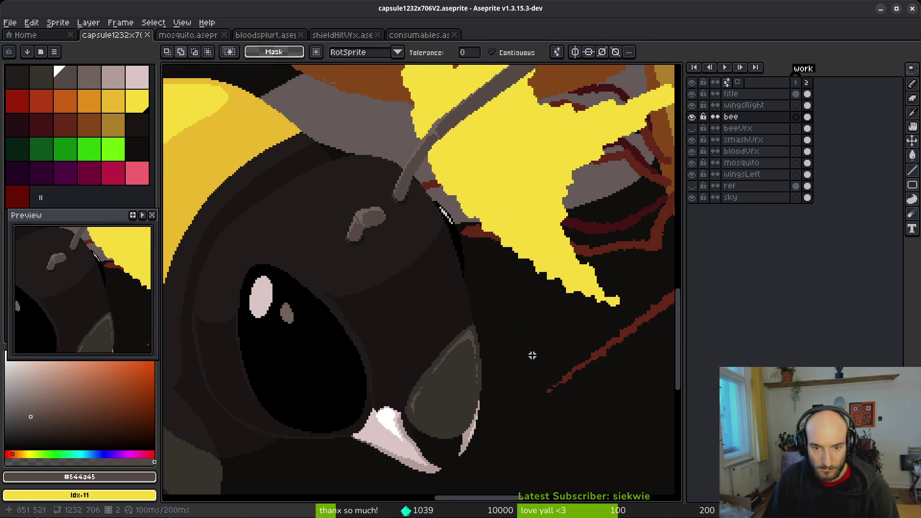
click(528, 355)
key(ctrl+d)
scroll(521, 348, down, 1)
key(ctrl+s)
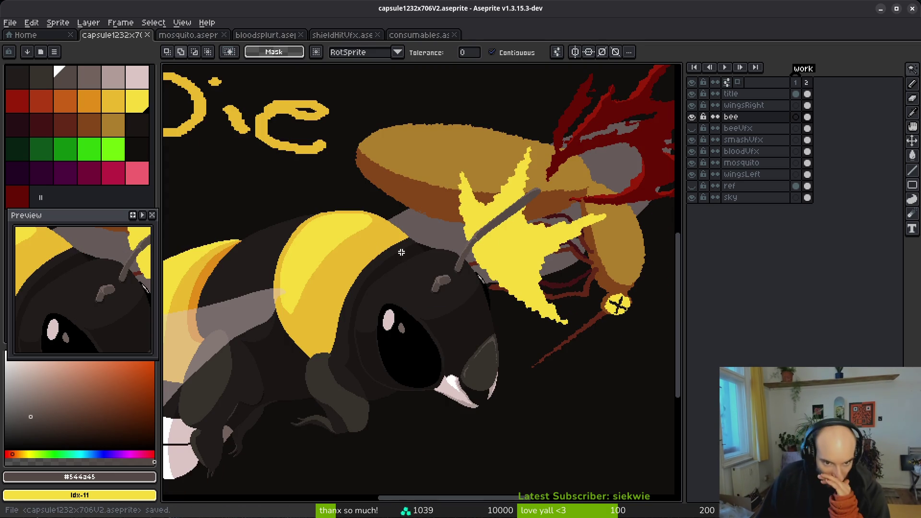
Step: Sample the stripe's orange #e28c18 as the drawing colour with the Pencil active
scroll(366, 255, left, 3)
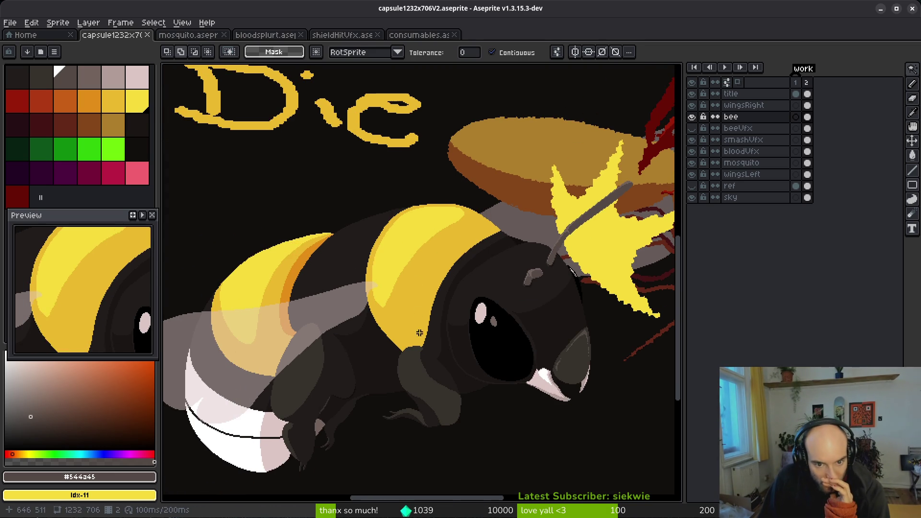
scroll(432, 330, left, 1)
scroll(366, 255, up, 2)
click(380, 261)
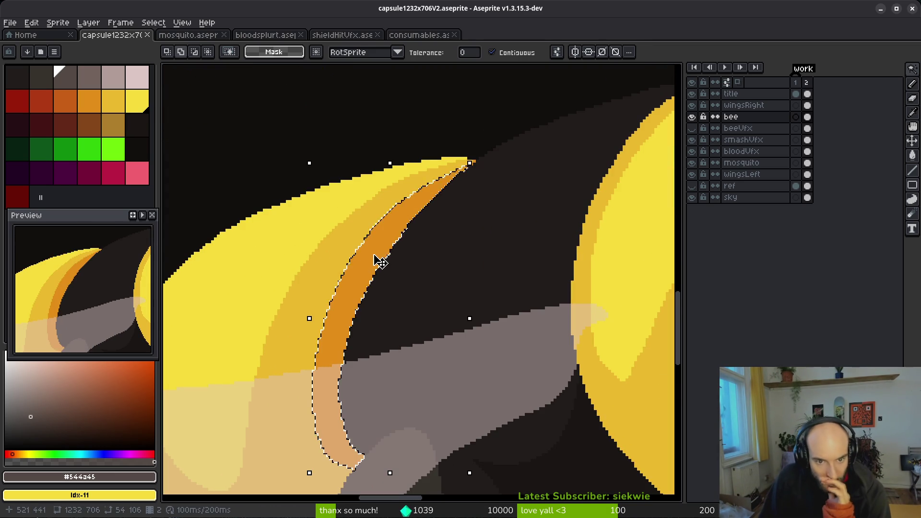
key(f)
alt+click(385, 263)
scroll(541, 286, right, 5)
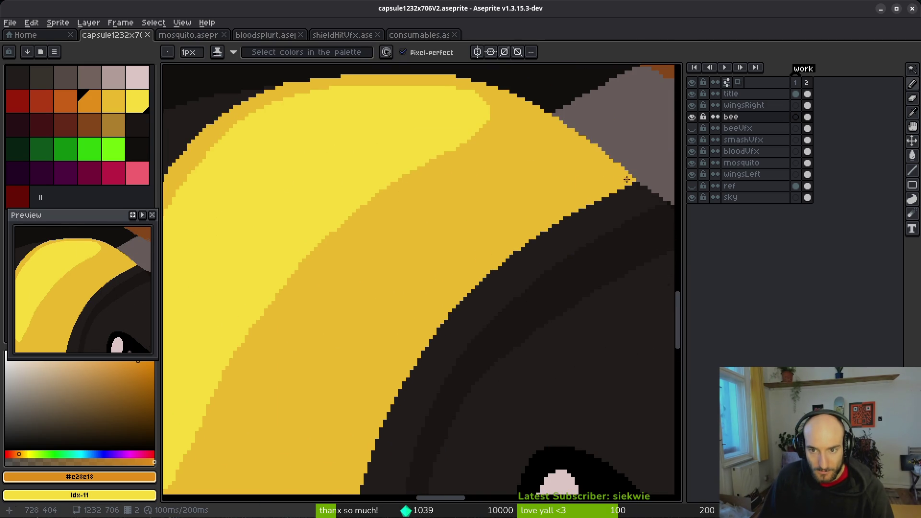
Step: Draw an orange line along the stripe's diagonal edge, undoing one unwanted stroke
drag(617, 164, 618, 180)
mouse_move(560, 209)
mouse_down()
mouse_move(411, 282)
mouse_move(434, 302)
mouse_up()
key(ctrl+z)
scroll(559, 164, up, 1)
scroll(592, 193, down, 1)
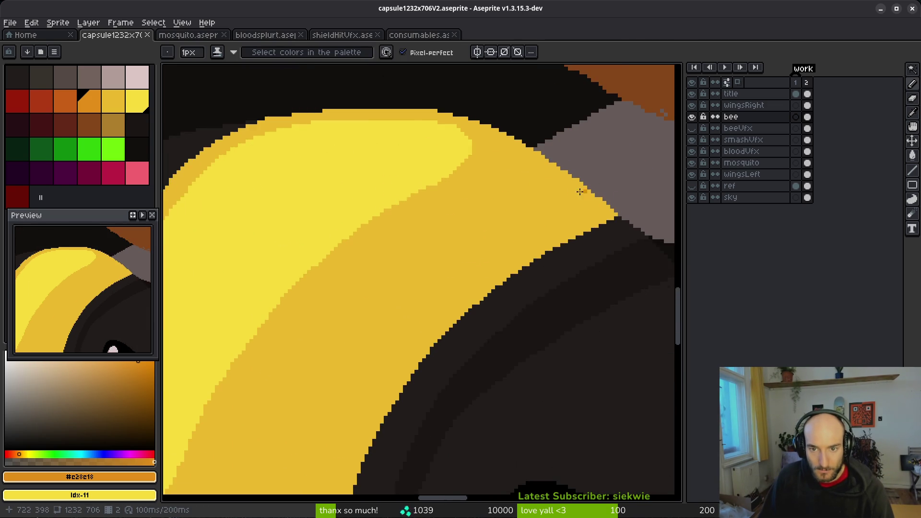
scroll(591, 193, up, 1)
mouse_move(582, 174)
mouse_down()
mouse_move(592, 191)
mouse_move(586, 222)
mouse_move(419, 319)
mouse_move(420, 300)
mouse_up()
scroll(464, 245, down, 1)
scroll(559, 176, up, 1)
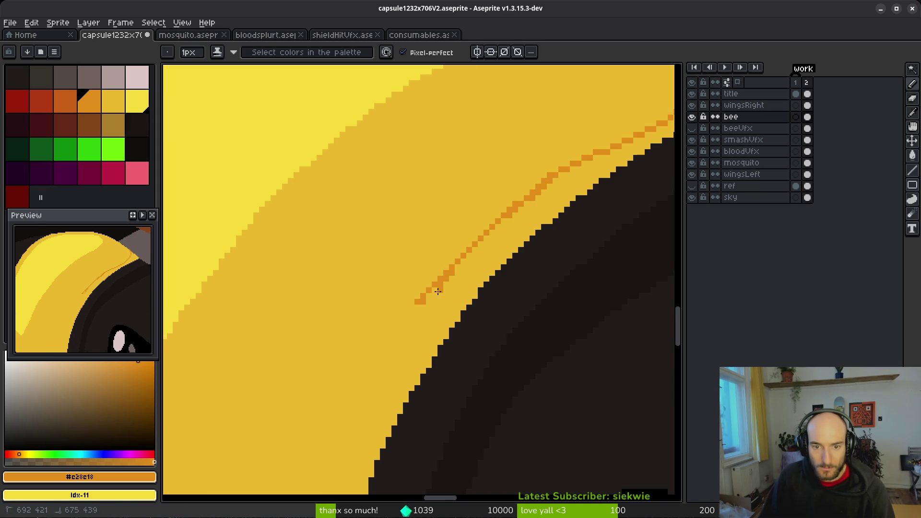
Step: Resample the stripe's yellow and orange, then paint orange pixels along its lower edge
alt+click(493, 205)
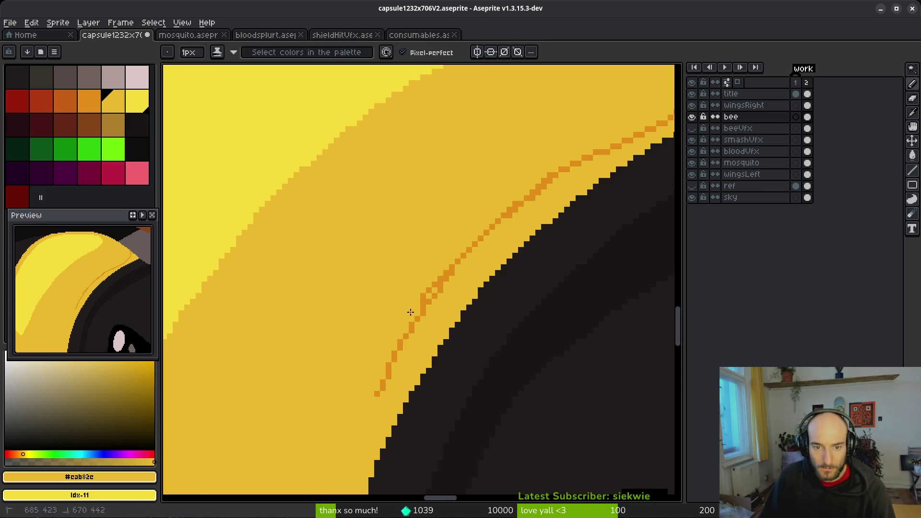
alt+click(444, 273)
scroll(463, 259, down, 3)
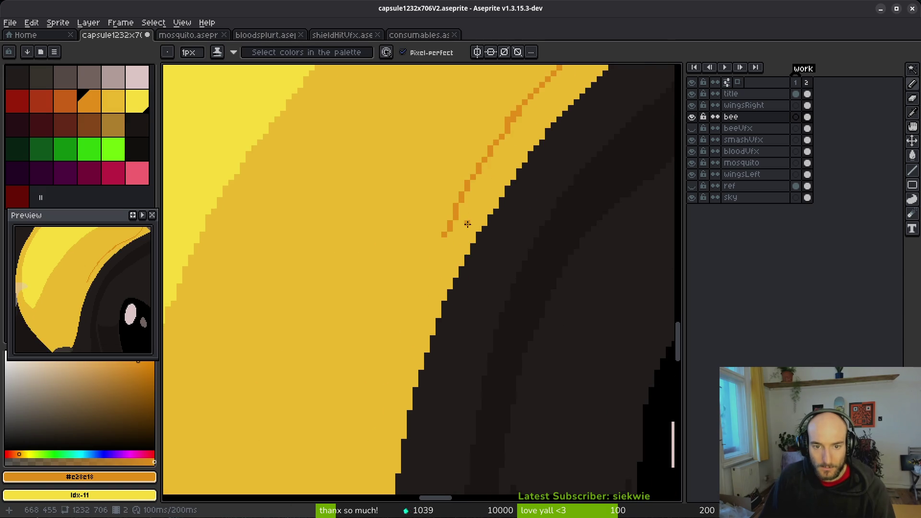
scroll(461, 265, up, 2)
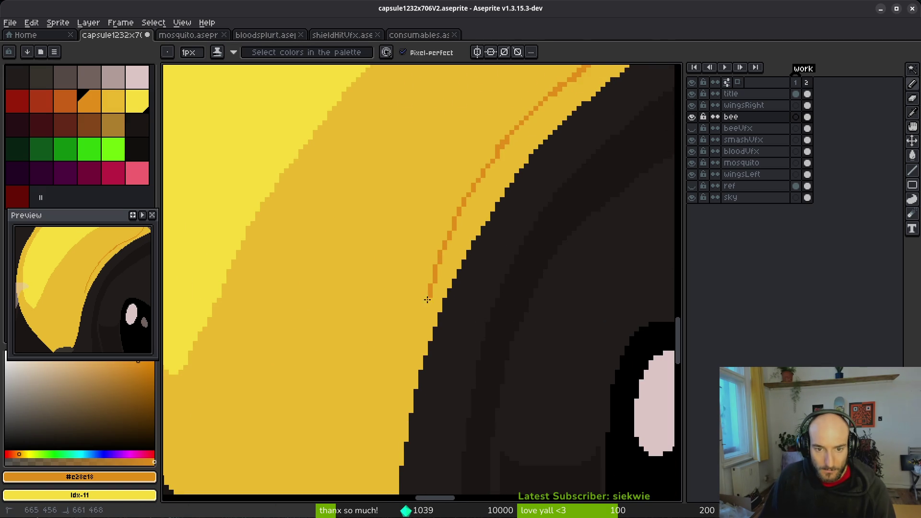
drag(389, 396, 438, 232)
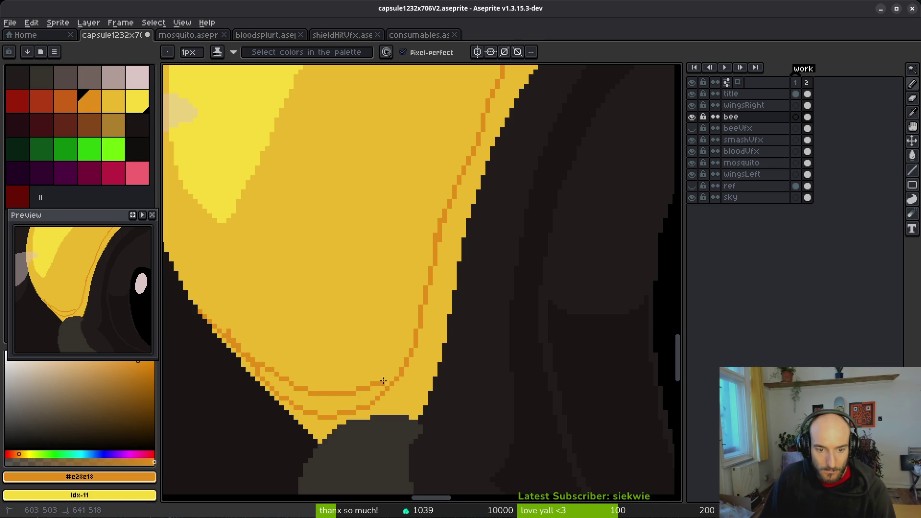
alt+click(255, 323)
scroll(229, 341, up, 2)
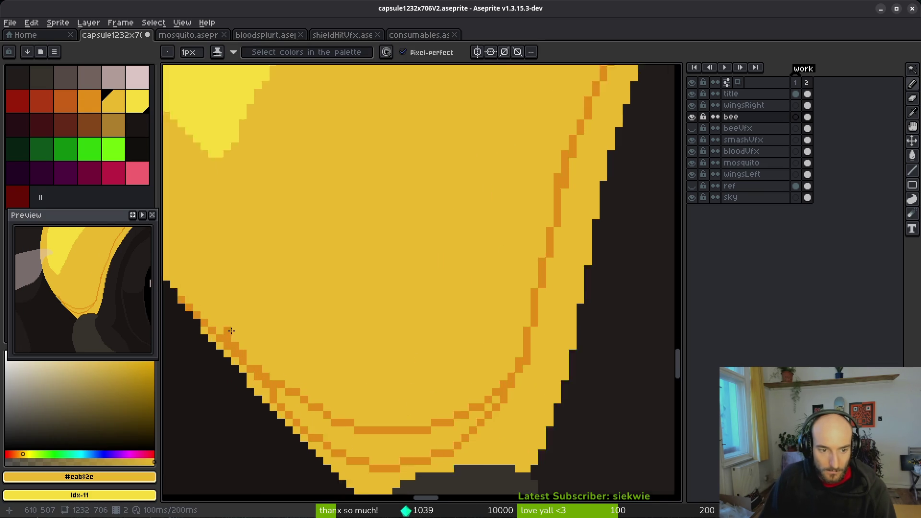
alt+click(206, 330)
scroll(351, 300, down, 5)
key(g)
scroll(549, 391, down, 2)
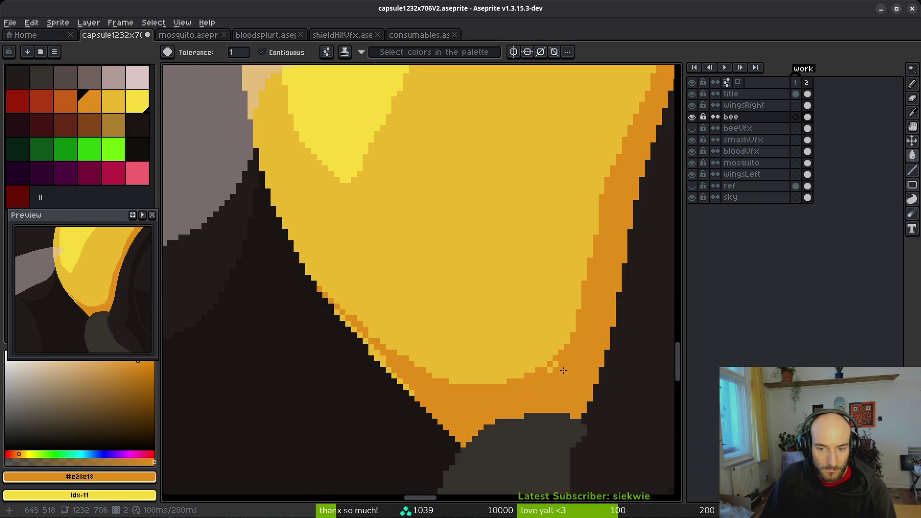
scroll(552, 379, up, 2)
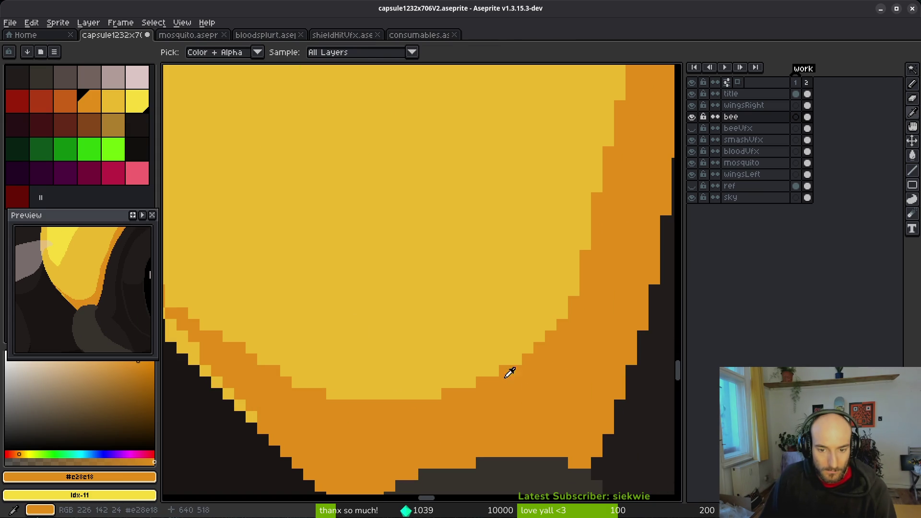
key(f)
mouse_move(494, 378)
mouse_down()
mouse_move(423, 394)
mouse_move(442, 397)
mouse_up()
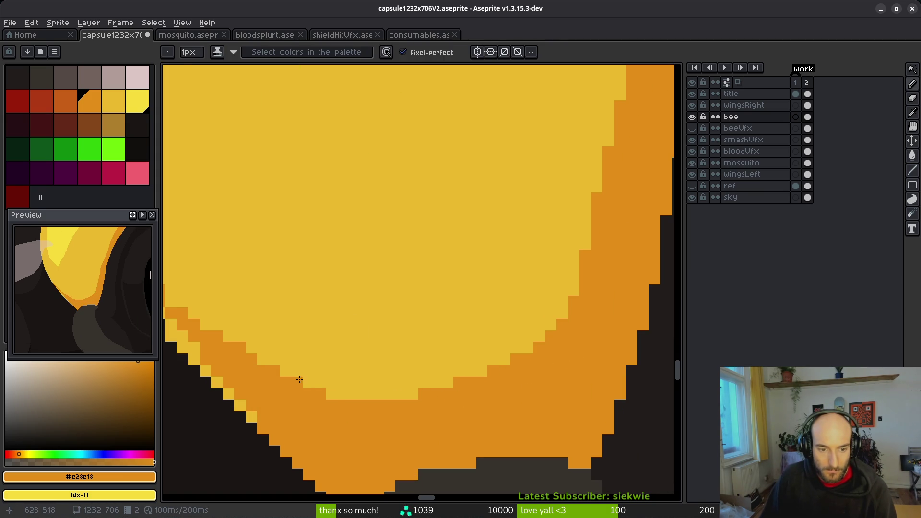
Step: Fill and pencil an orange outline along the stripe's diagonal edge against the black body
alt+click(257, 329)
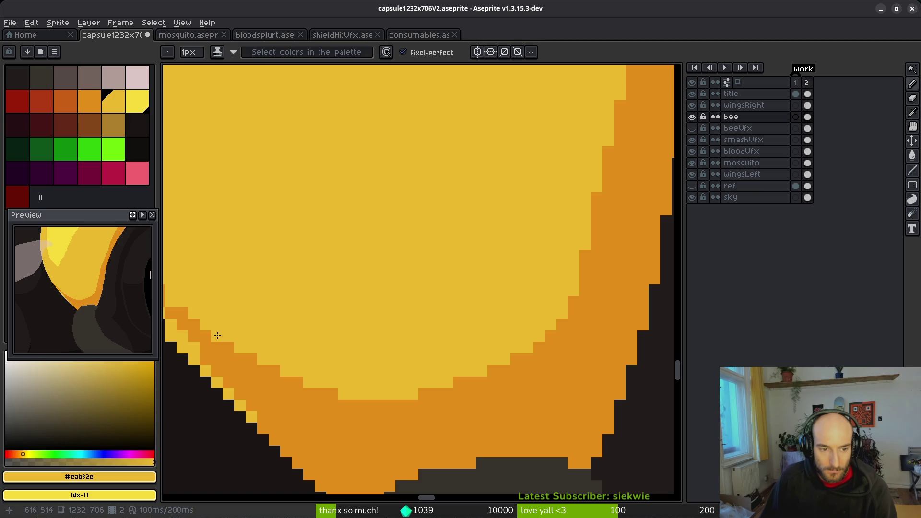
mouse_move(238, 308)
mouse_down()
mouse_move(393, 319)
mouse_move(313, 277)
mouse_move(286, 248)
mouse_up()
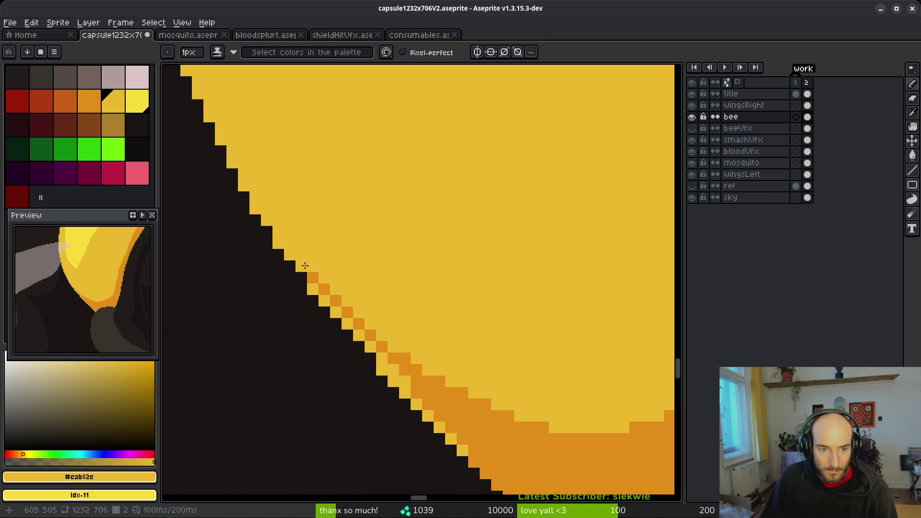
alt+click(422, 376)
key(g)
click(396, 382)
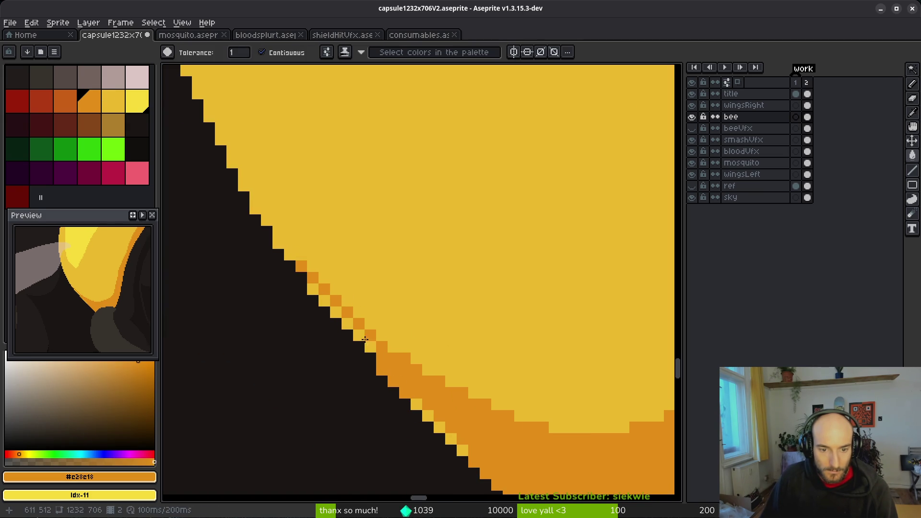
key(b)
drag(330, 301, 472, 453)
alt+click(410, 438)
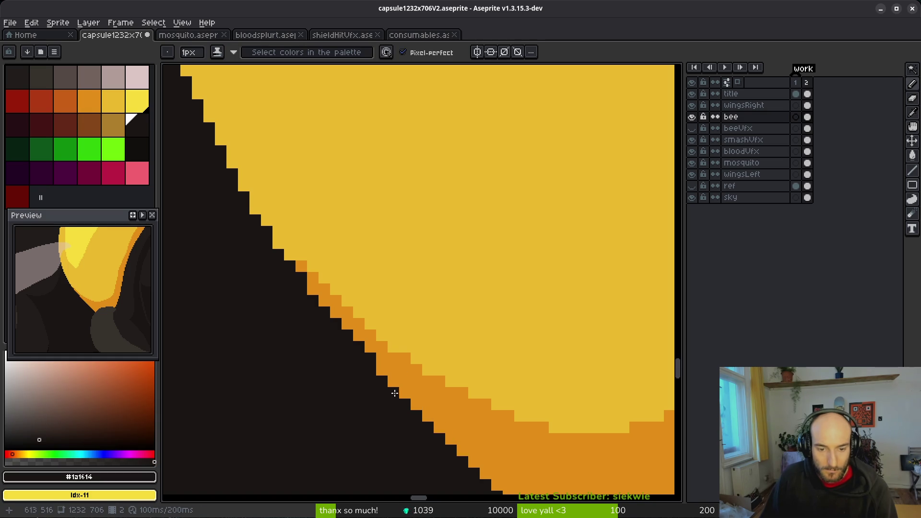
scroll(395, 393, down, 3)
scroll(480, 336, down, 2)
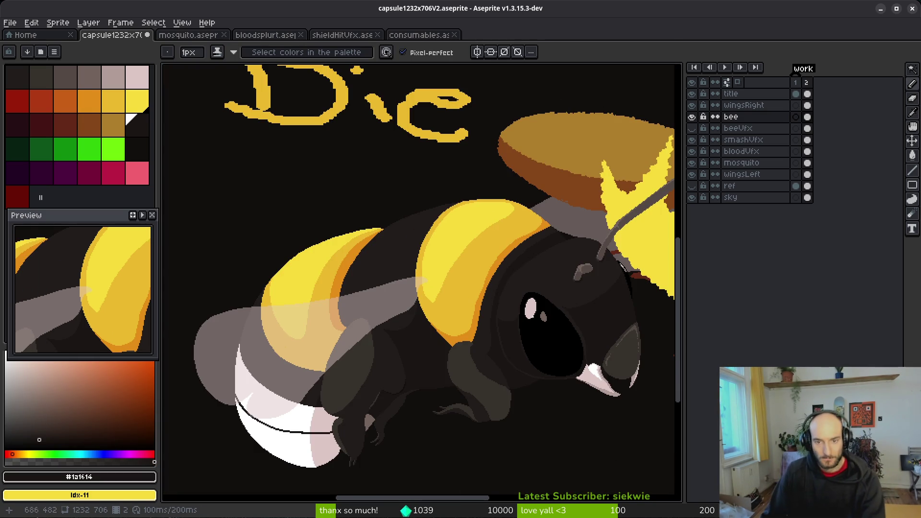
Step: Bucket-fill the dark patch on frame 2 of the wingsLeft layer with grey
scroll(515, 305, up, 2)
scroll(532, 242, down, 4)
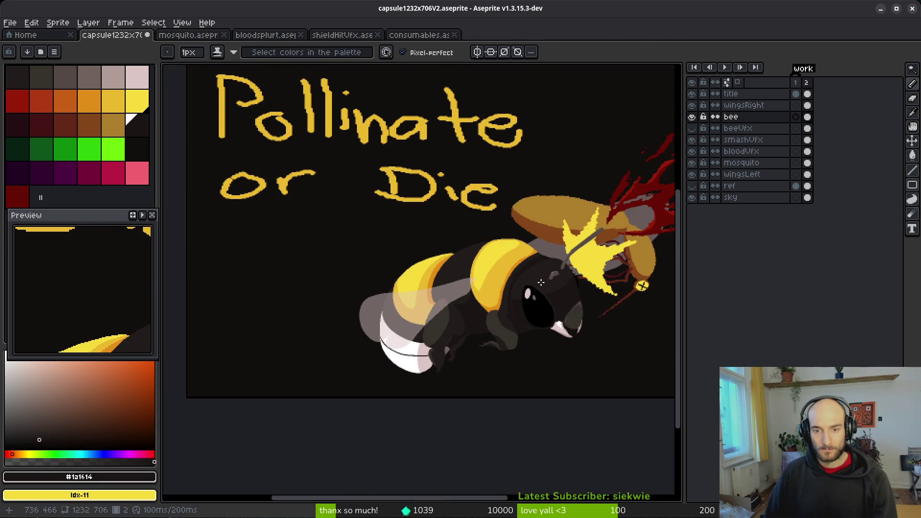
scroll(541, 282, up, 3)
scroll(514, 250, up, 2)
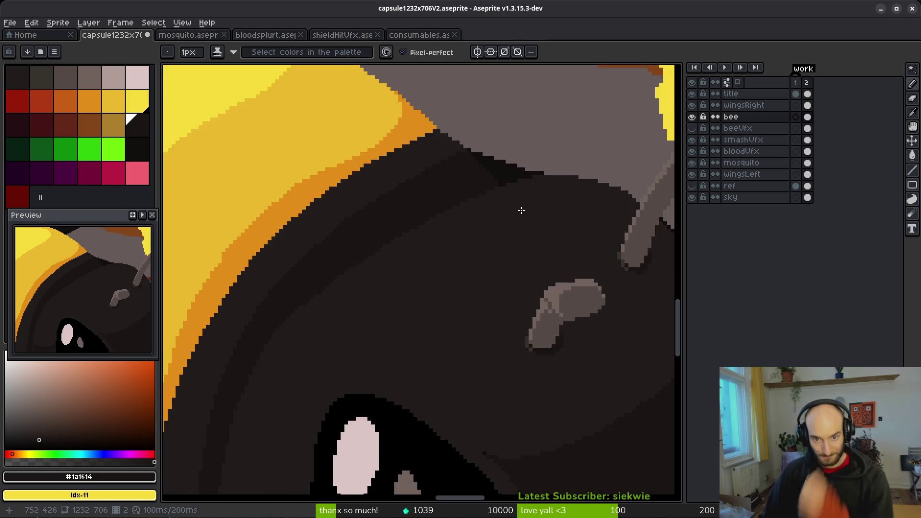
key(g)
scroll(480, 248, up, 1)
scroll(487, 252, up, 1)
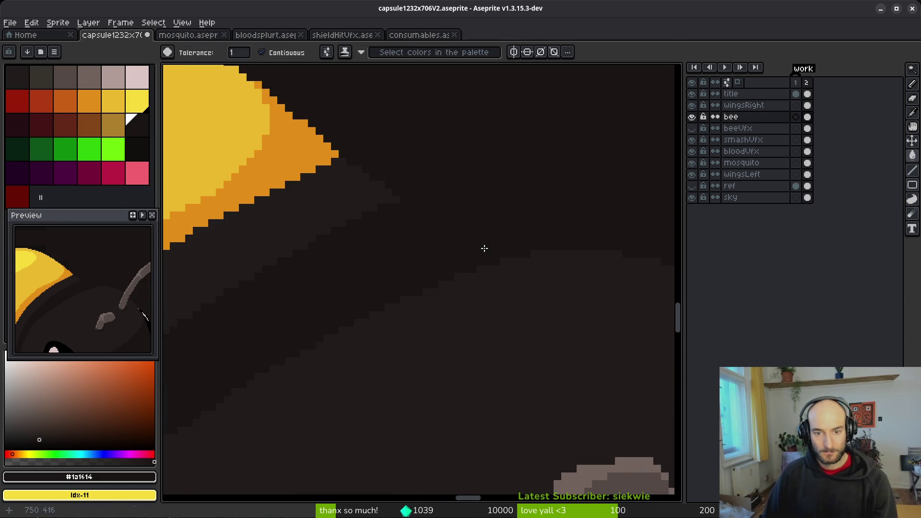
scroll(488, 259, down, 3)
scroll(503, 287, down, 1)
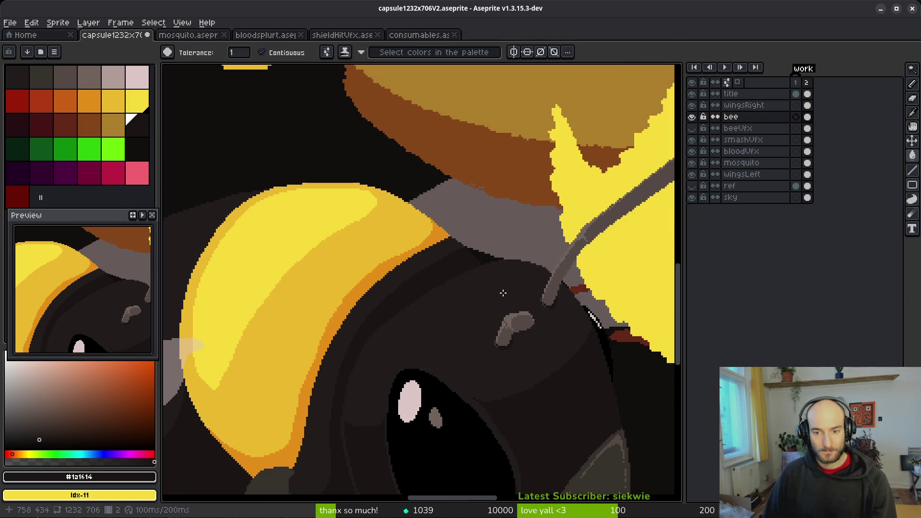
scroll(503, 293, up, 1)
scroll(443, 235, down, 1)
scroll(449, 277, down, 5)
scroll(450, 273, up, 6)
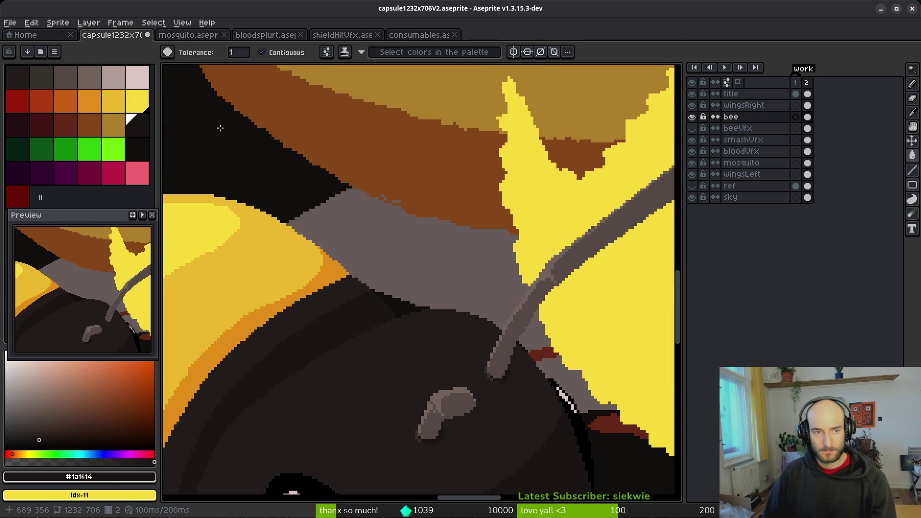
key(0)
click(808, 117)
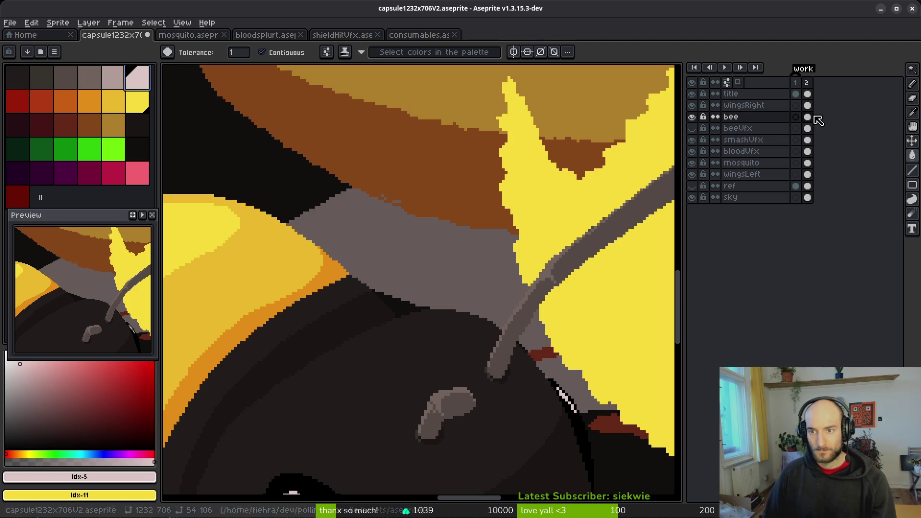
click(807, 175)
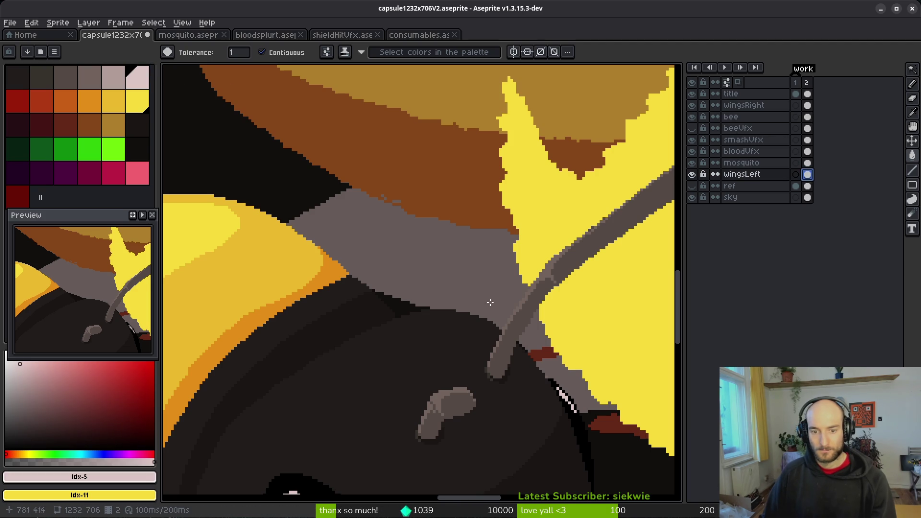
scroll(365, 322, up, 4)
click(367, 321)
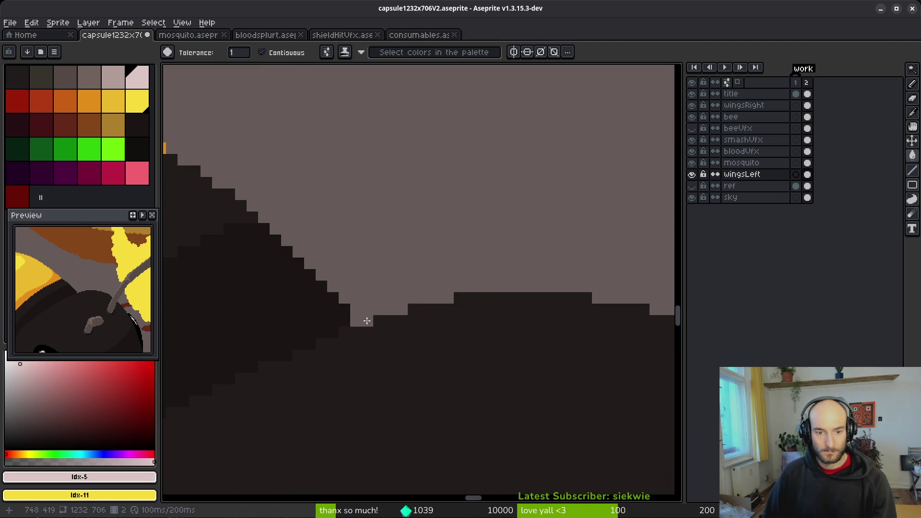
scroll(402, 298, down, 3)
scroll(335, 297, up, 4)
Step: Draw a grey line along the wing's edge, fill the enclosed dark area, and save
key(b)
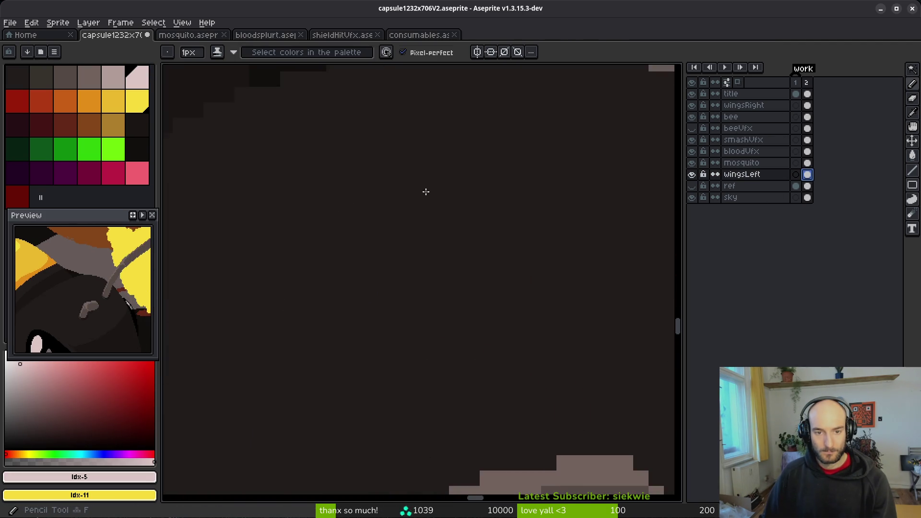
scroll(298, 300, up, 3)
mouse_move(350, 332)
mouse_down()
mouse_move(567, 264)
mouse_move(457, 314)
mouse_move(442, 365)
mouse_move(194, 119)
mouse_up()
click(435, 249)
key(g)
click(433, 257)
scroll(454, 260, down, 3)
scroll(478, 298, up, 1)
key(ctrl+s)
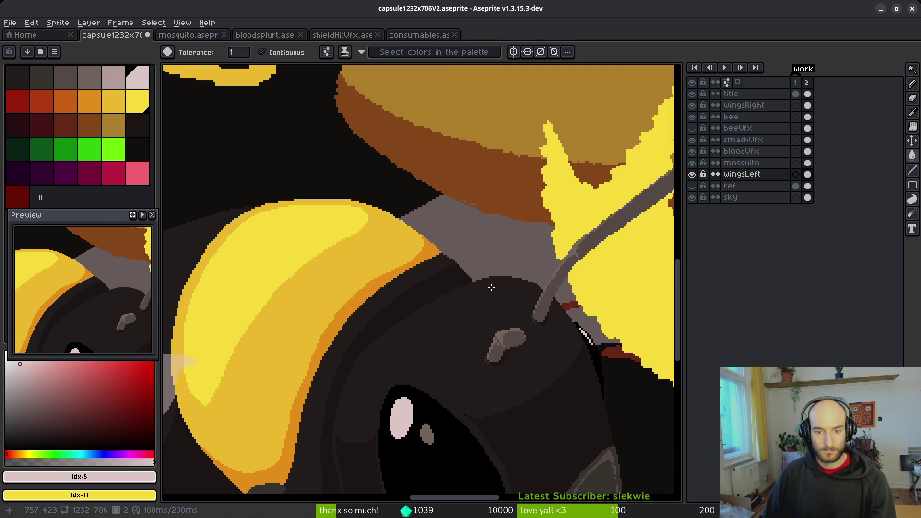
Step: Draw darker grey detail lines across the wing and a short line toward the antenna
scroll(479, 299, down, 3)
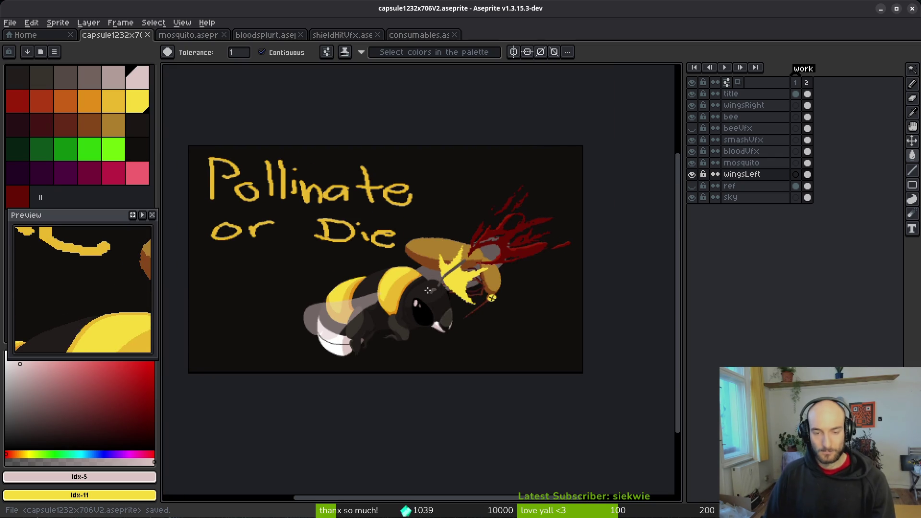
click(113, 77)
scroll(457, 325, up, 3)
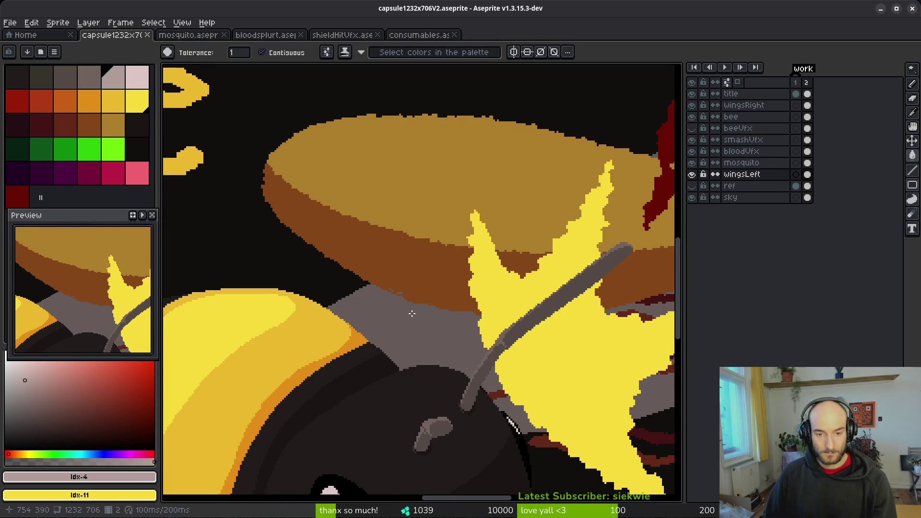
key(b)
scroll(341, 220, up, 2)
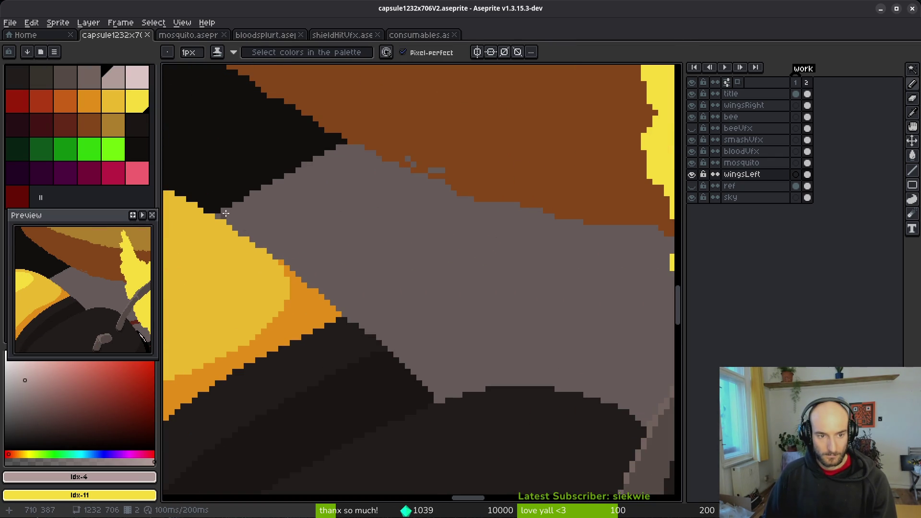
drag(231, 211, 328, 276)
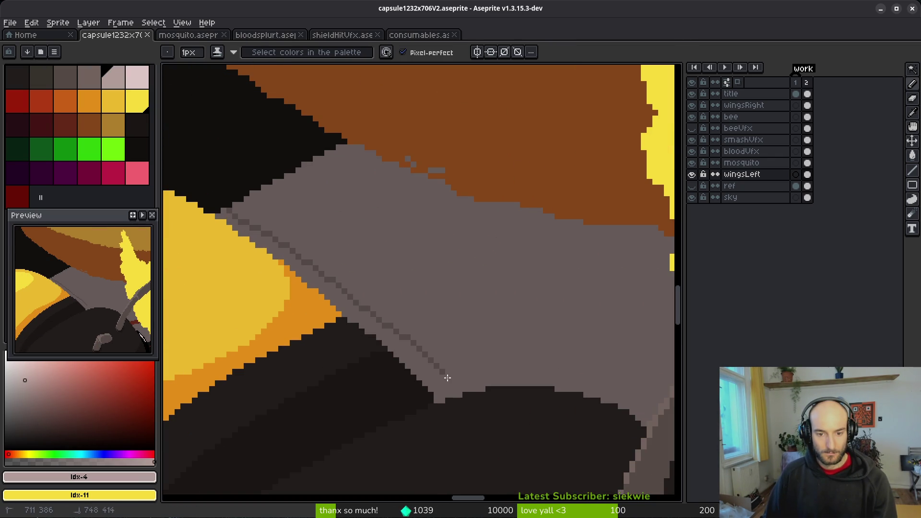
drag(542, 366, 389, 329)
mouse_move(288, 340)
mouse_down()
mouse_move(354, 340)
mouse_move(499, 365)
mouse_up()
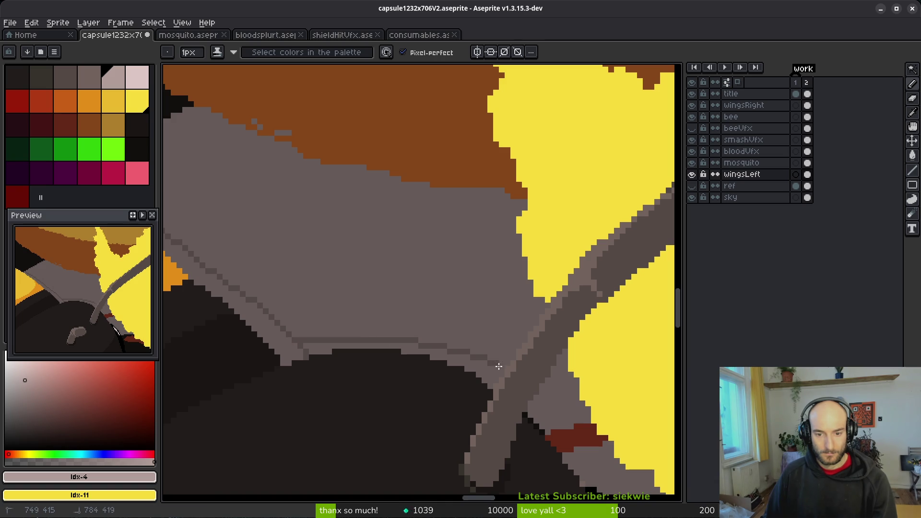
drag(601, 468, 500, 341)
drag(469, 297, 495, 333)
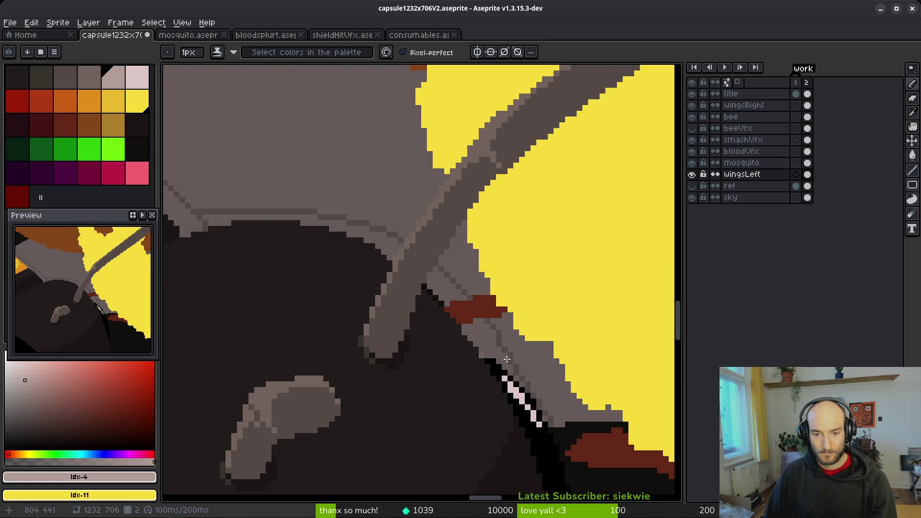
key(g)
scroll(484, 336, down, 2)
scroll(274, 246, down, 3)
key(ctrl+t)
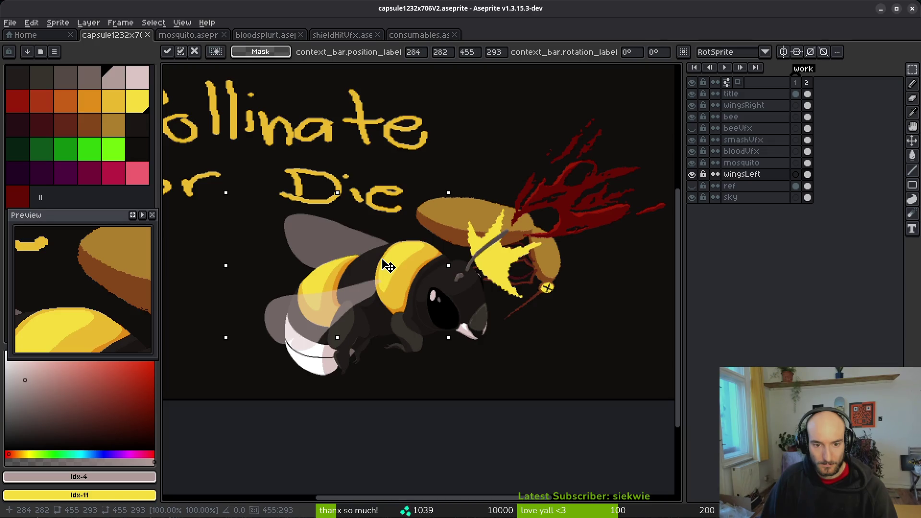
drag(388, 267, 263, 222)
drag(181, 174, 179, 214)
mouse_move(341, 237)
mouse_down()
mouse_move(360, 261)
mouse_move(350, 244)
mouse_move(343, 251)
mouse_move(397, 257)
mouse_move(376, 257)
mouse_up()
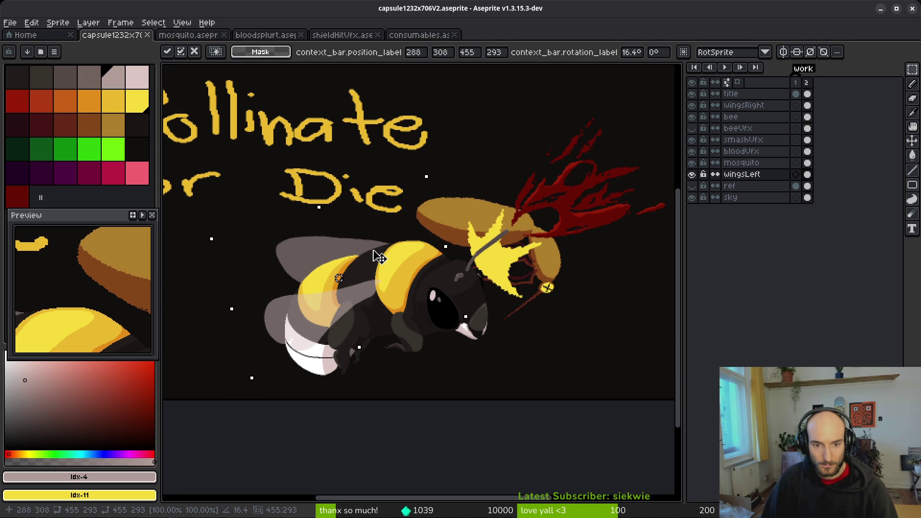
scroll(485, 280, down, 2)
key(ctrl+d)
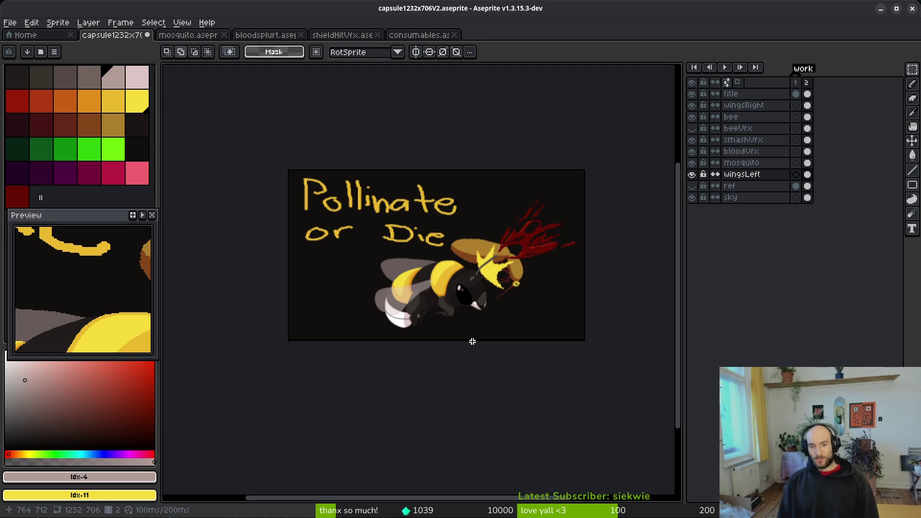
key(ctrl+z)
key(ctrl+z)
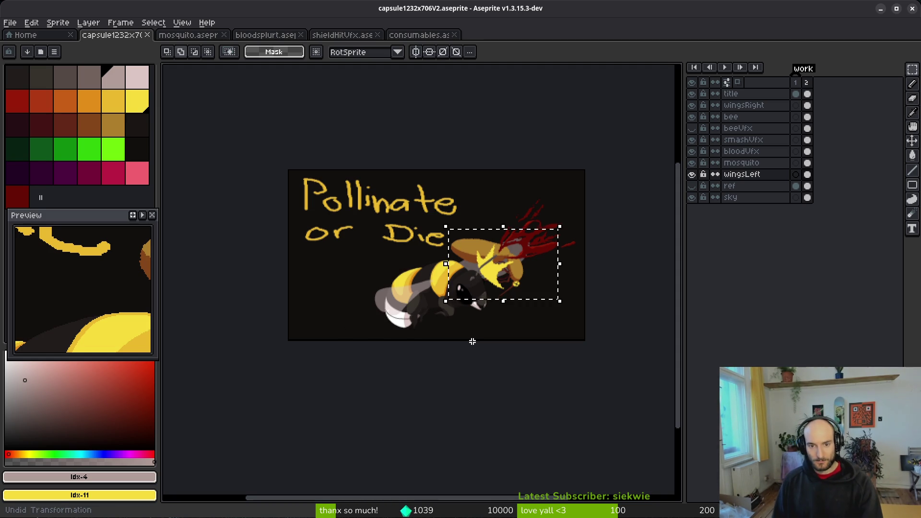
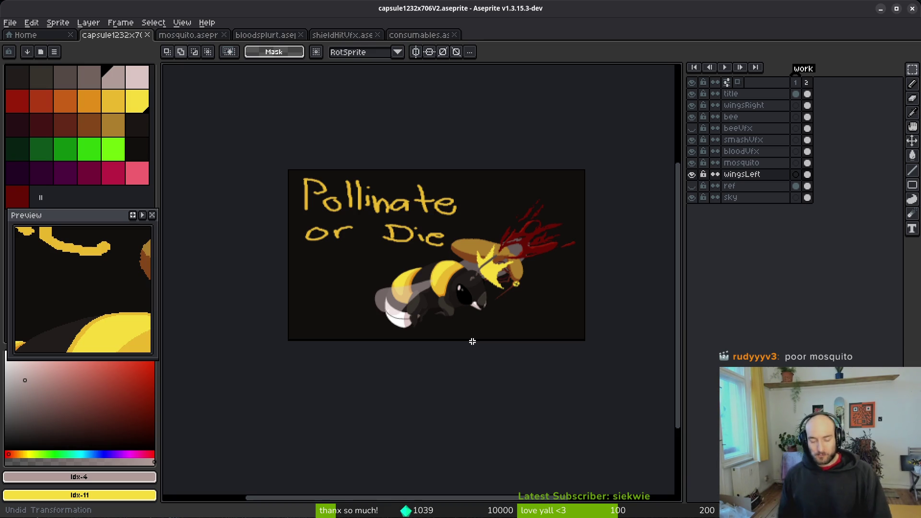
Step: Look over the bee artwork, switch to Magic Wand, and hide the smashVfx spark layer
scroll(511, 295, up, 2)
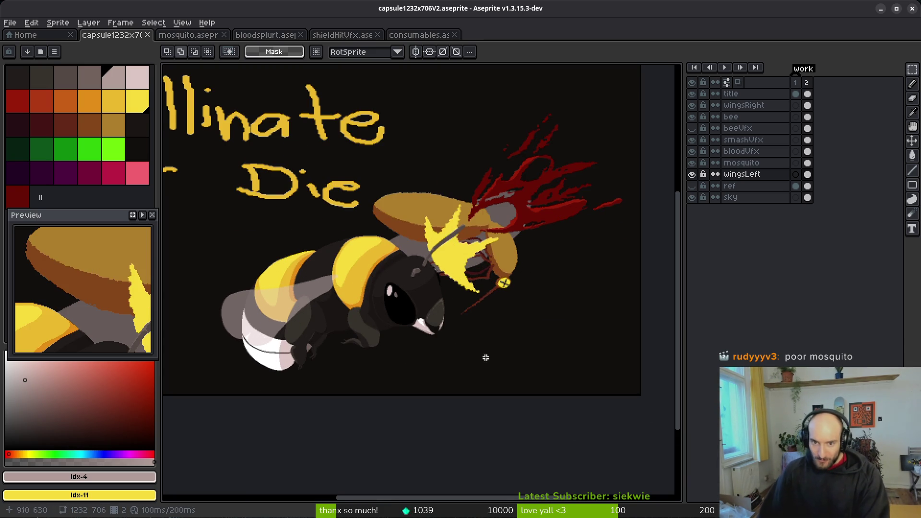
scroll(518, 354, down, 1)
scroll(560, 353, up, 1)
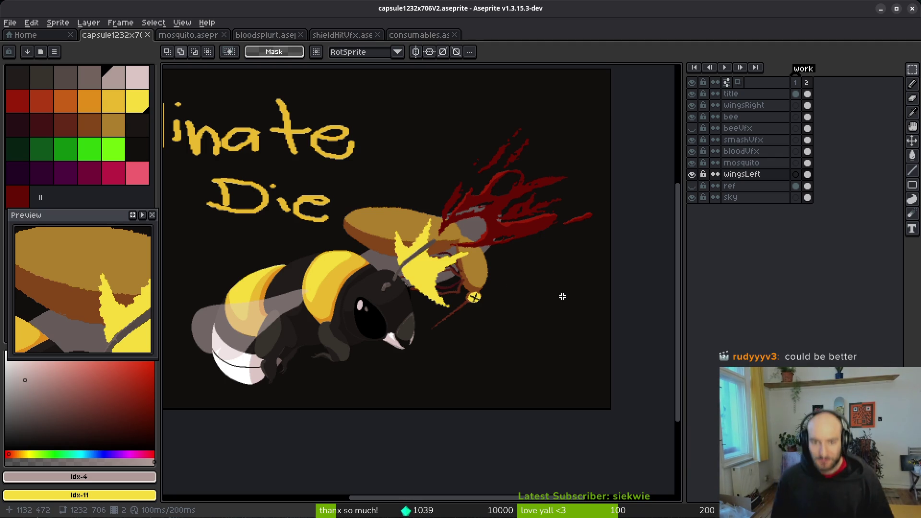
scroll(480, 272, up, 1)
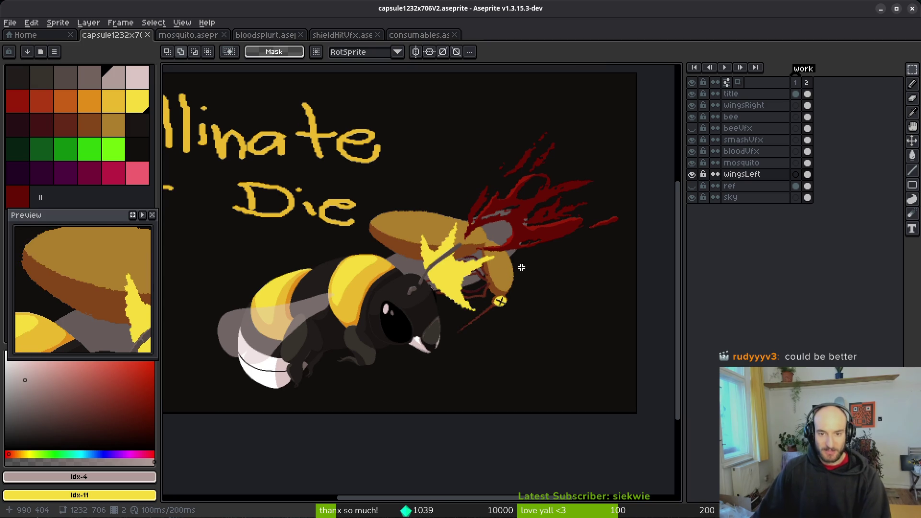
scroll(502, 272, down, 1)
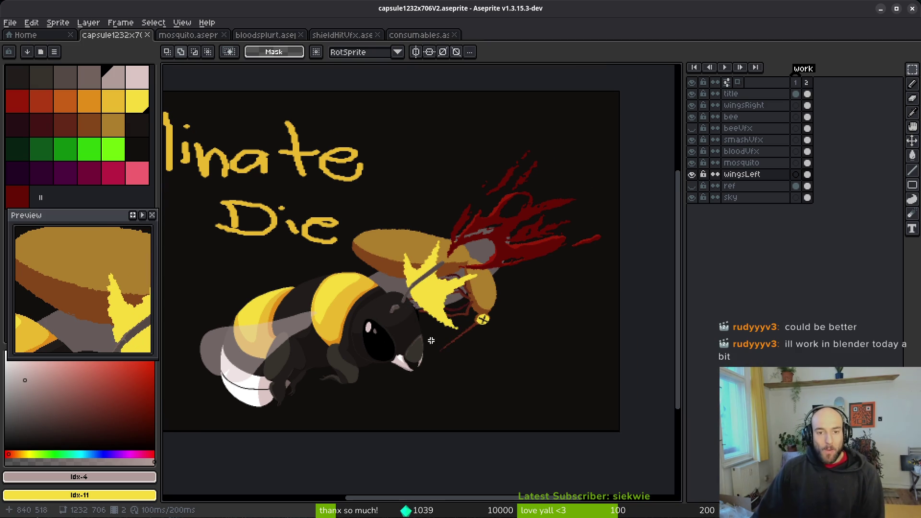
drag(471, 319, 491, 320)
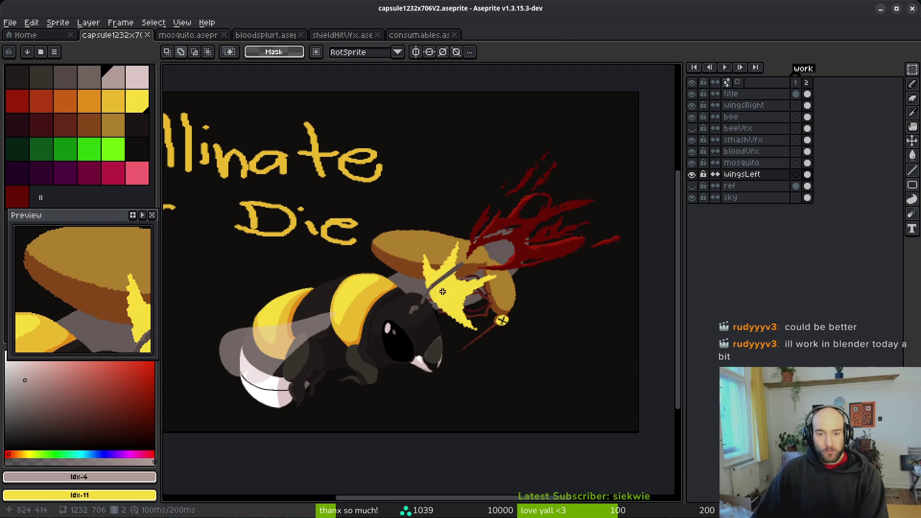
key(w)
click(691, 139)
scroll(540, 303, down, 3)
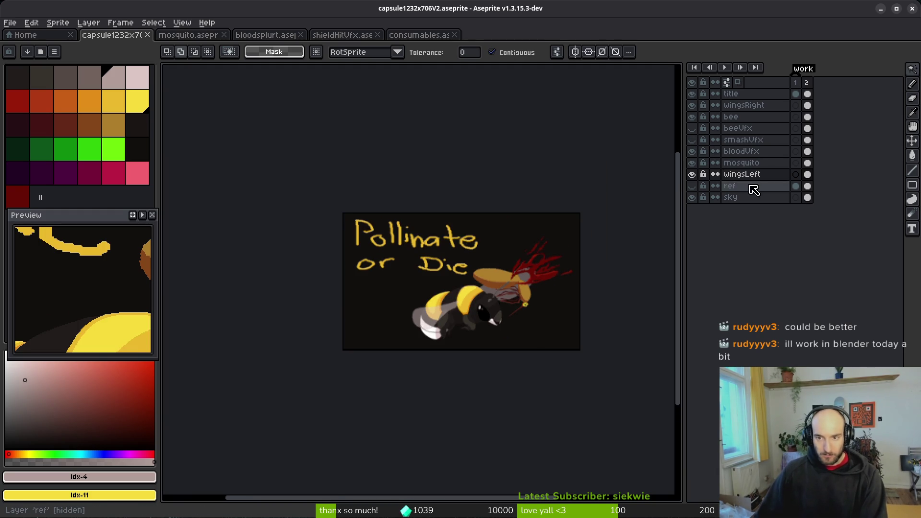
Step: Toggle the smashVfx layer to compare the bee with and without the spark, leaving it visible
click(692, 141)
click(692, 143)
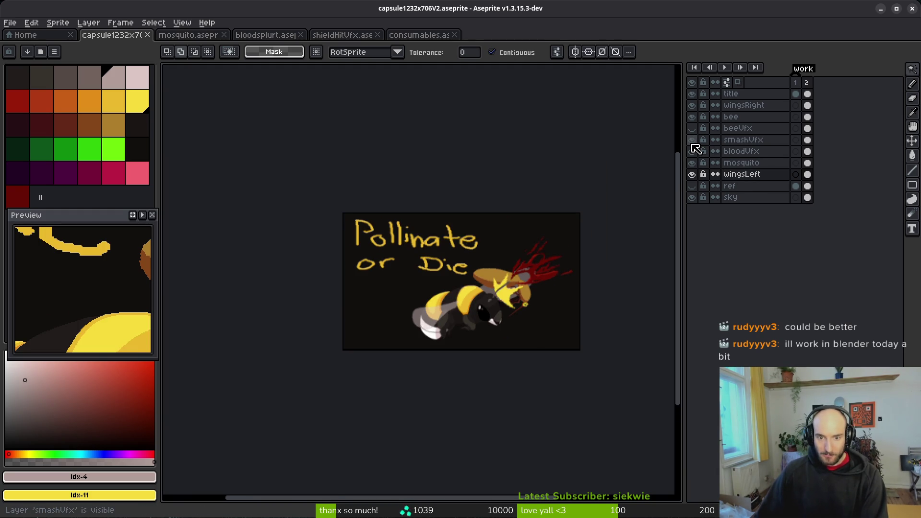
click(693, 143)
click(692, 144)
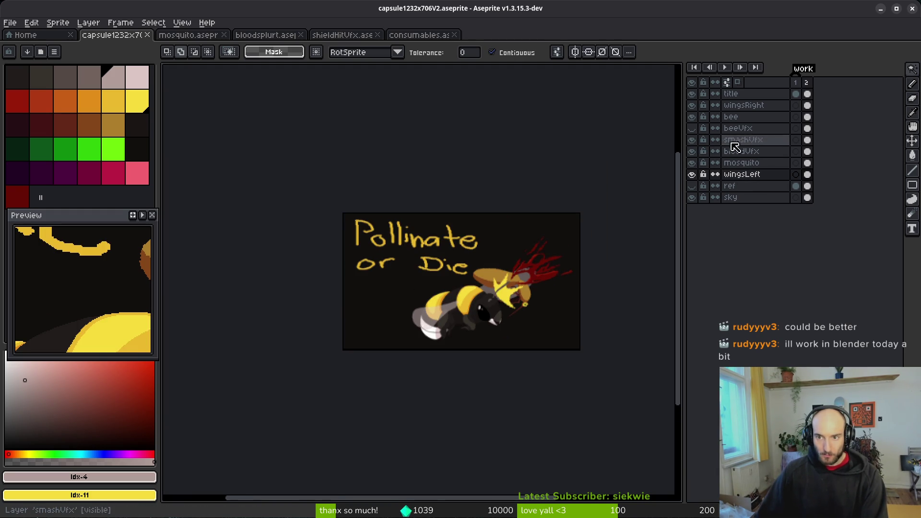
Step: Move the frame-2 wingsLeft wing down and to the left, then save the file
click(808, 175)
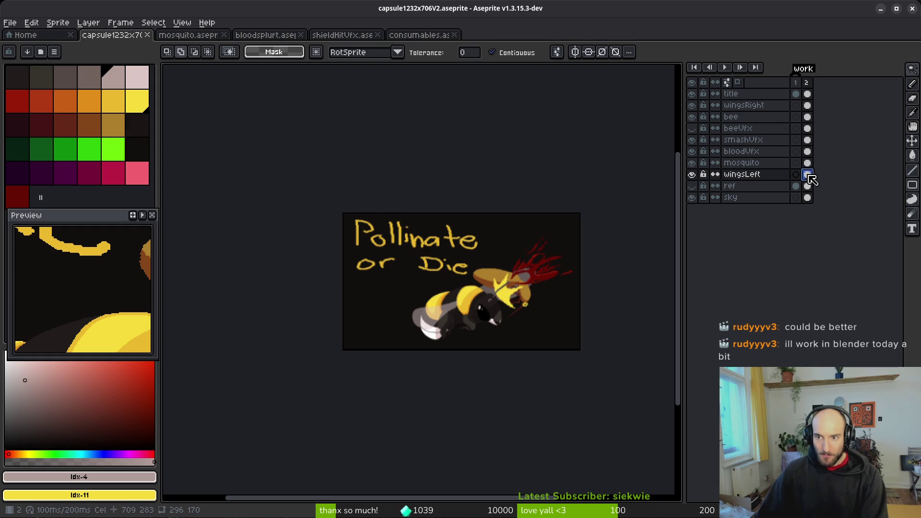
scroll(495, 320, up, 2)
key(m)
mouse_move(457, 236)
mouse_down()
mouse_move(498, 273)
mouse_move(623, 336)
mouse_up()
click(606, 332)
mouse_move(588, 287)
mouse_down()
mouse_move(461, 310)
mouse_move(448, 303)
mouse_up()
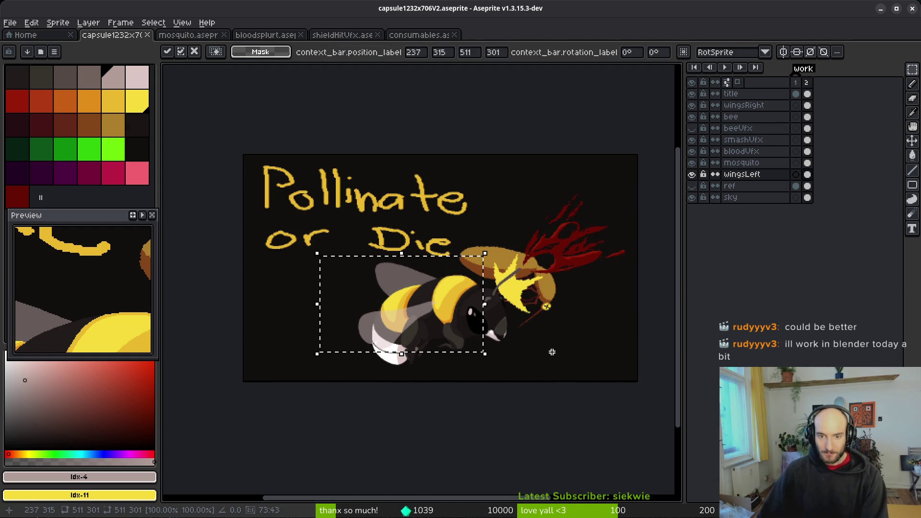
click(574, 346)
scroll(574, 346, down, 1)
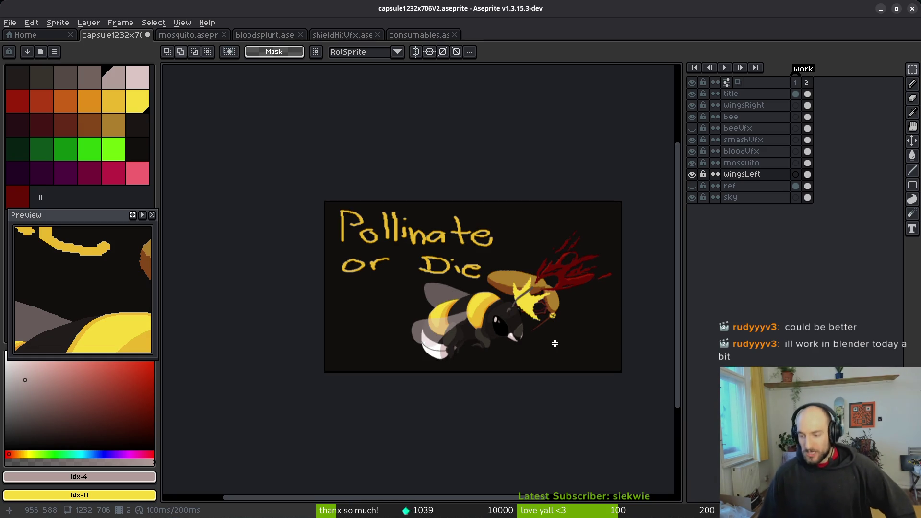
key(ctrl+s)
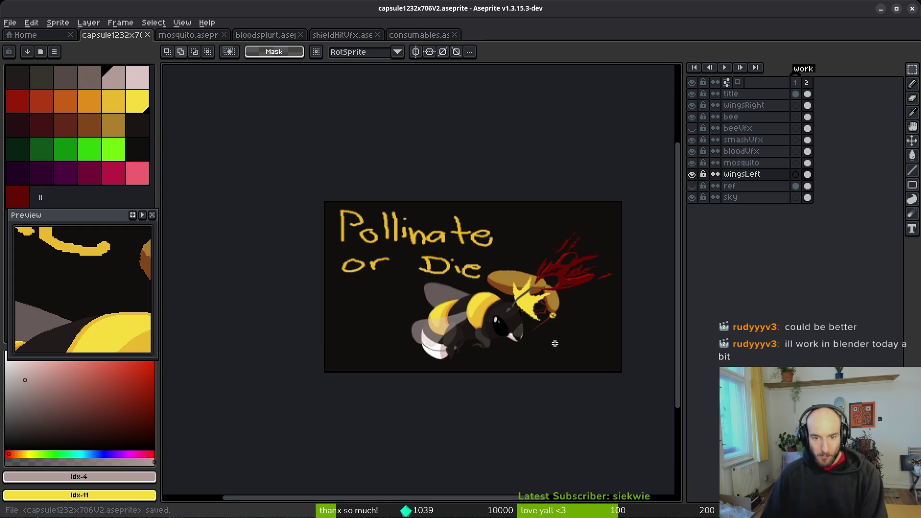
key(ctrl+z)
key(ctrl+z)
key(ctrl+y)
key(ctrl+y)
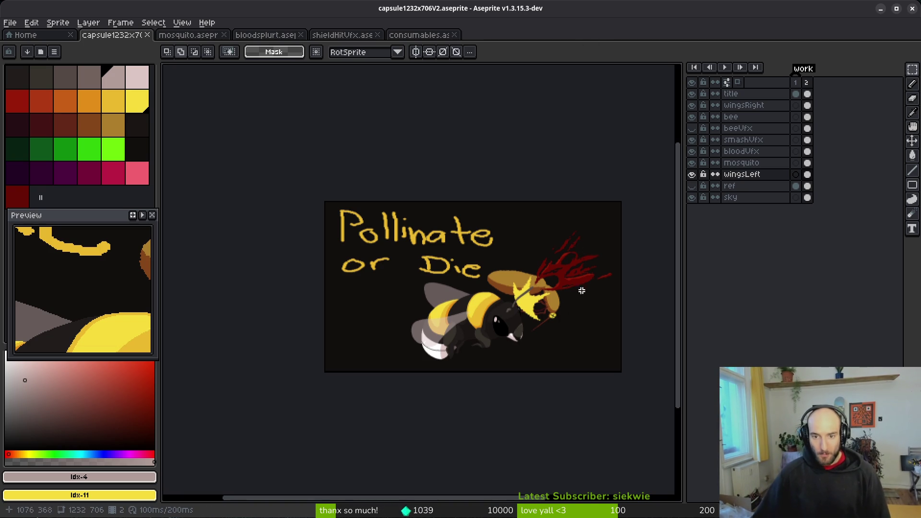
scroll(521, 315, right, 2)
Step: Nudge the selected frame-2 cels from wingsLeft up through bee three steps right, then save
scroll(520, 314, right, 2)
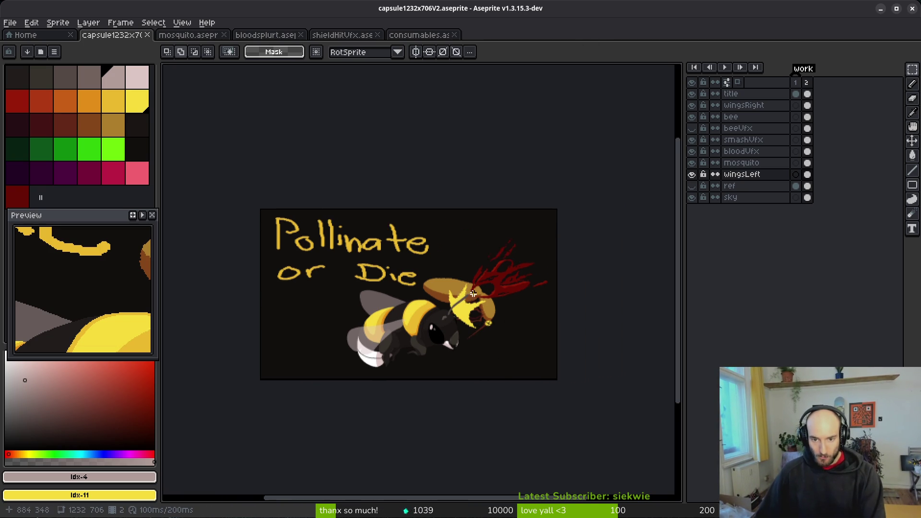
scroll(544, 287, up, 5)
scroll(544, 286, down, 4)
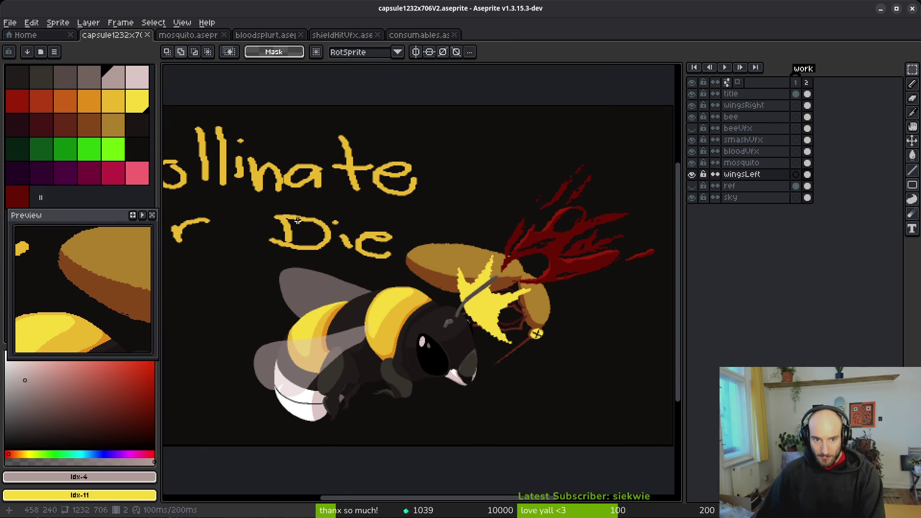
mouse_move(218, 153)
mouse_down()
mouse_move(593, 423)
mouse_move(674, 442)
mouse_move(654, 446)
mouse_up()
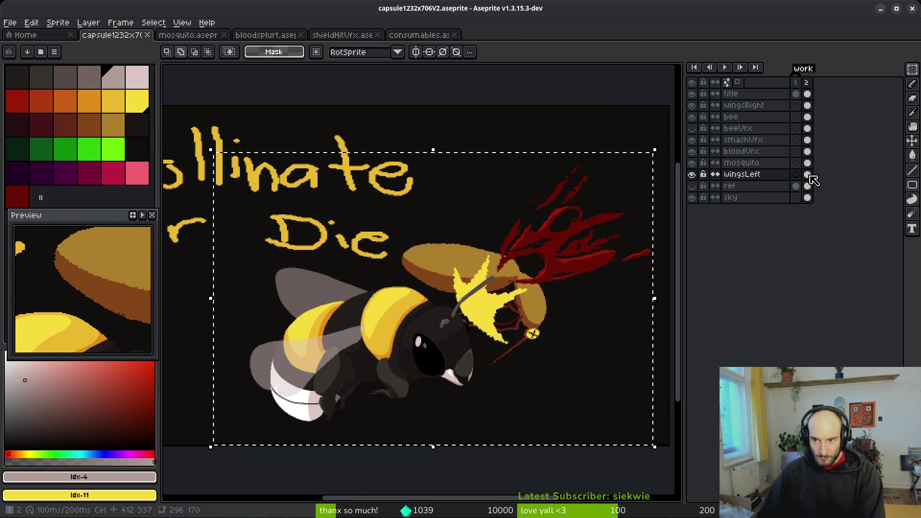
drag(810, 176, 808, 106)
scroll(526, 241, down, 1)
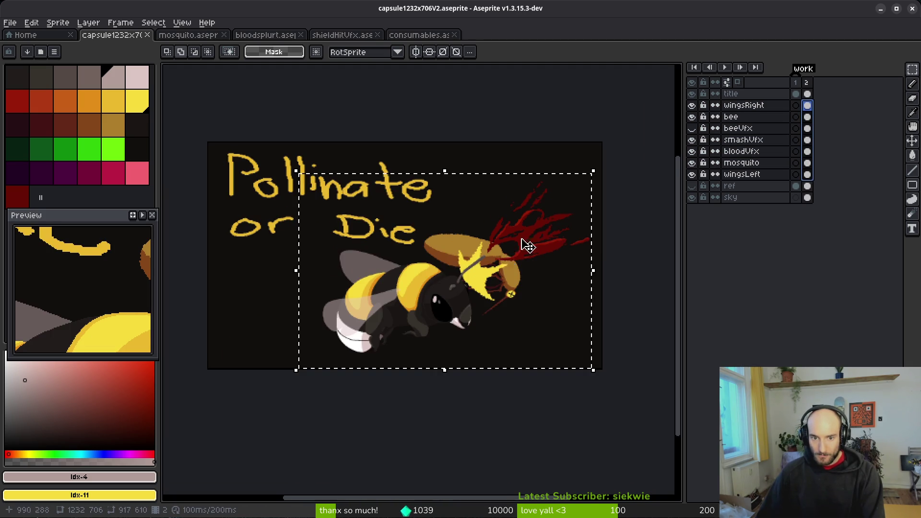
key(Right)
key(Right)
key(Right)
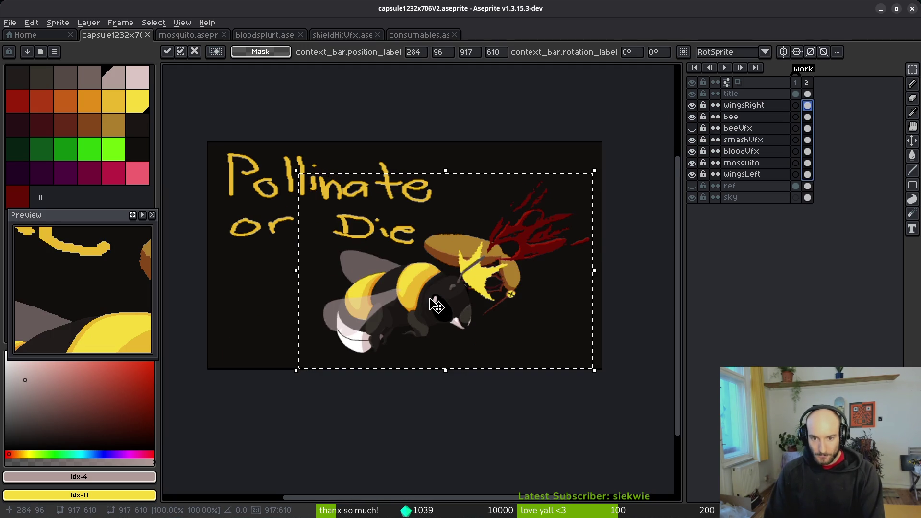
key(Right)
key(Right)
key(Right)
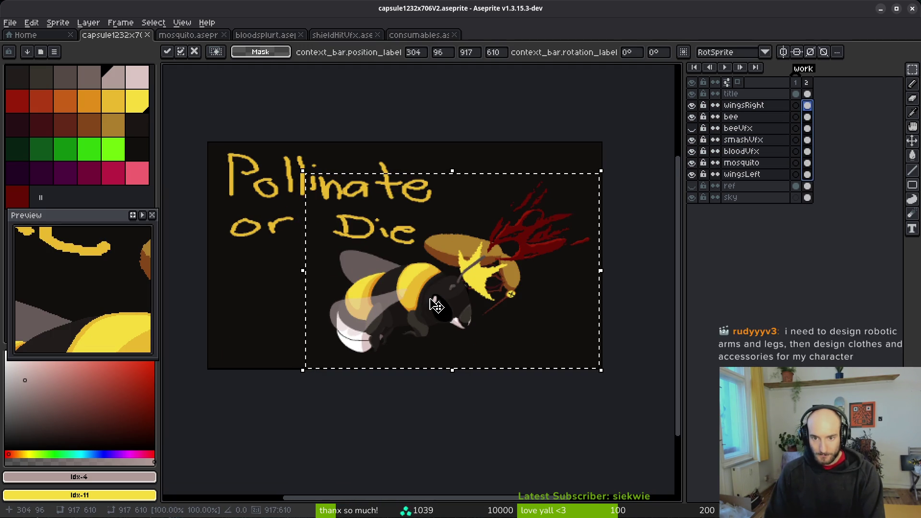
key(Right)
key(Right)
key(Right)
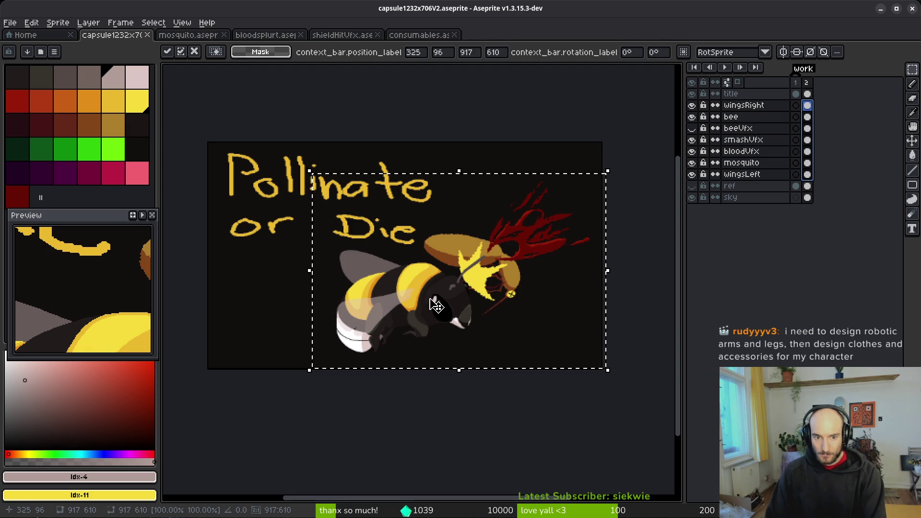
key(Return)
key(ctrl+s)
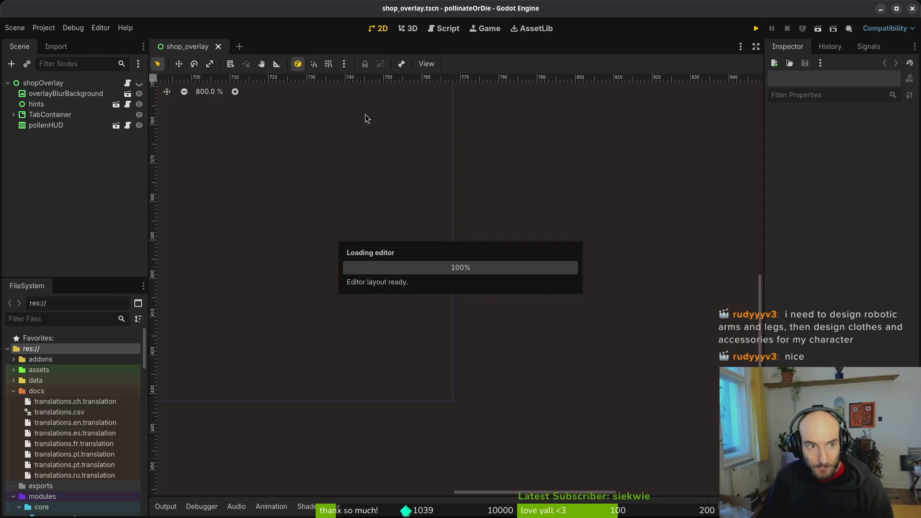
Step: Run the game, open Settings, cycle the language backwards, and toggle auto-slash on then off
click(756, 29)
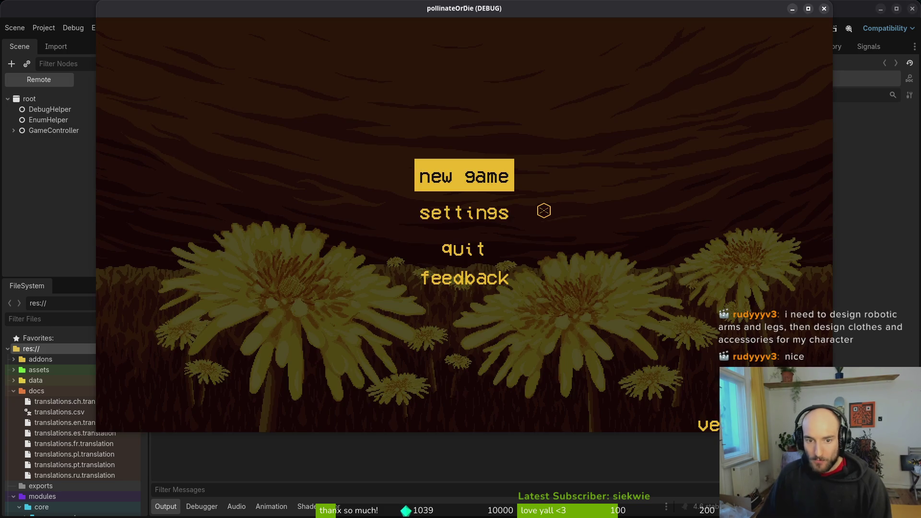
click(541, 216)
click(610, 120)
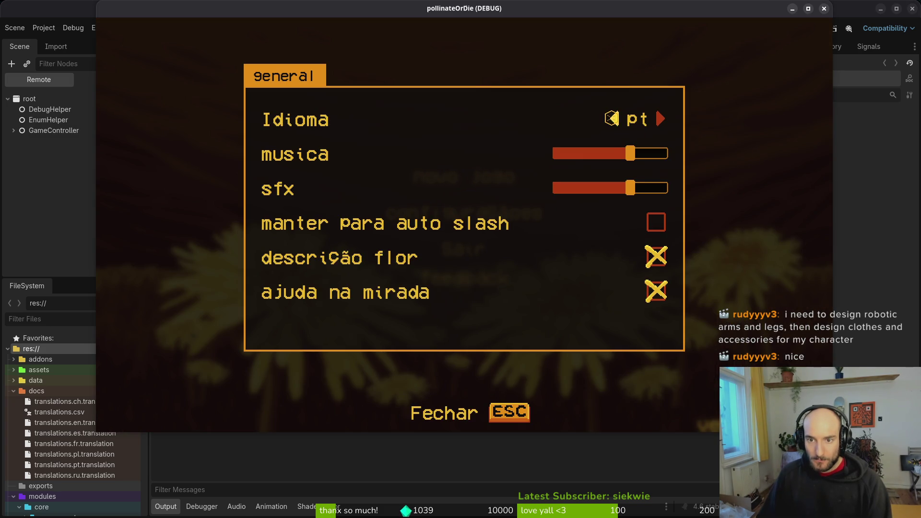
click(612, 123)
click(616, 128)
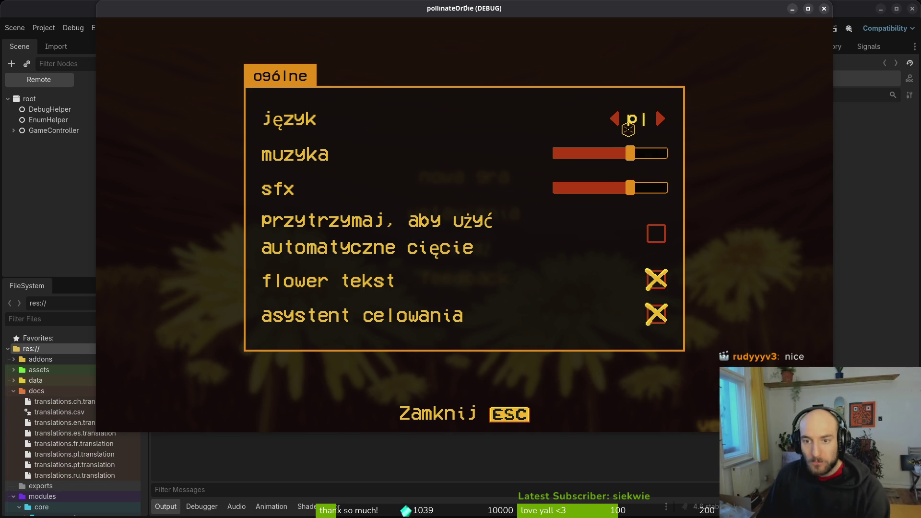
click(656, 233)
click(653, 234)
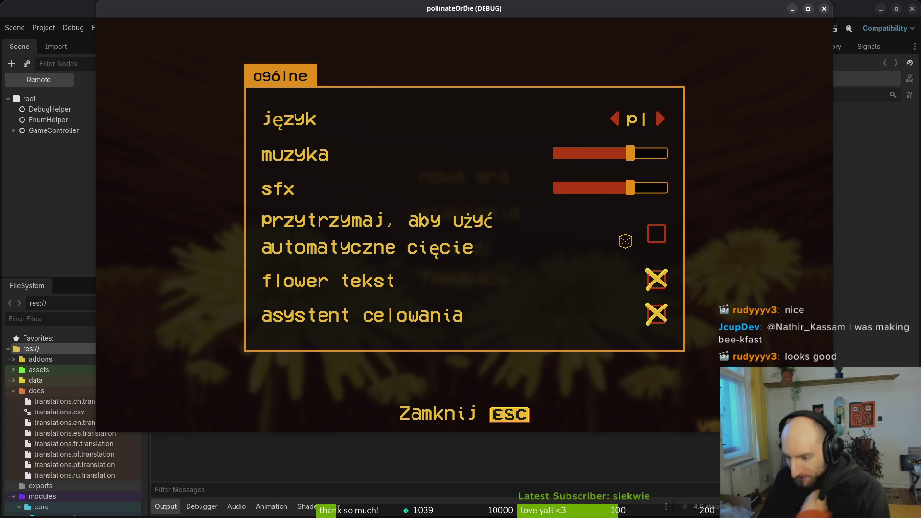
Step: Cycle the language through Chinese, Portuguese, English and Spanish to French, then close the game
click(663, 120)
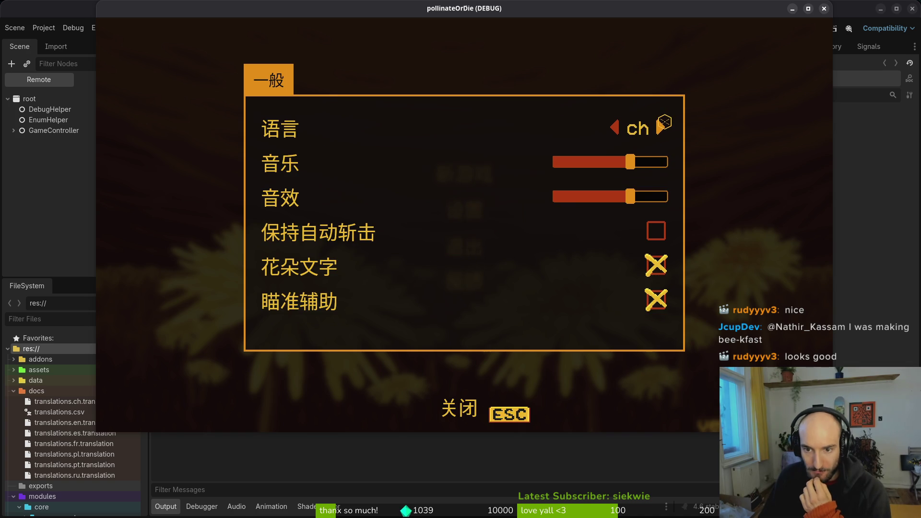
click(664, 121)
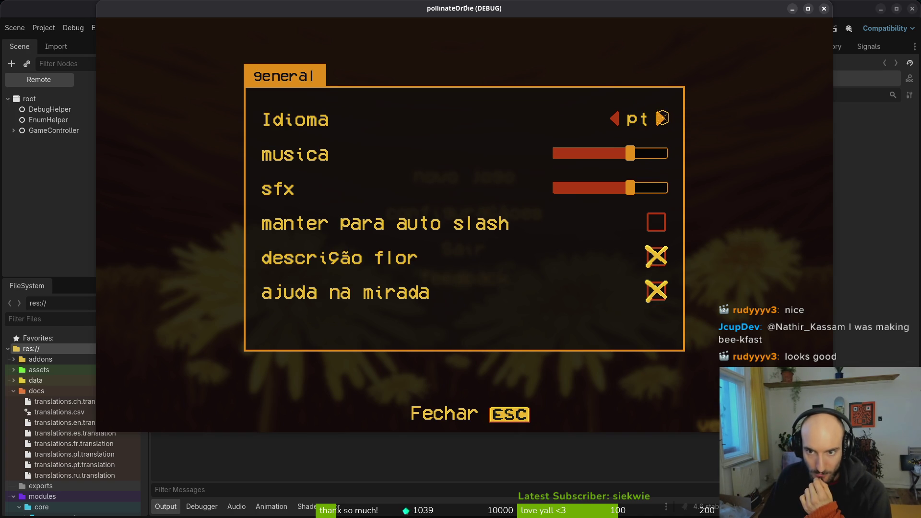
click(662, 118)
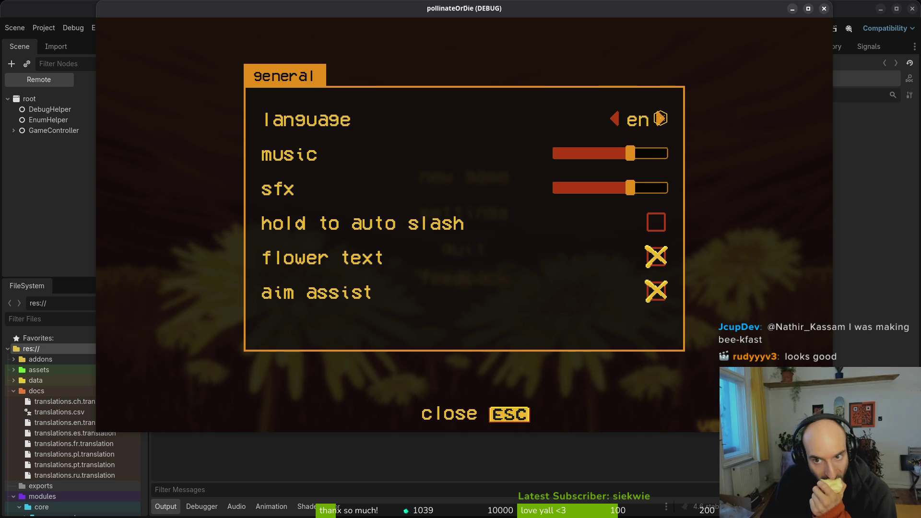
click(662, 119)
click(662, 119)
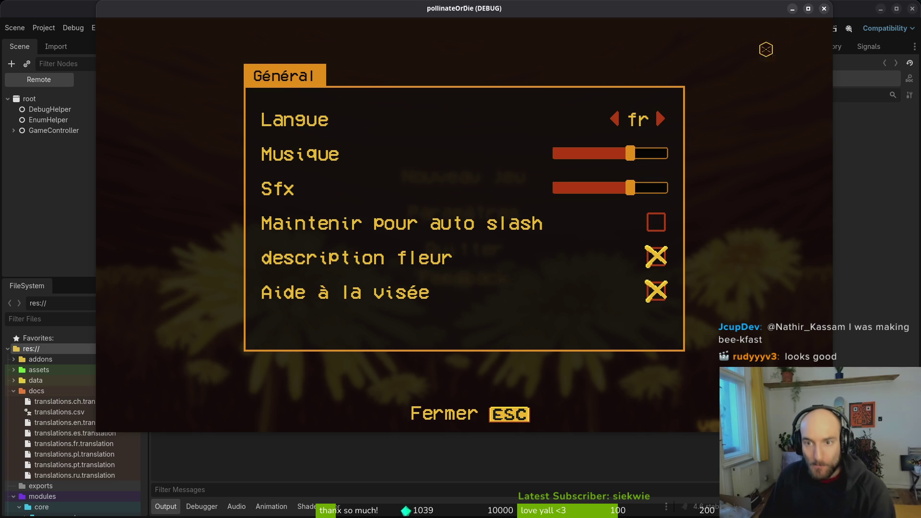
click(824, 8)
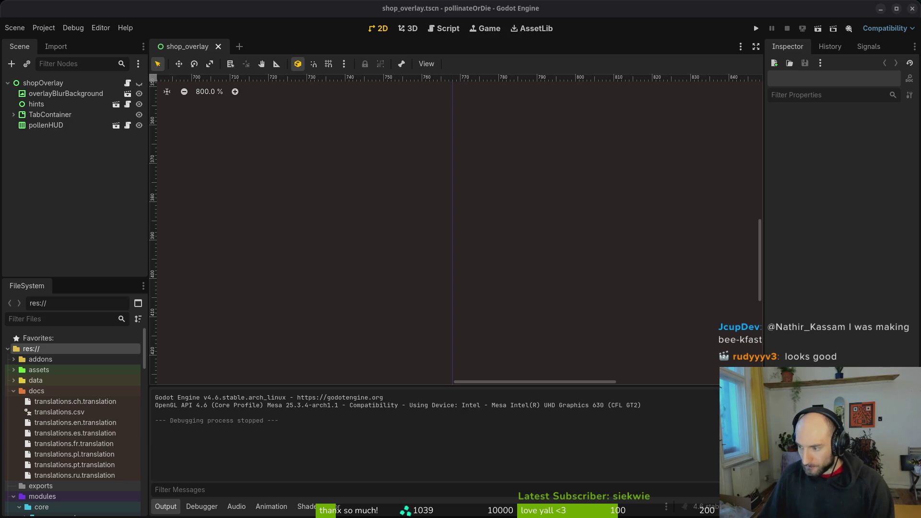
click(31, 208)
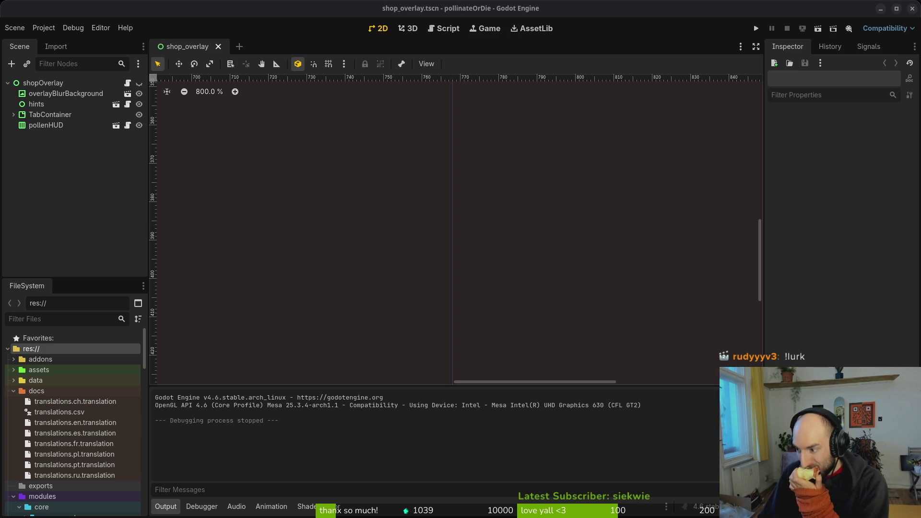
key(alt+Tab)
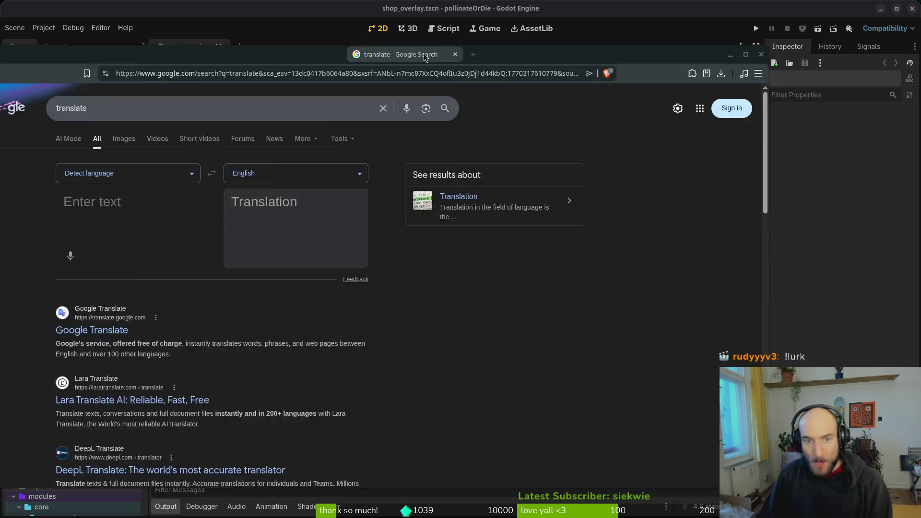
Step: Translate 'spanish' into Spanish and expand the translations list to see the noun forms
text(spanish)
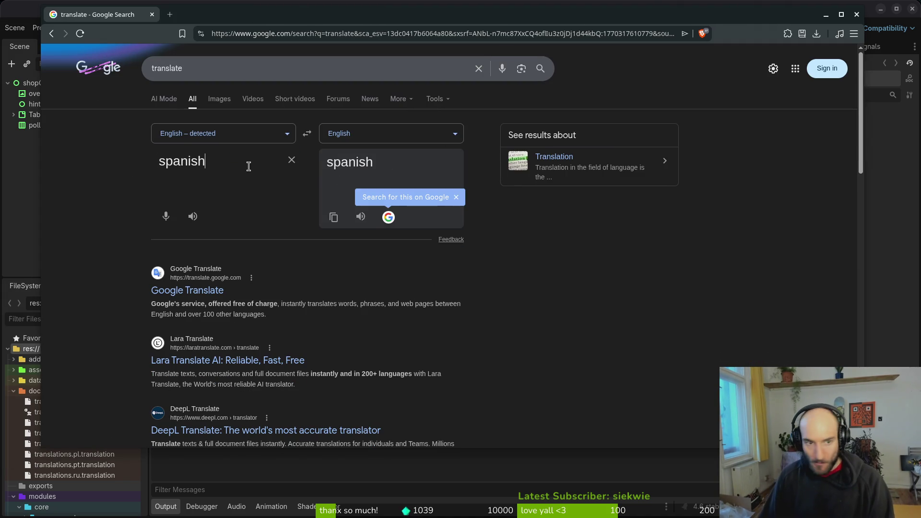
click(367, 137)
text(spa)
key(Return)
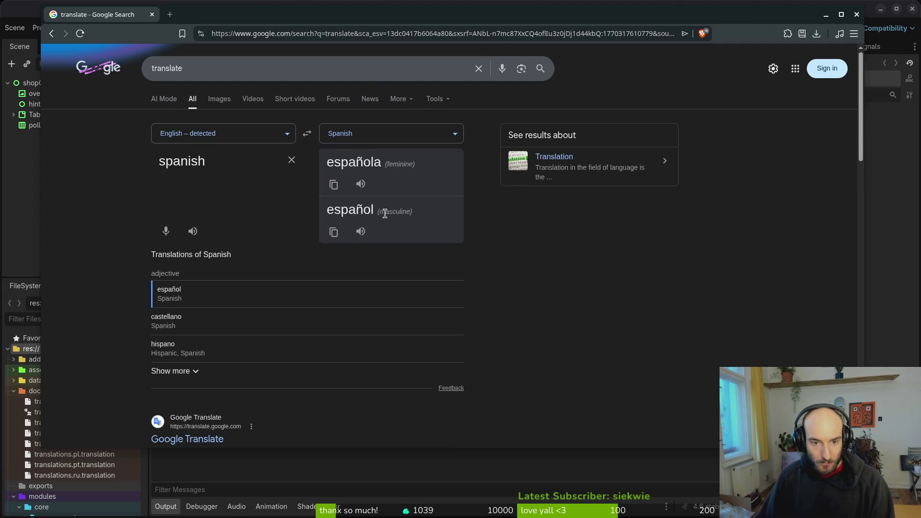
double_click(239, 162)
click(239, 161)
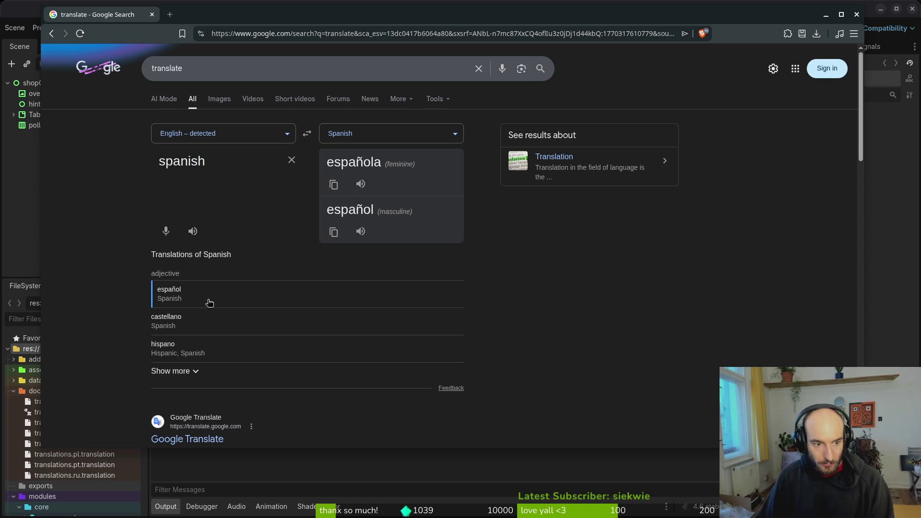
click(186, 373)
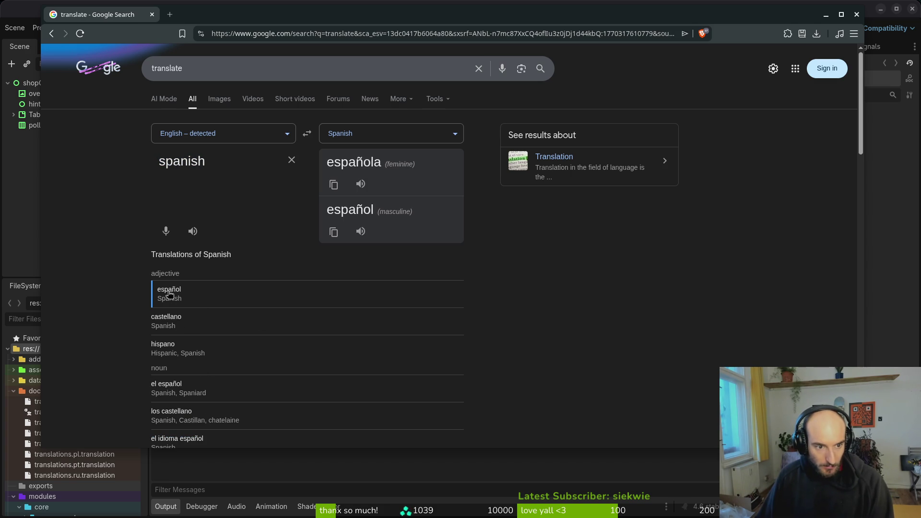
scroll(235, 319, down, 2)
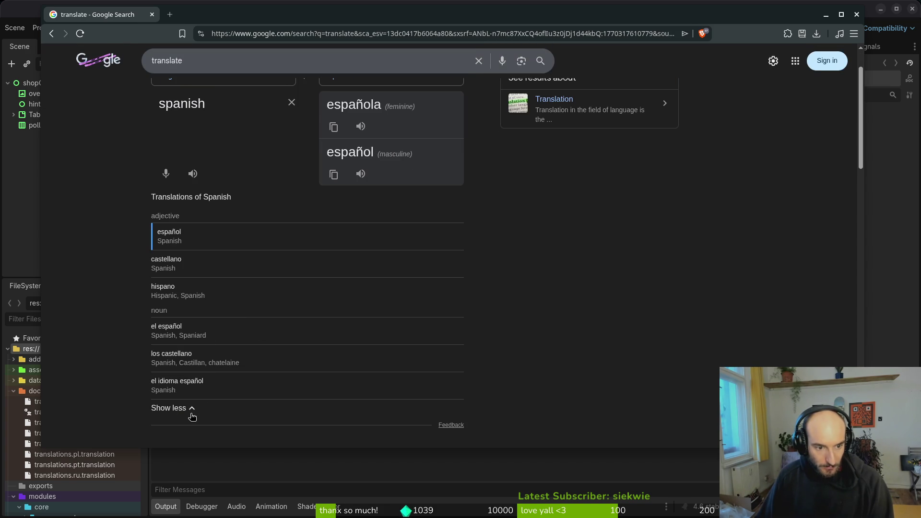
scroll(232, 166, up, 2)
Step: Briefly add 'language' to the source, remove it again, and copy the translation español
double_click(227, 166)
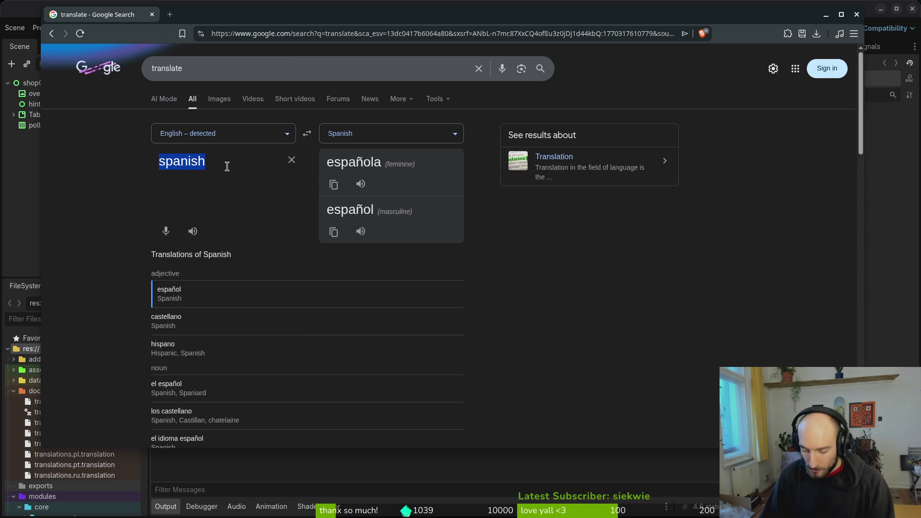
click(227, 167)
text(language)
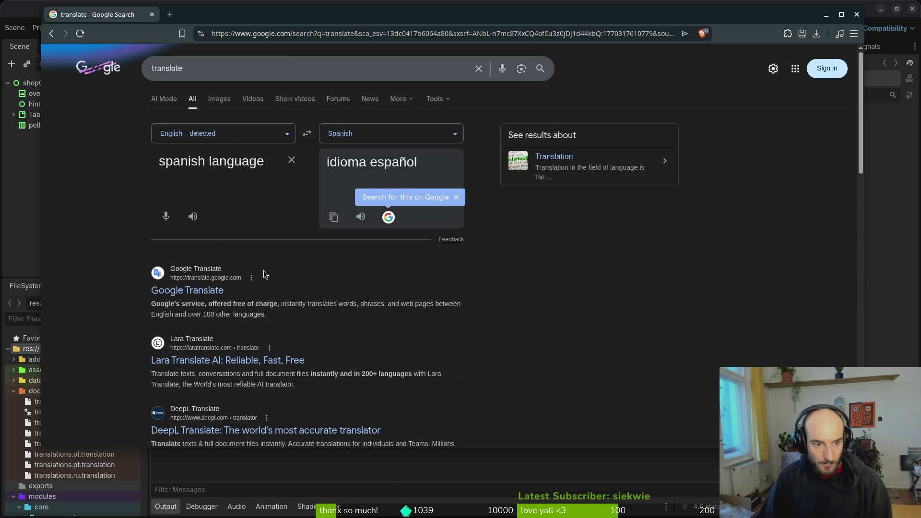
drag(265, 163, 208, 163)
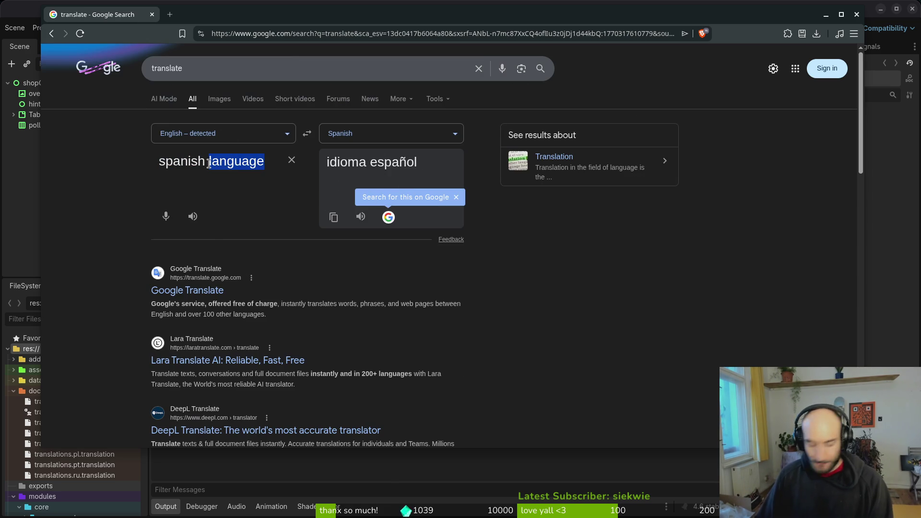
key(BackSpace)
click(334, 232)
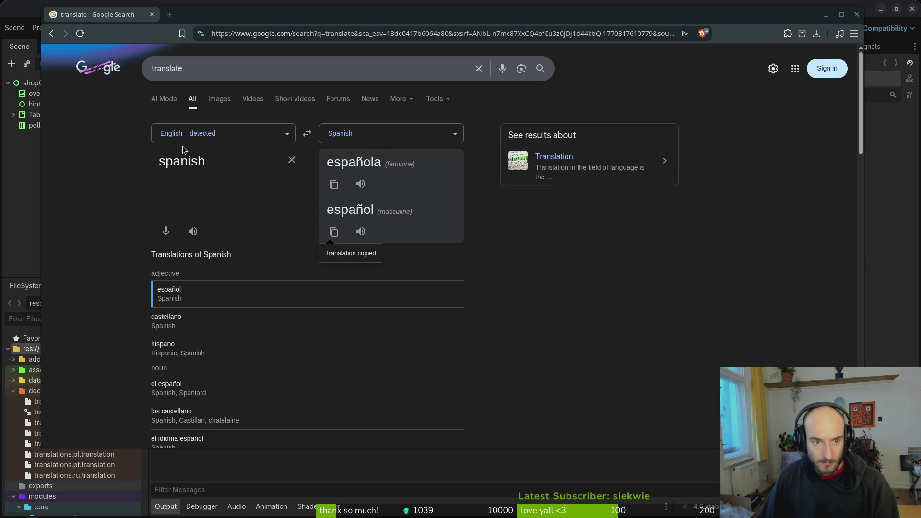
Step: Translate 'french' into French, pick français, and copy it
key(ctrl+a)
click(234, 163)
key(ctrl+a)
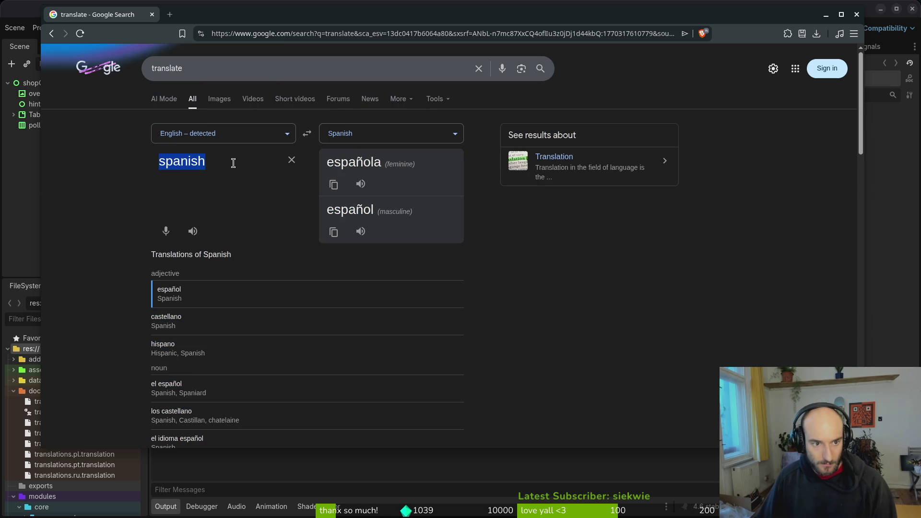
text(frencyh)
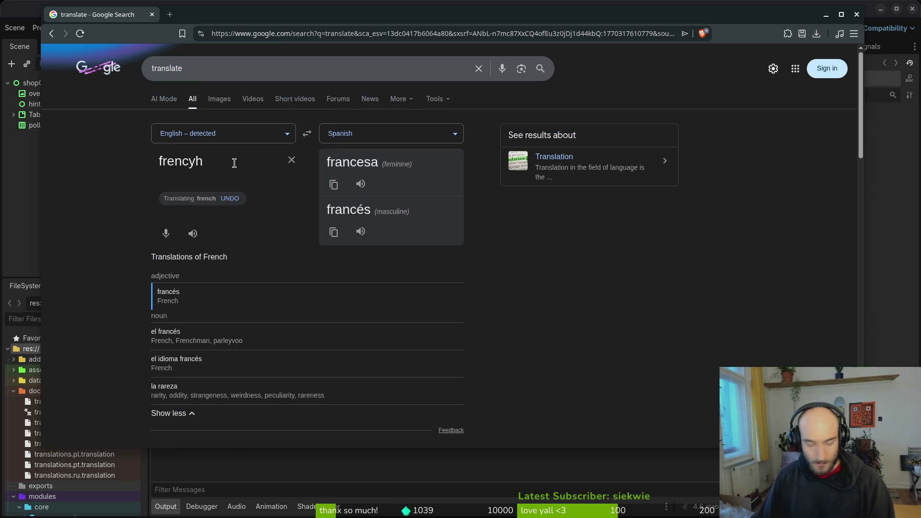
key(BackSpace)
key(BackSpace)
text(h)
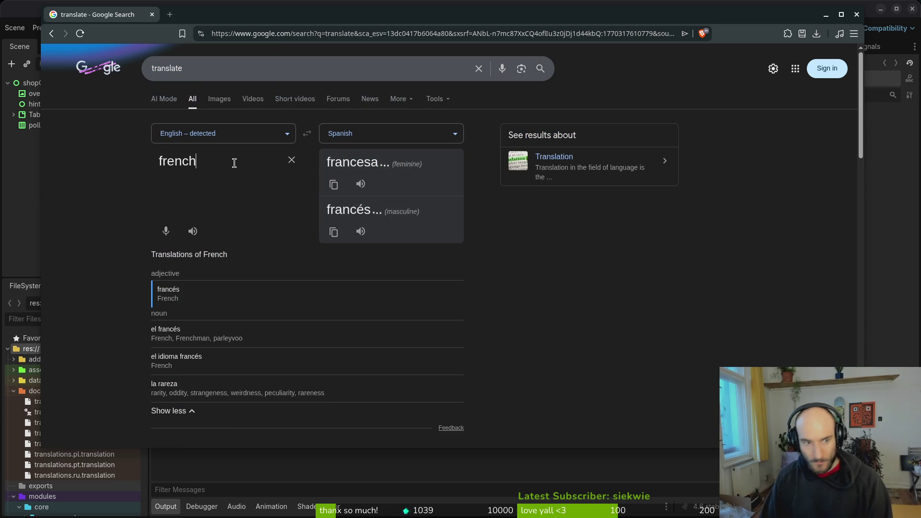
click(363, 133)
text(fr)
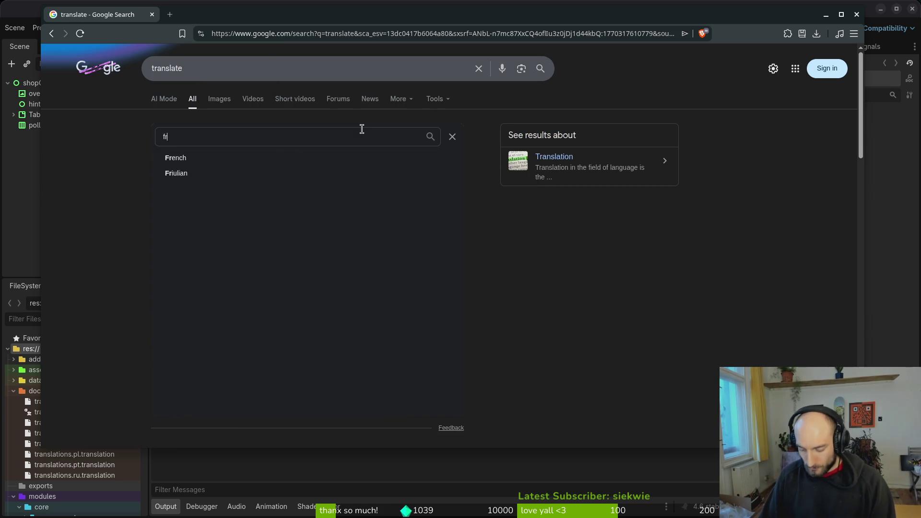
key(Return)
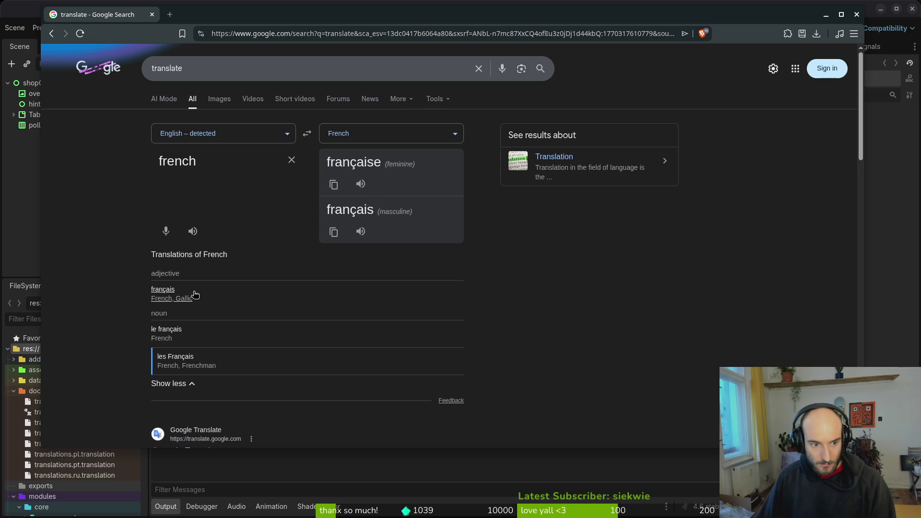
click(172, 302)
click(334, 181)
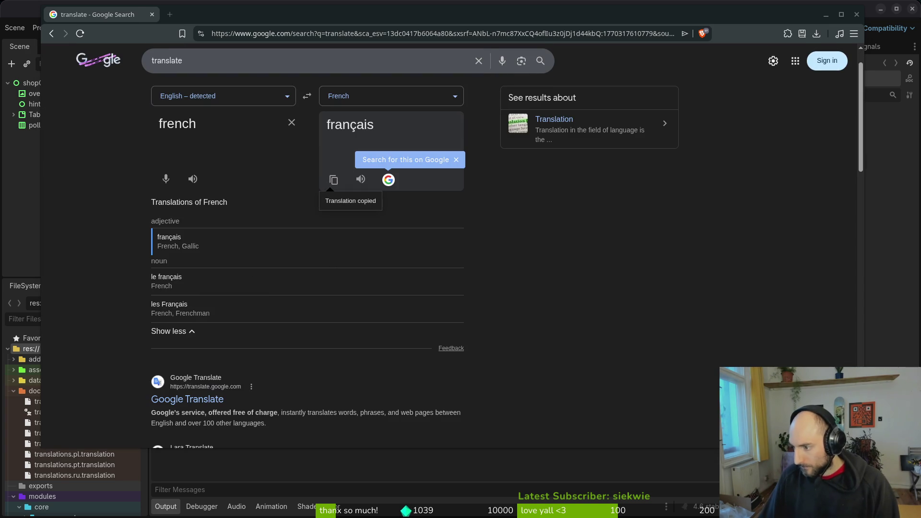
Step: Translate 'russian' into Russian, trying российский and a language swap, leaving Русский shown
double_click(220, 127)
text(russian)
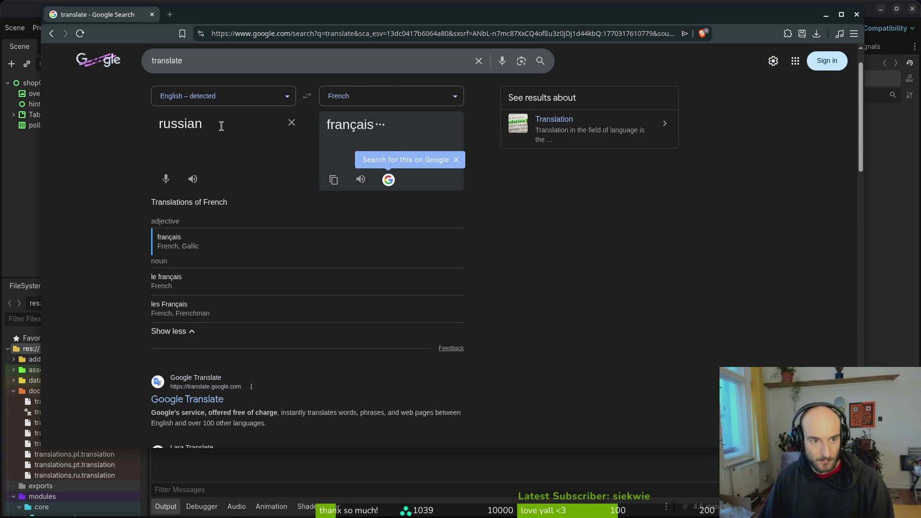
click(376, 97)
text(rus)
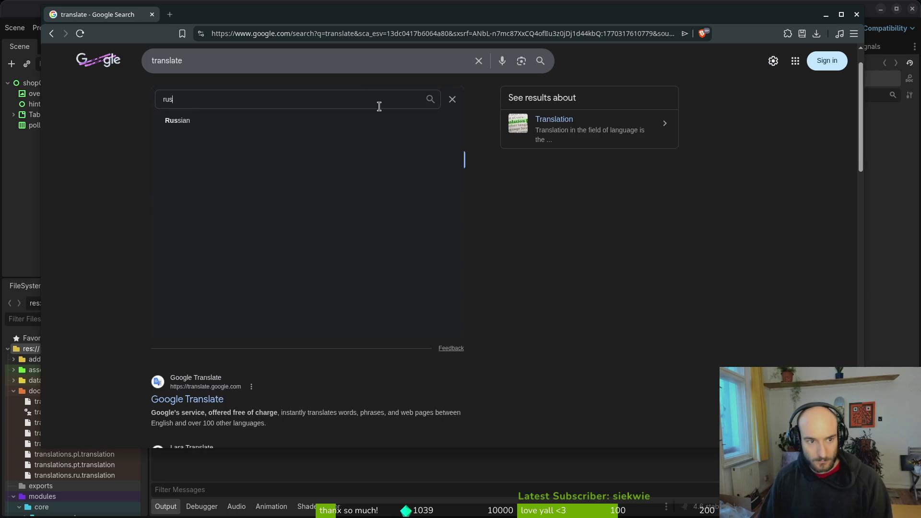
key(Return)
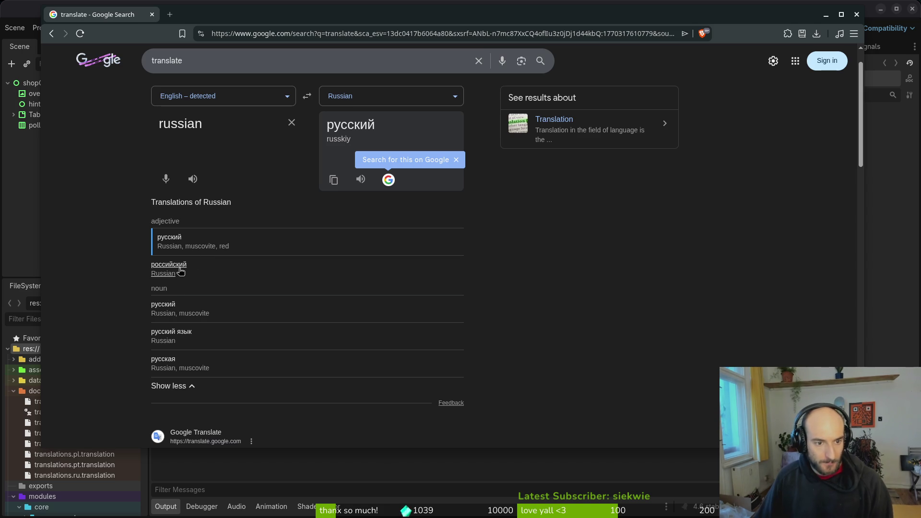
click(182, 267)
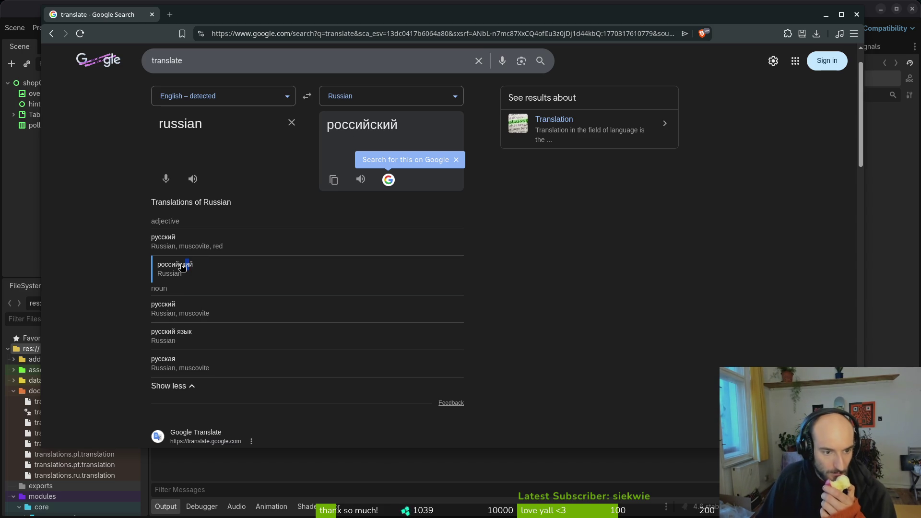
click(307, 97)
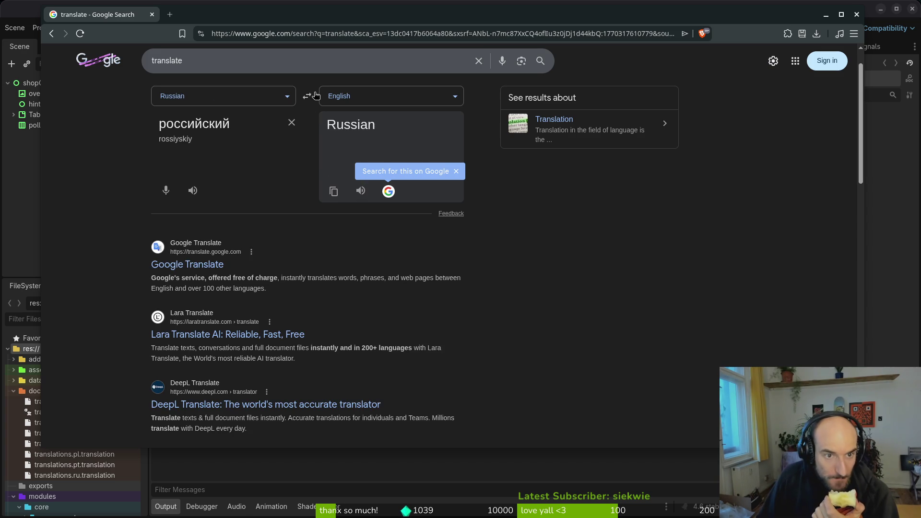
click(308, 96)
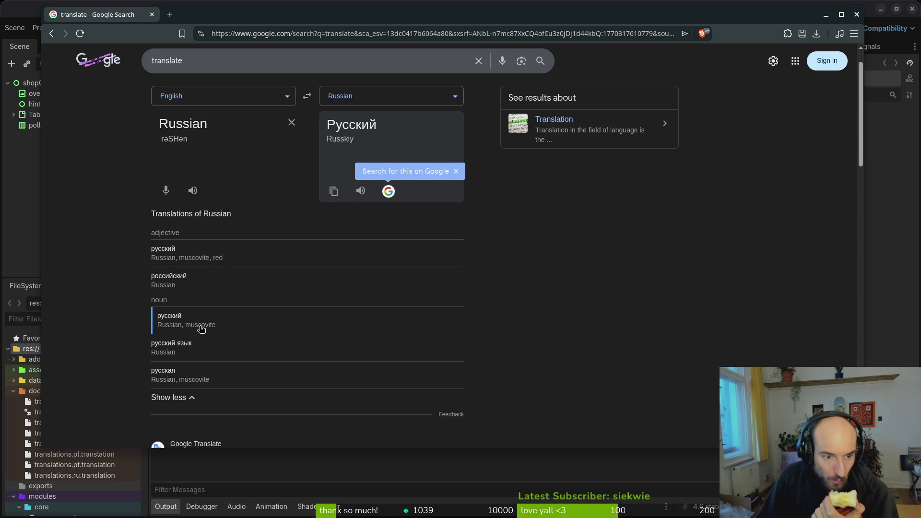
scroll(127, 355, down, 5)
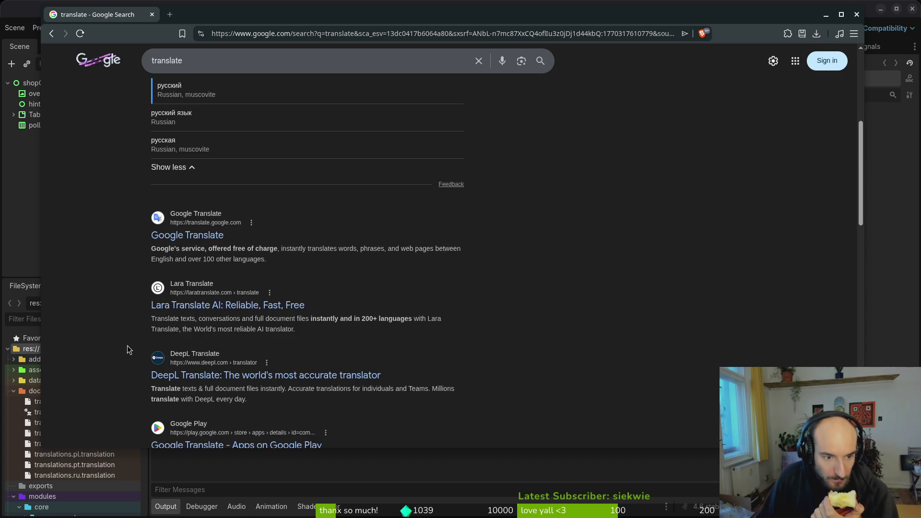
scroll(196, 234, up, 5)
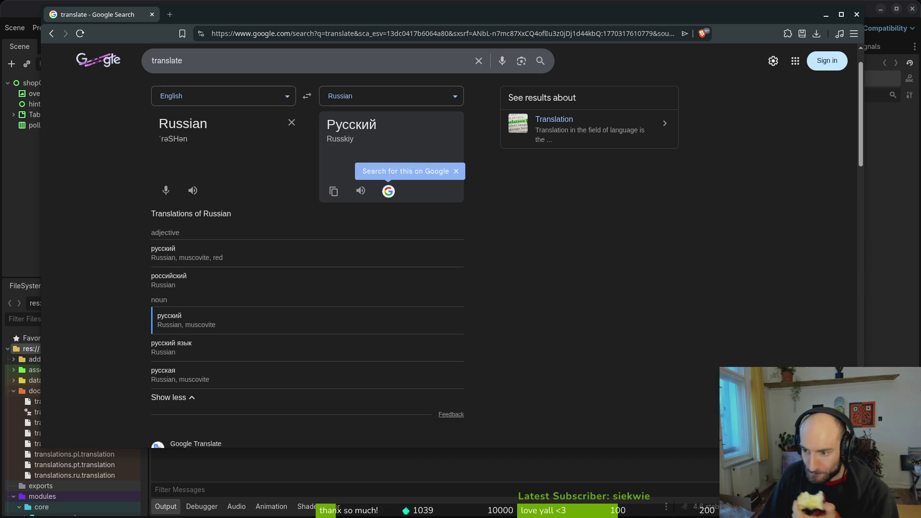
click(172, 15)
Step: Ask Perplexity how to show each game-settings language by its native name, then select Русский
text(perp)
key(Return)
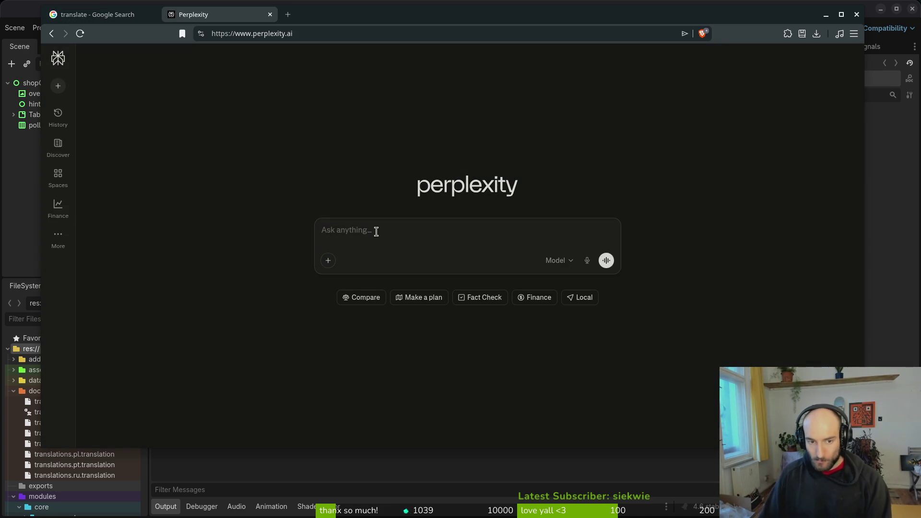
text(i needc t)
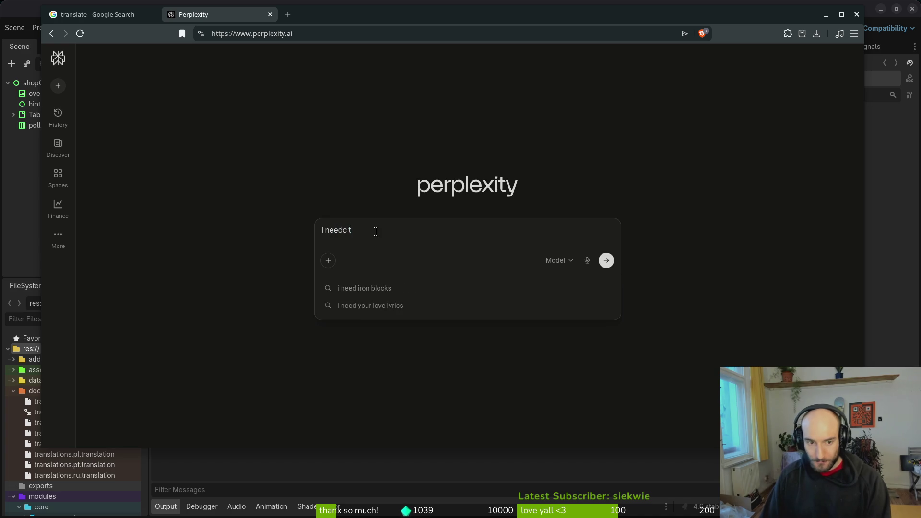
text(o translate languages )
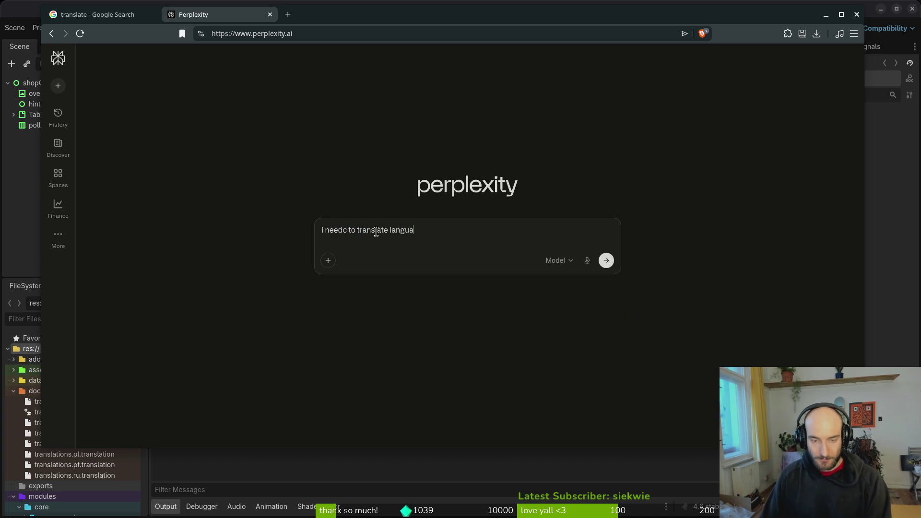
text(for my game se)
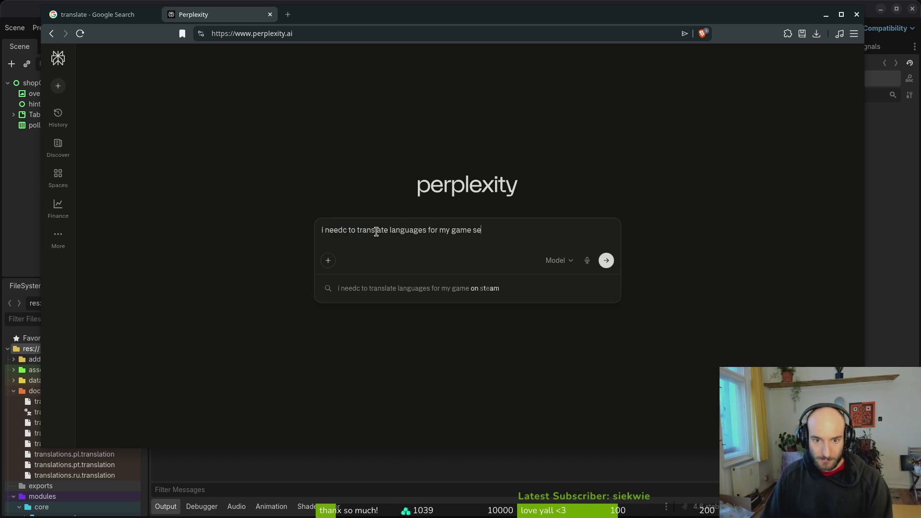
text(ttings.)
key(shift+Return)
key(shift+Return)
text(i want to)
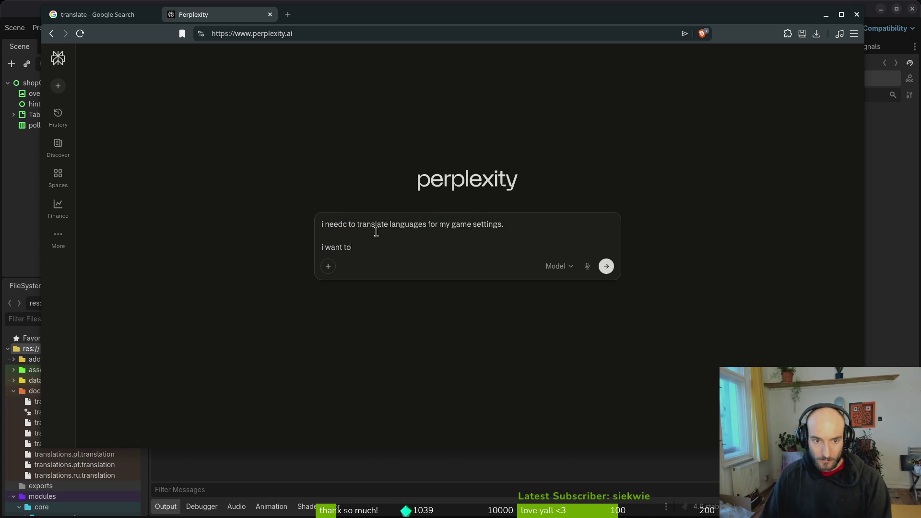
text( display the native name of the l)
text(agnuage)
key(shift+Return)
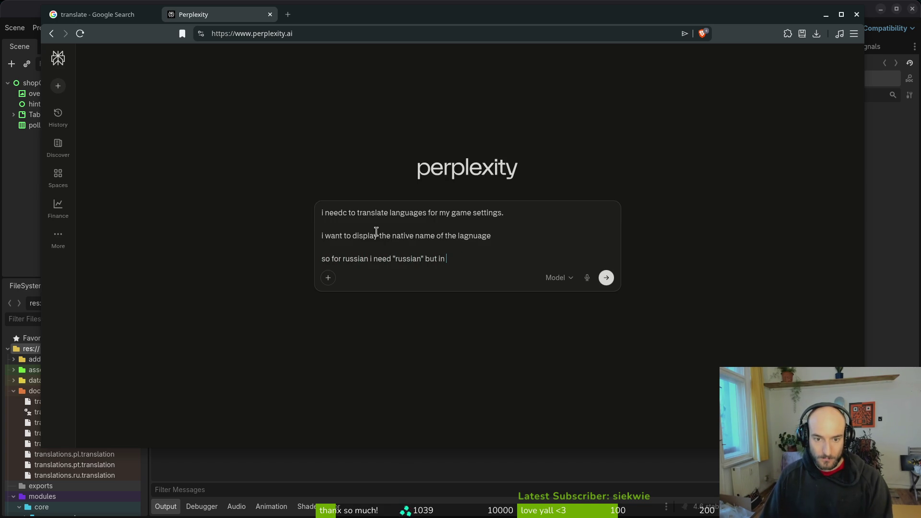
text(native lagnuage)
key(Return)
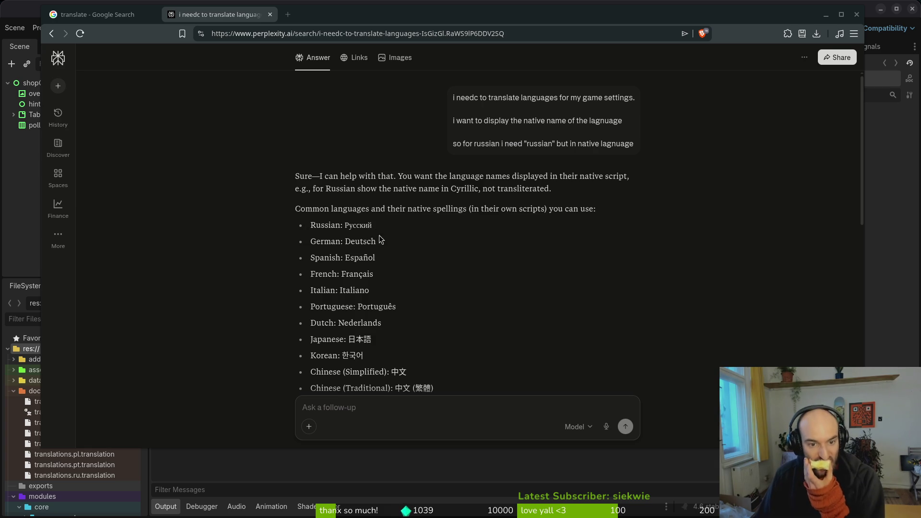
double_click(365, 225)
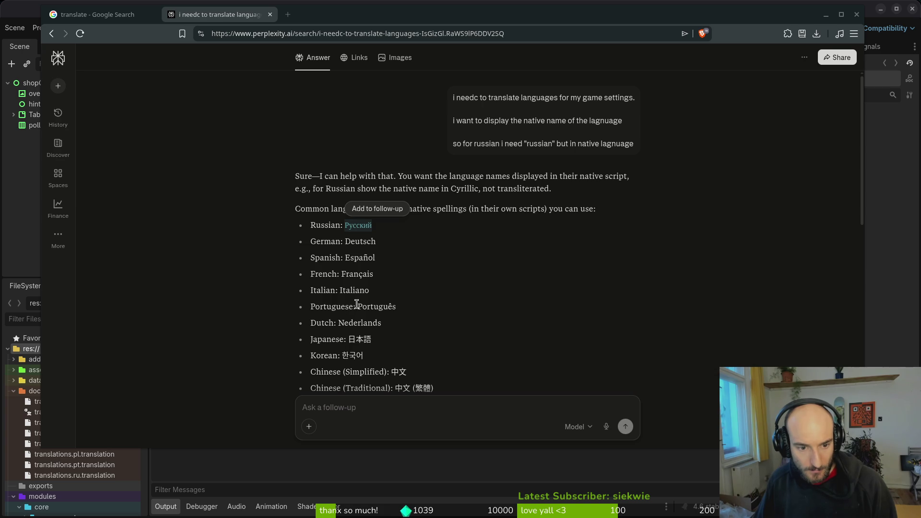
scroll(363, 275, down, 3)
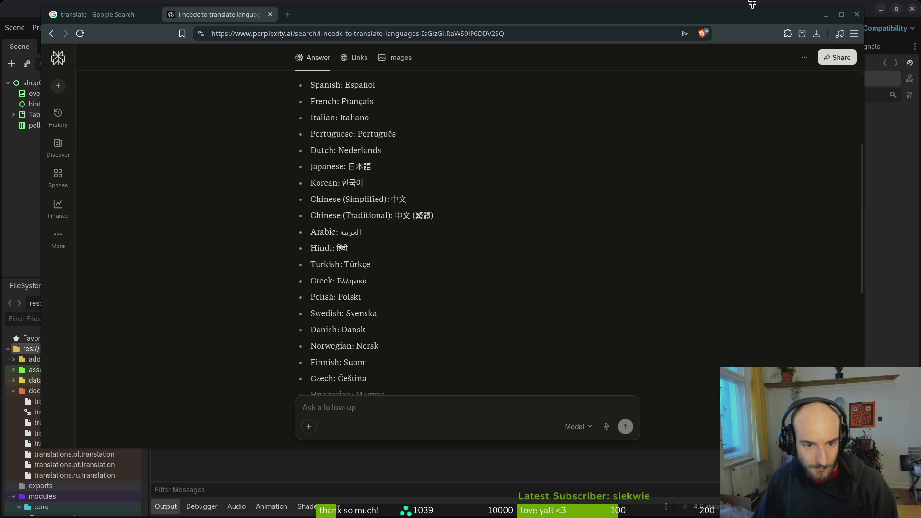
double_click(399, 199)
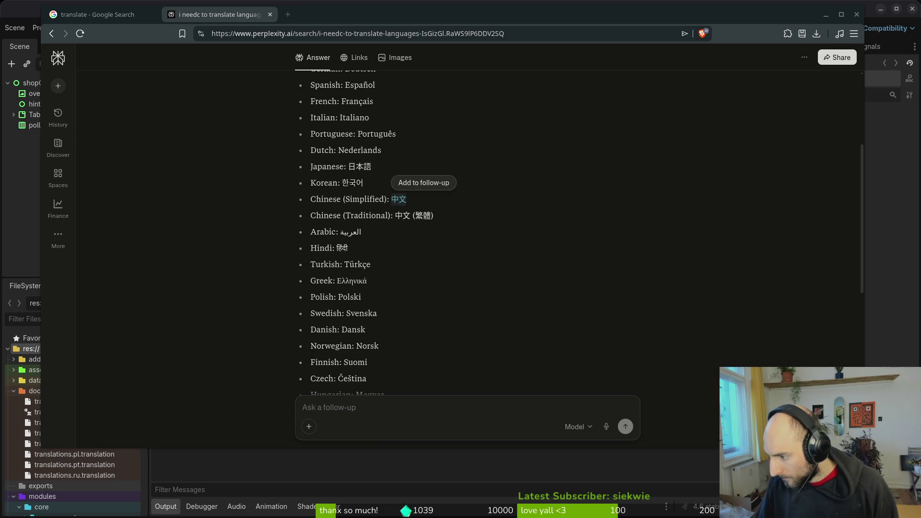
scroll(386, 204, up, 1)
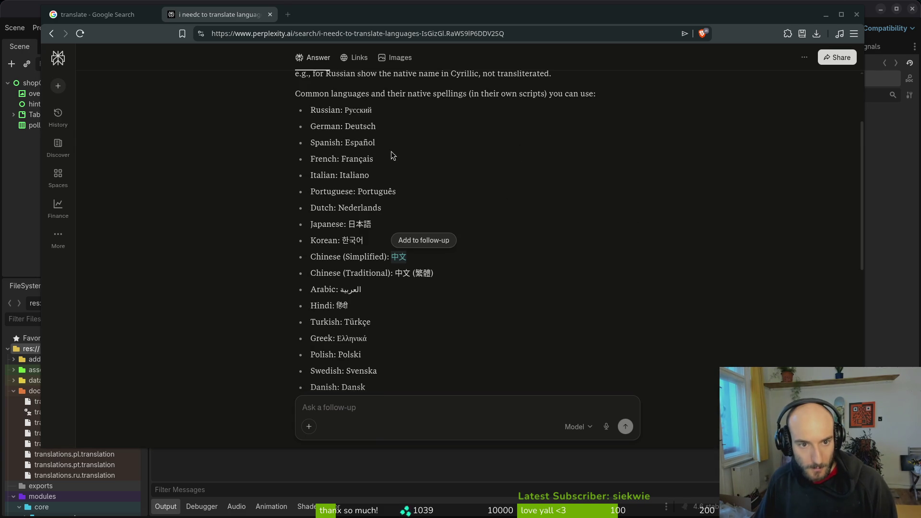
double_click(369, 191)
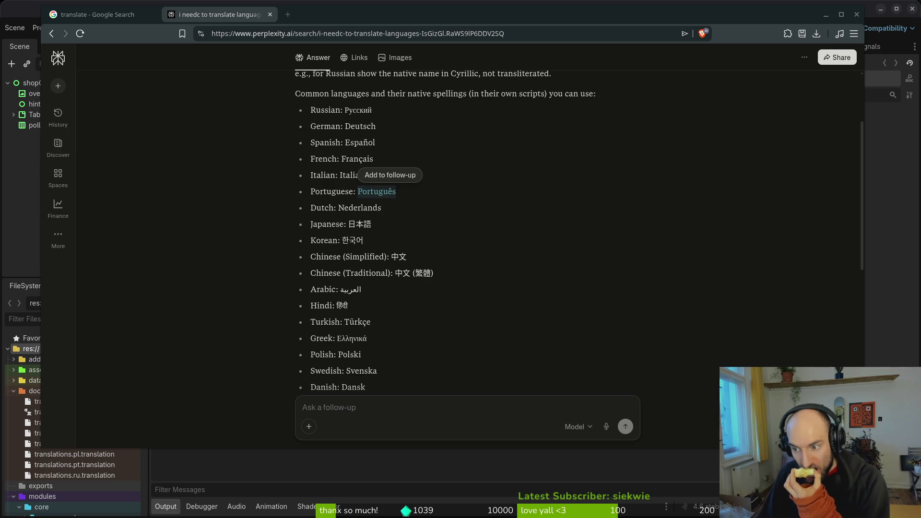
click(214, 60)
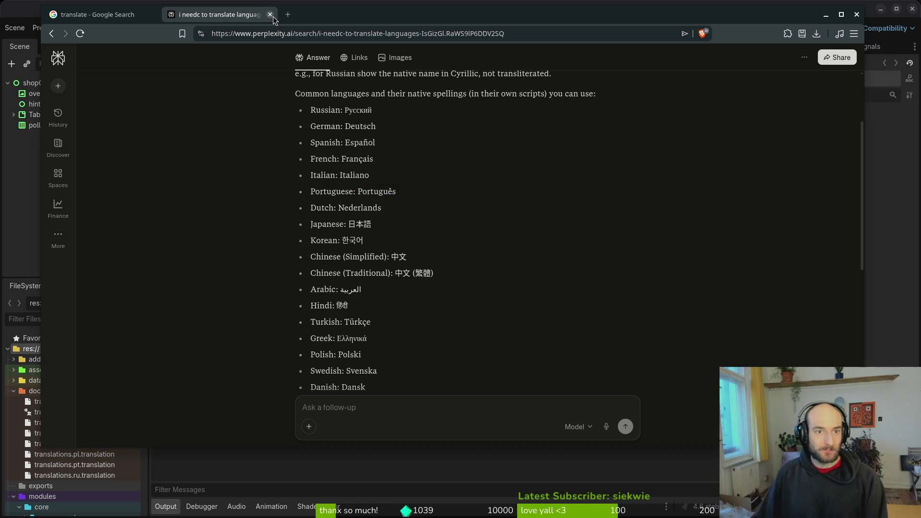
Step: Close the Perplexity tab, open and cancel Godot's Quick Open, then switch to the full-screen terminal
click(270, 14)
click(39, 147)
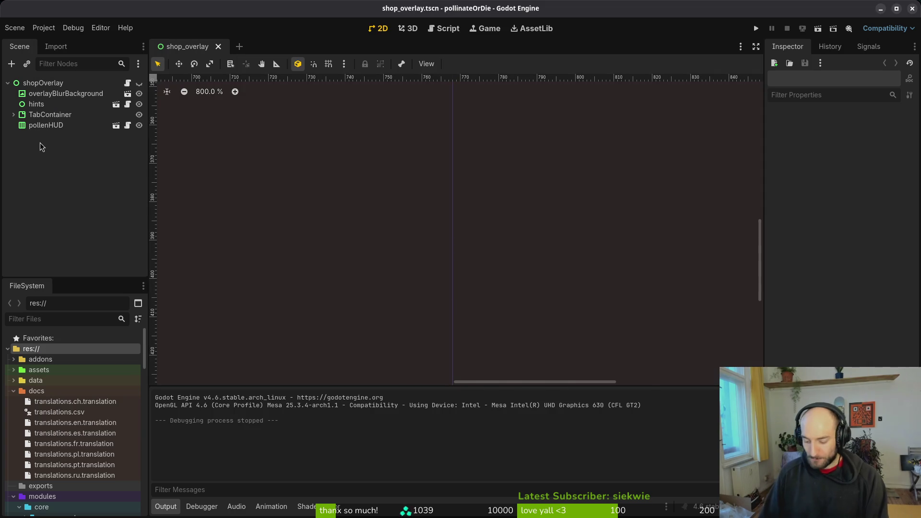
key(alt+shift+o)
text(selse)
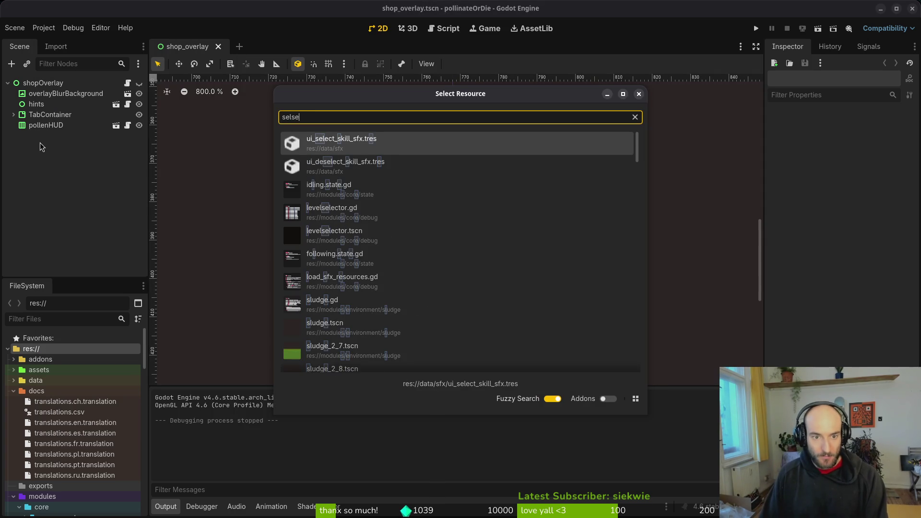
key(Escape)
key(super)
key(super)
key(super+t)
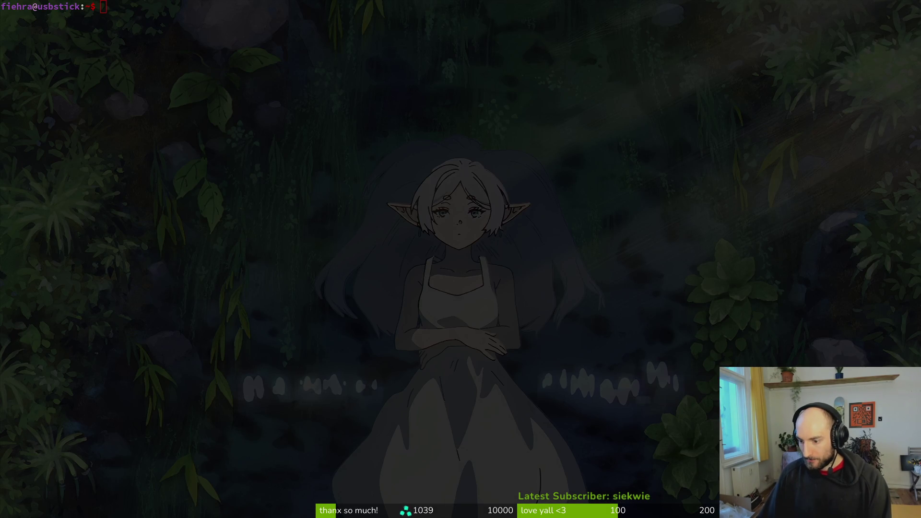
Step: Change into dev/pollinate-or-die and launch Neovim there with nvim
text(cd dev/pol)
key(BackSpace)
key(BackSpace)
text(po)
key(Tab)
key(Return)
text(nvim .)
key(Return)
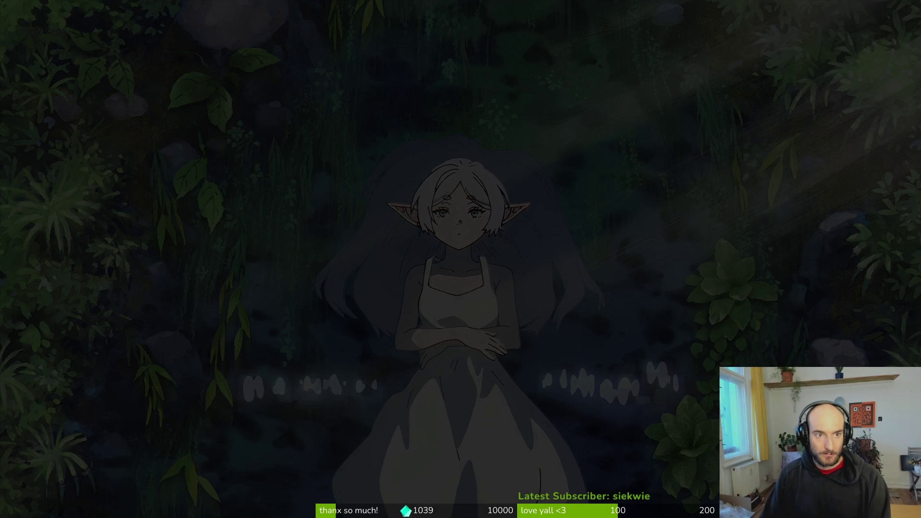
Step: Open language_selector.gd via Find Files and go to the language_button text line in _ready
key(space)
key(f)
key(f)
text(language_se)
key(Return)
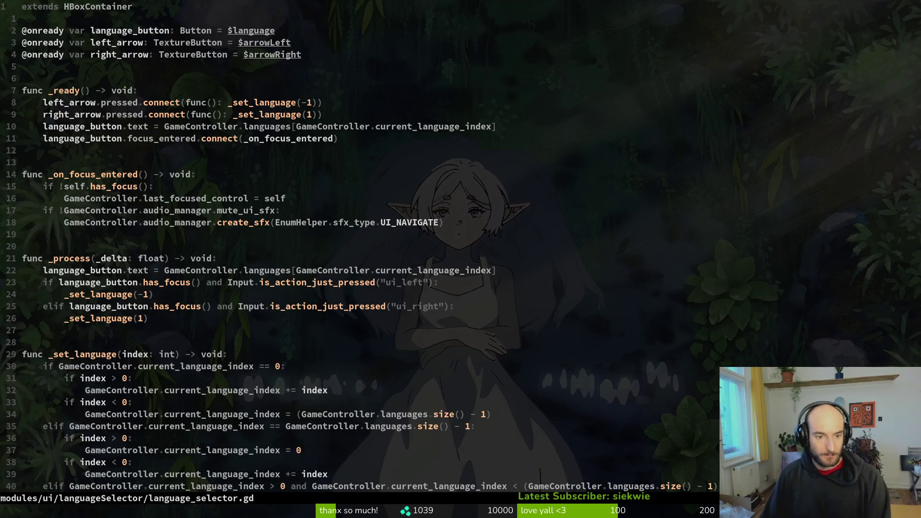
scroll(468, 357, down, 3)
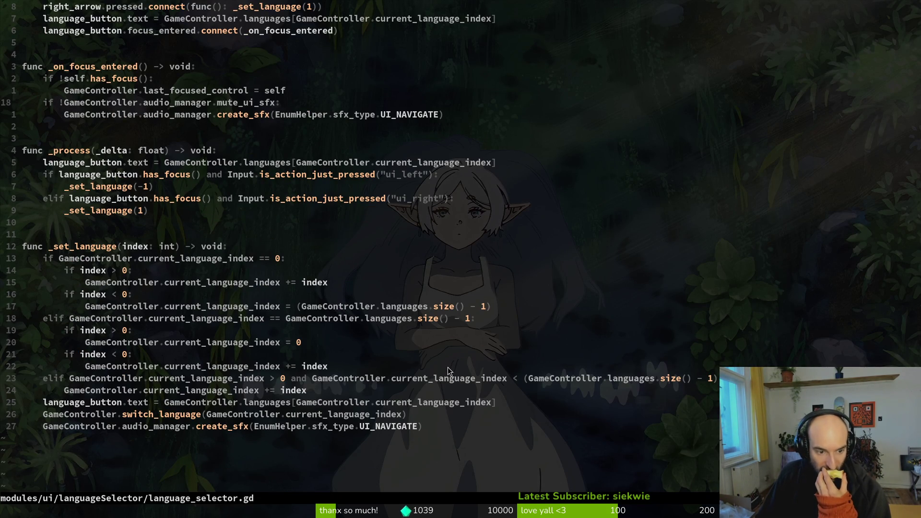
scroll(166, 290, up, 3)
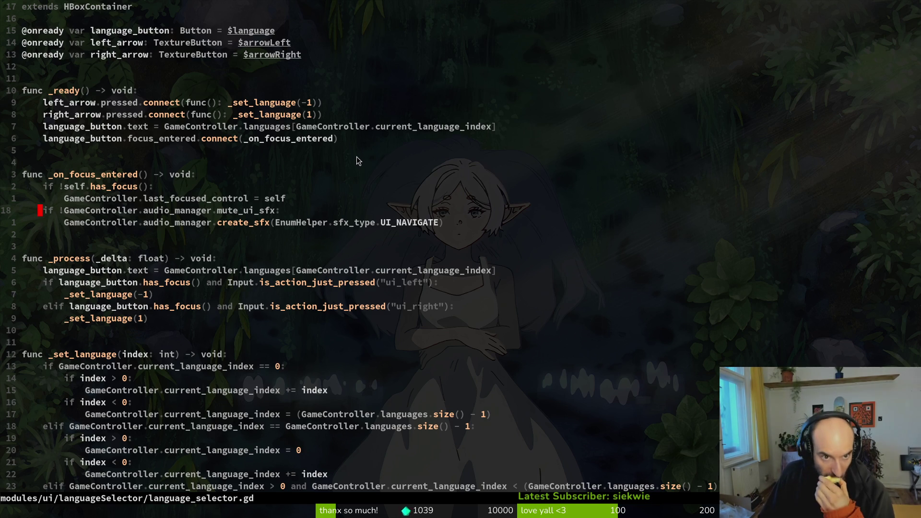
scroll(456, 290, down, 4)
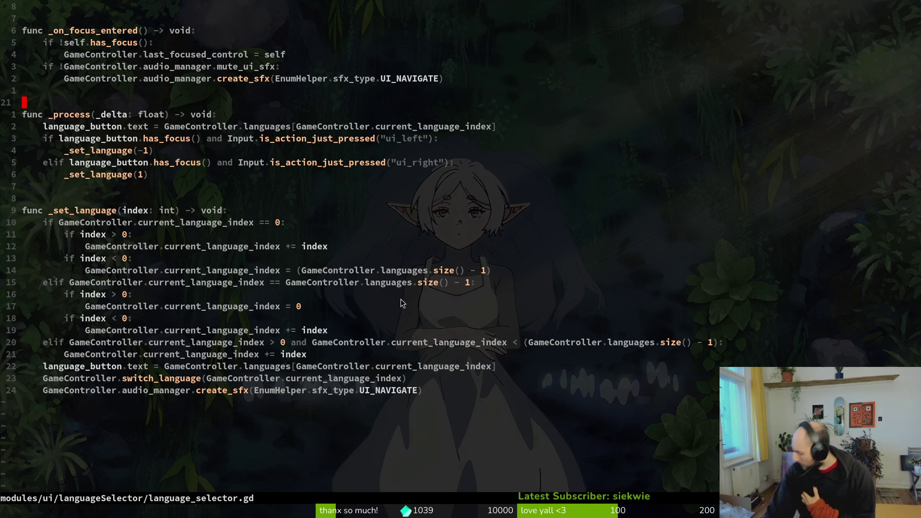
key(z)
key(z)
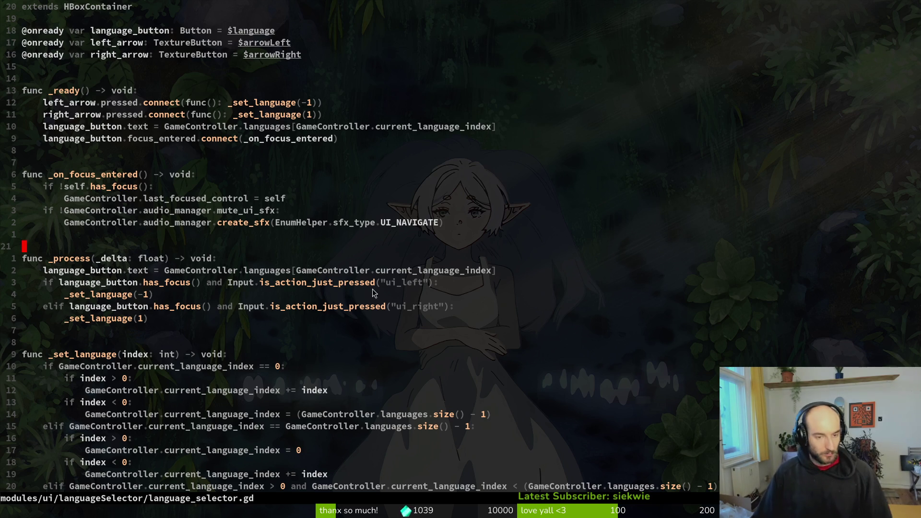
scroll(341, 330, down, 5)
scroll(340, 330, up, 5)
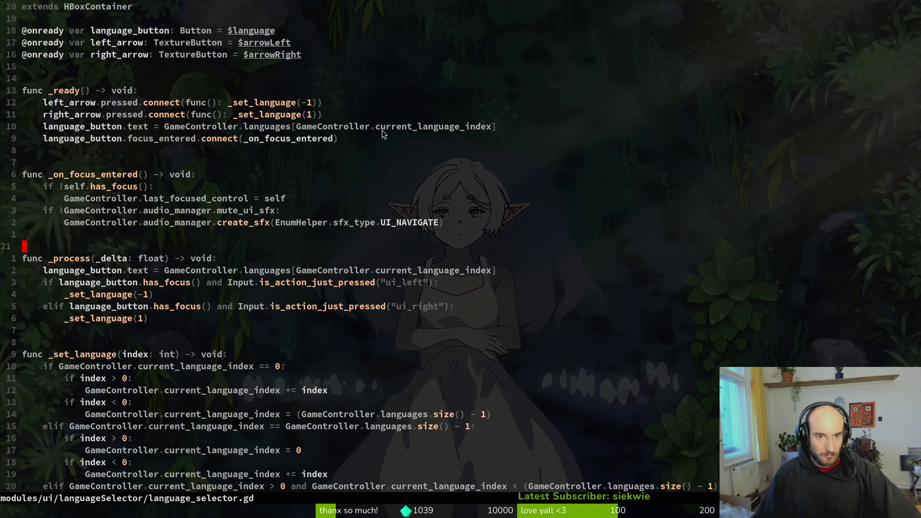
click(115, 130)
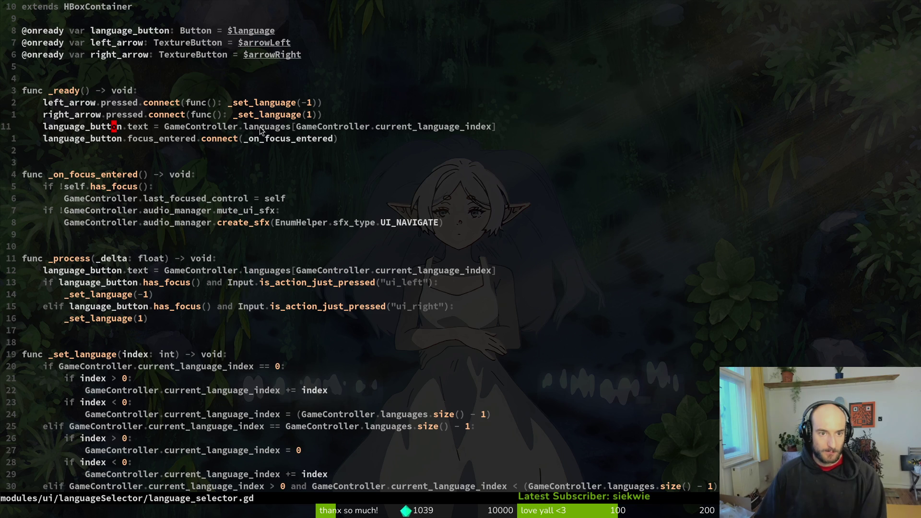
key(space)
Step: Open game.controller.gd and inspect its languages variable declaration line
key(f)
key(f)
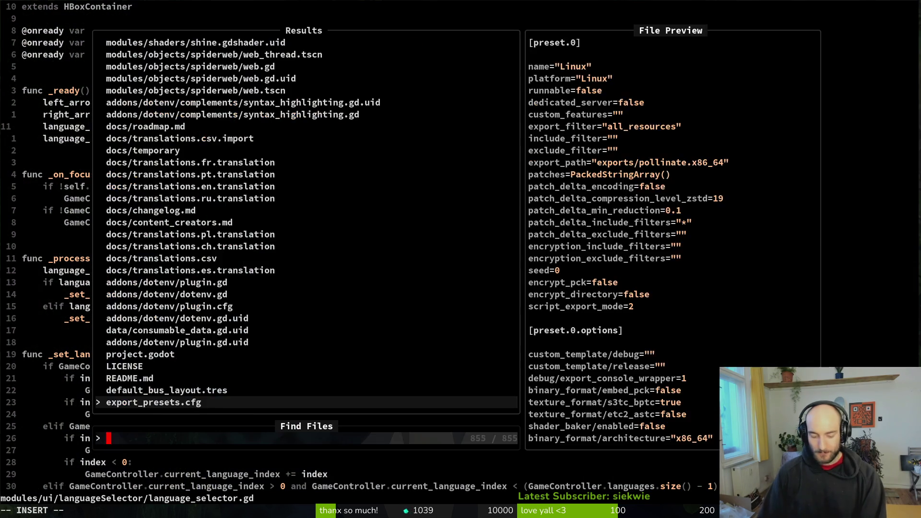
text(gaconht)
key(BackSpace)
key(BackSpace)
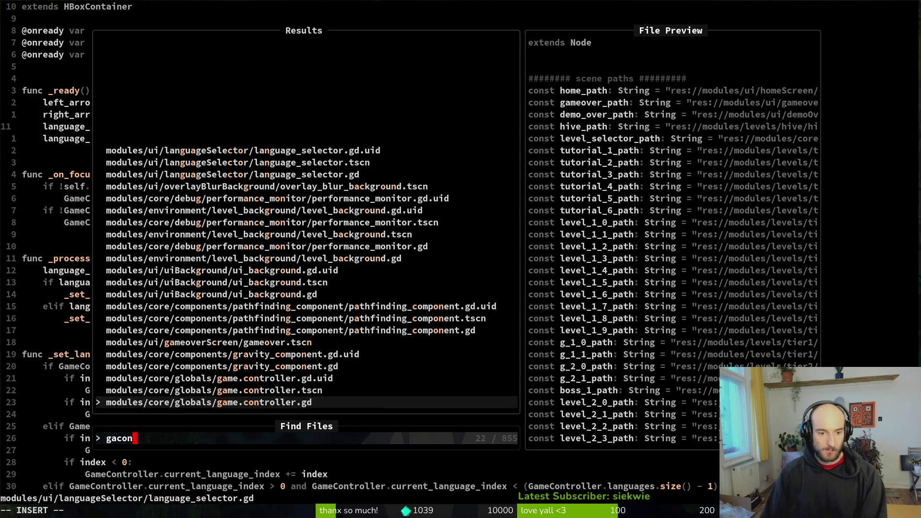
key(Return)
key(j)
key(j)
key(j)
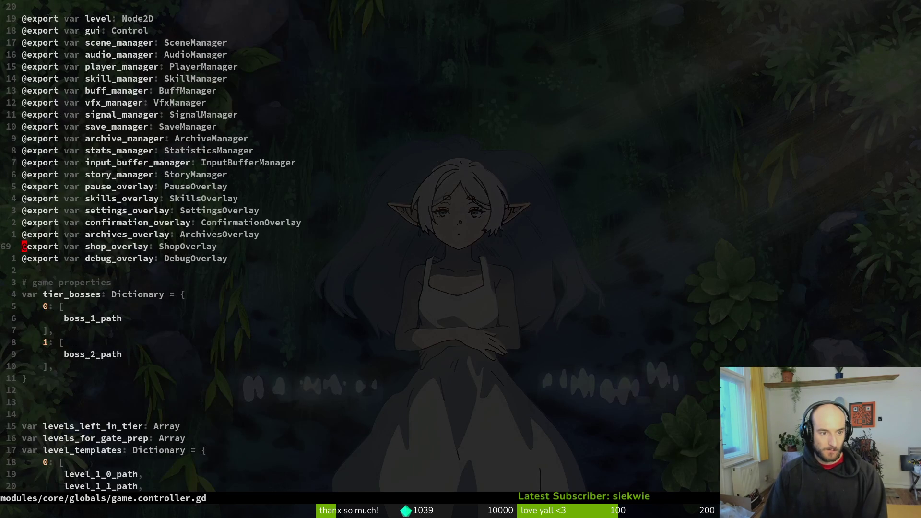
key(j)
key(j)
key(j)
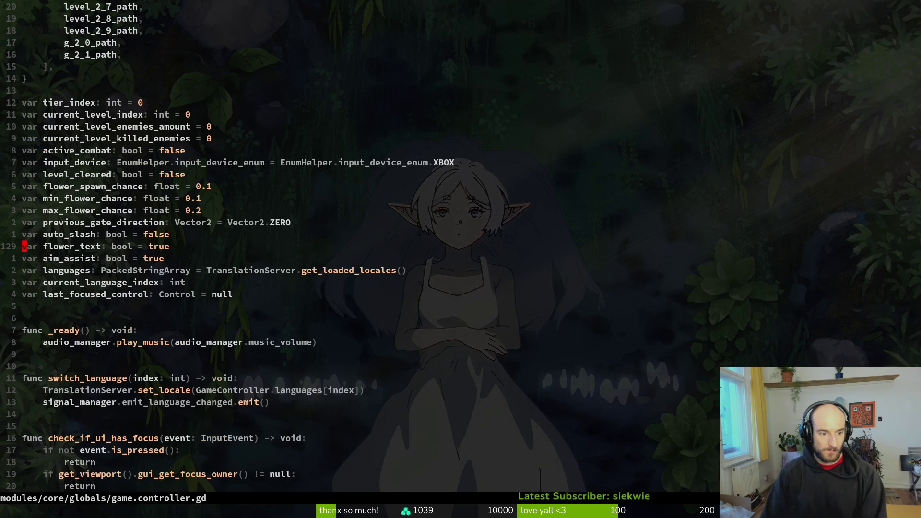
key(j)
key(j)
key(j)
key(k)
key(shift+v)
key(y)
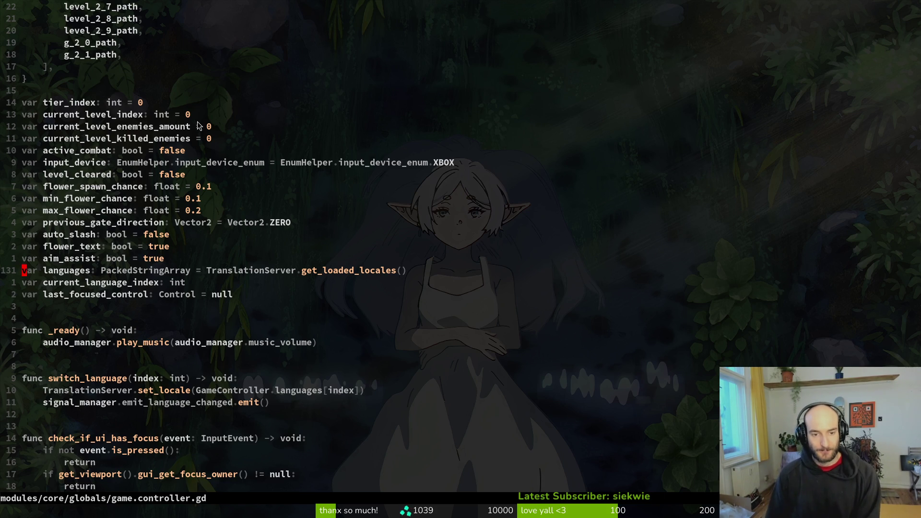
key(shift+v)
key(y)
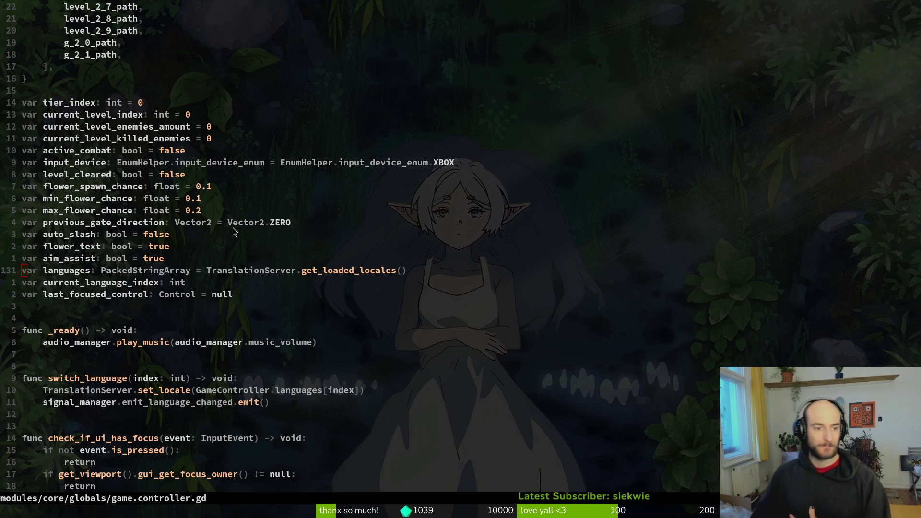
Step: Jump back to language_selector.gd and place the cursor at the GameController lookup on line 11
scroll(240, 331, down, 1)
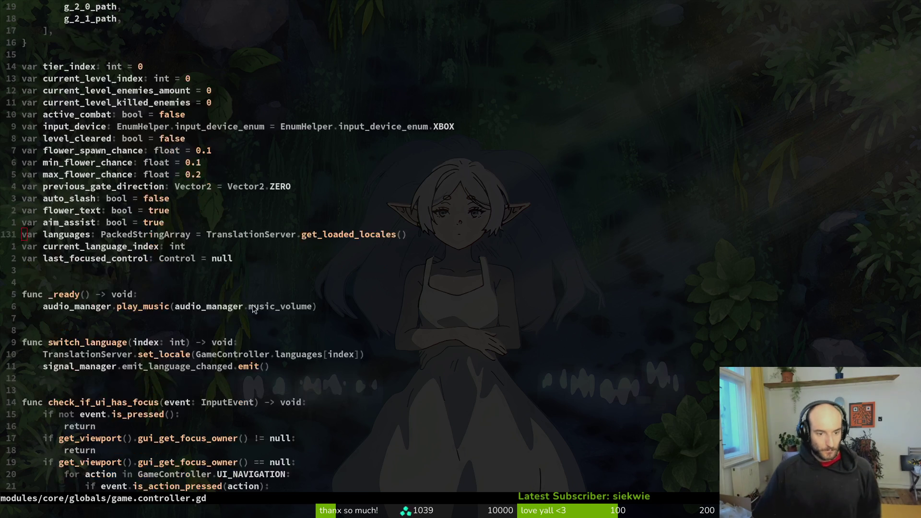
scroll(253, 300, up, 2)
scroll(249, 312, down, 4)
key(ctrl+o)
key(ctrl+o)
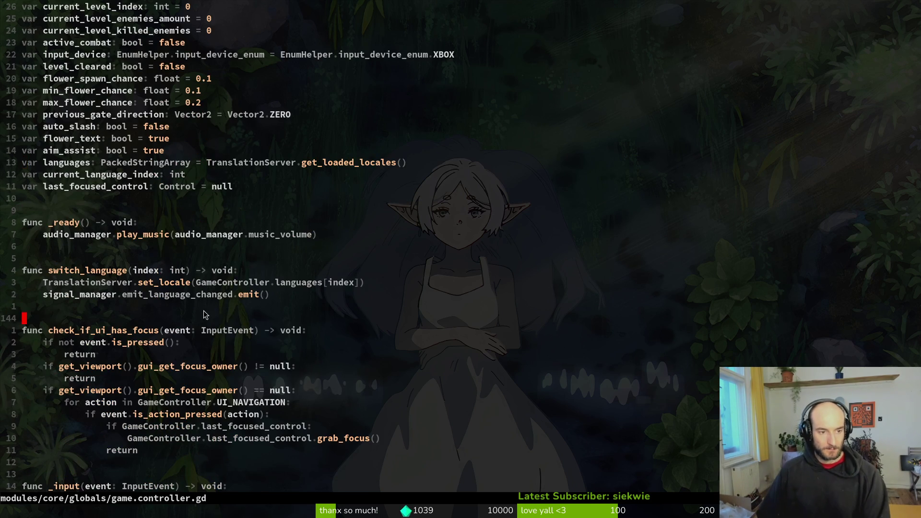
click(167, 127)
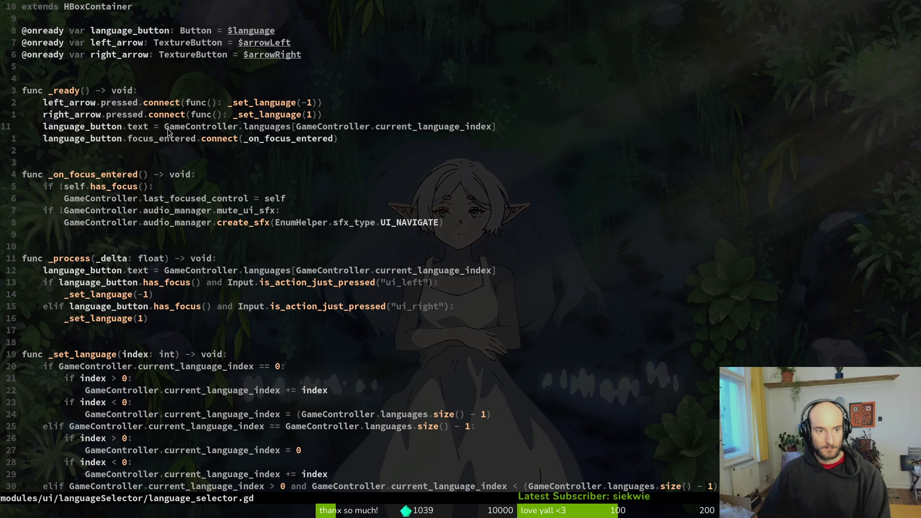
Step: Replace line 11's locale lookup with tr("NATIVELANGUAGE") for the button text and save
text(itr)
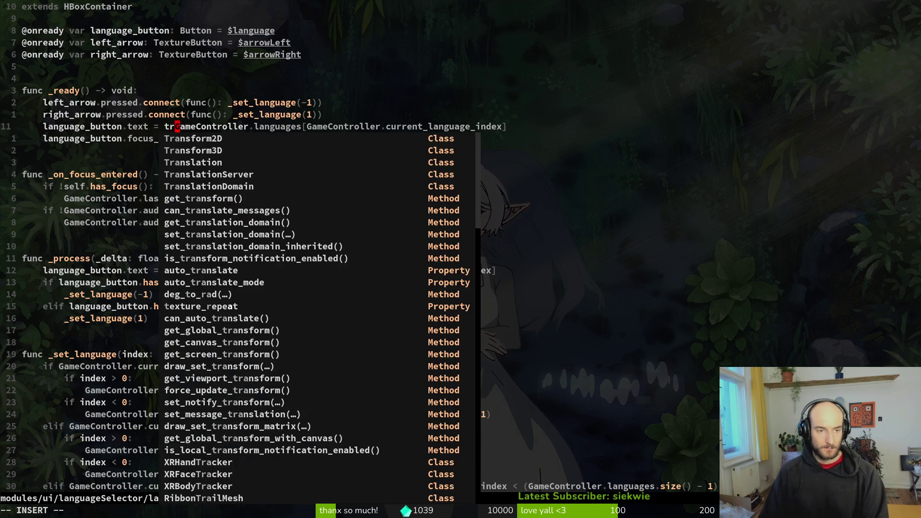
text(()
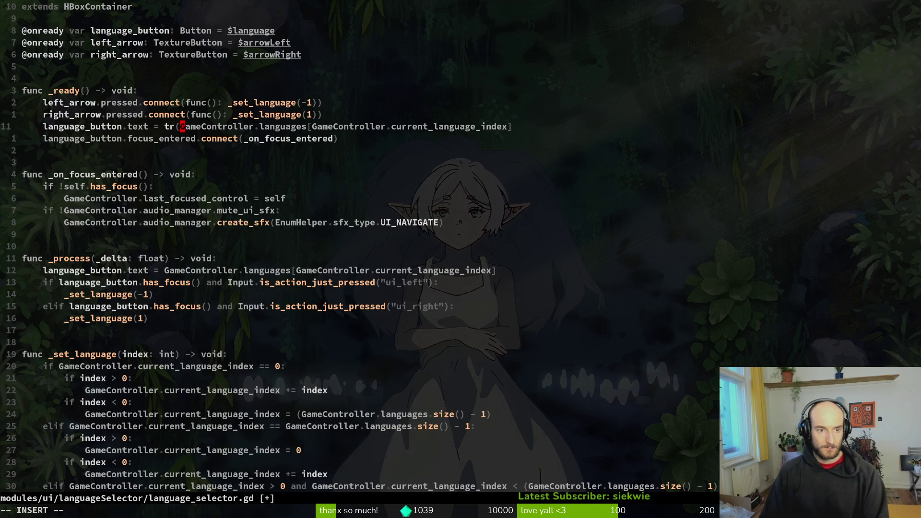
text("NATIVE)
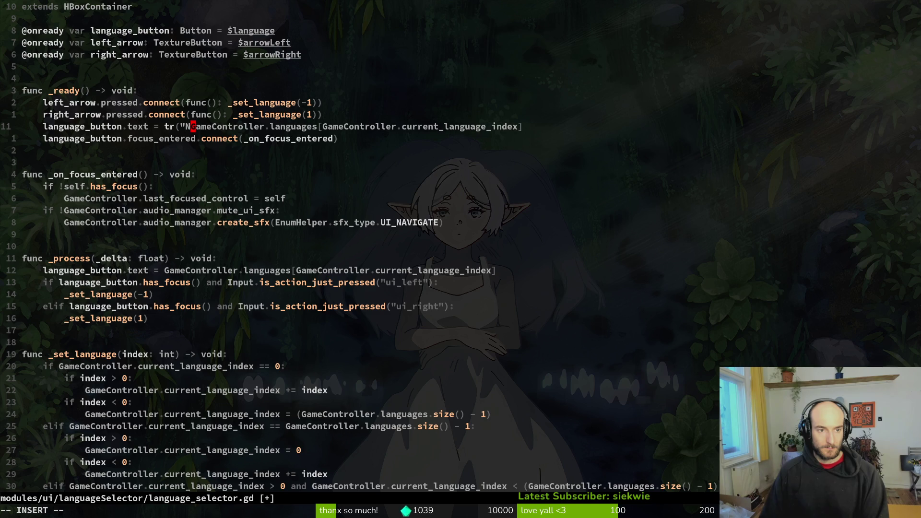
text(LANGUAGE)
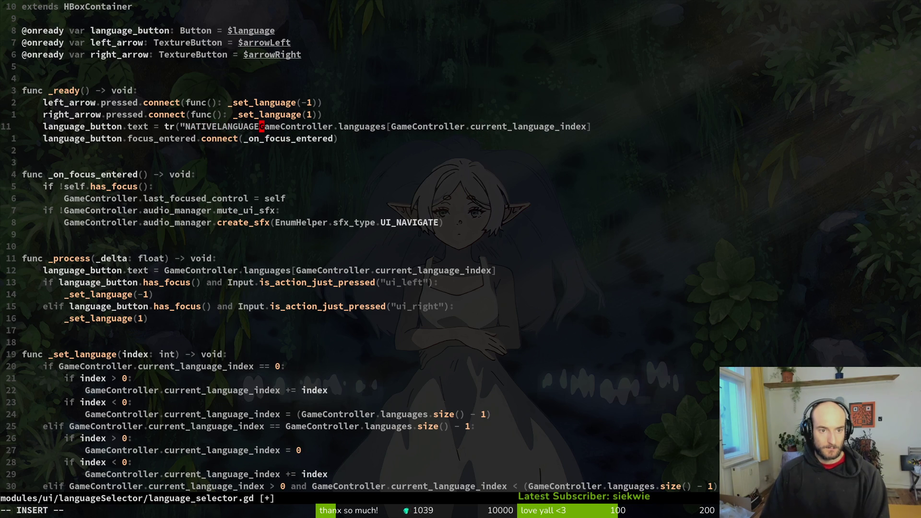
text("))
key(Escape)
key(v)
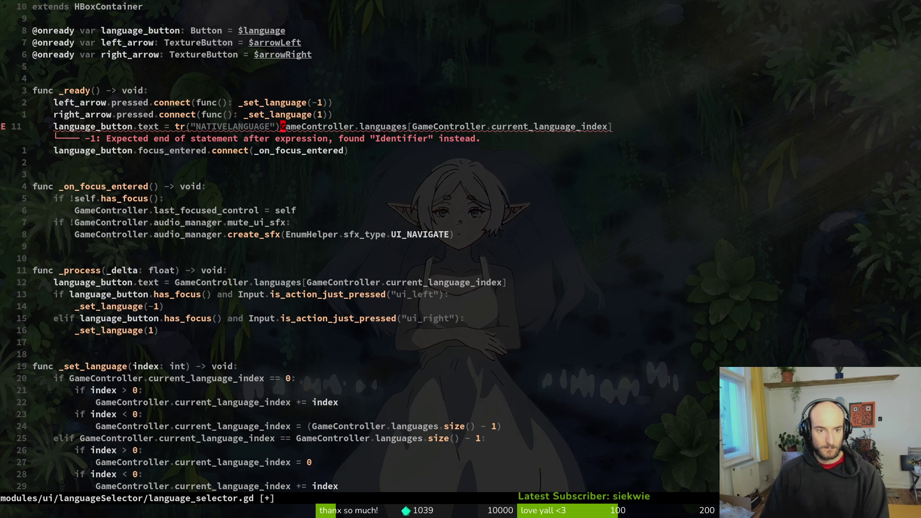
key(dollar)
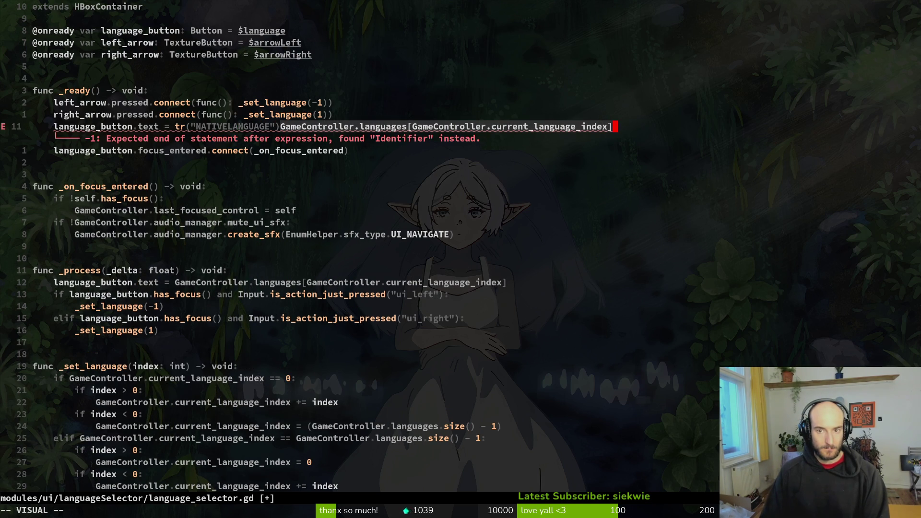
text(d:w)
key(Return)
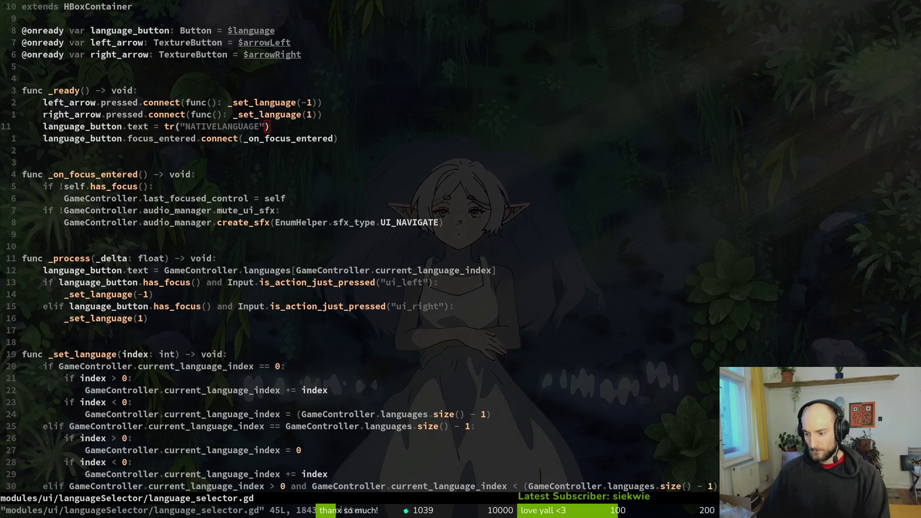
Step: Run the game in Godot, switch the Settings language to ru, then close the game
key(alt+Tab)
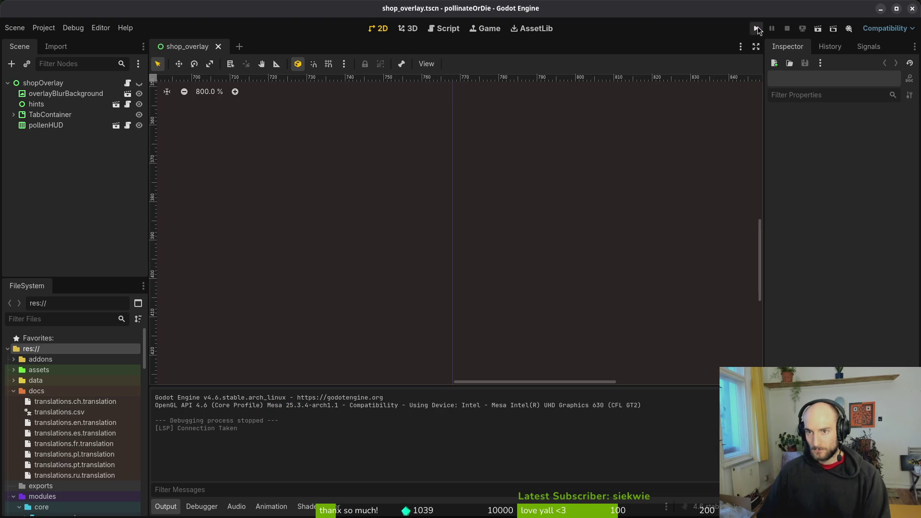
click(757, 29)
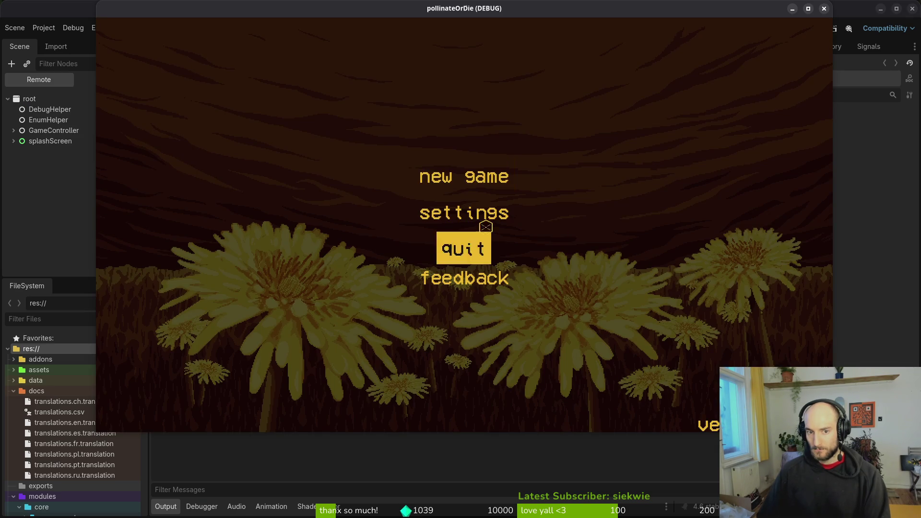
click(478, 211)
click(664, 119)
click(824, 8)
key(alt+Tab)
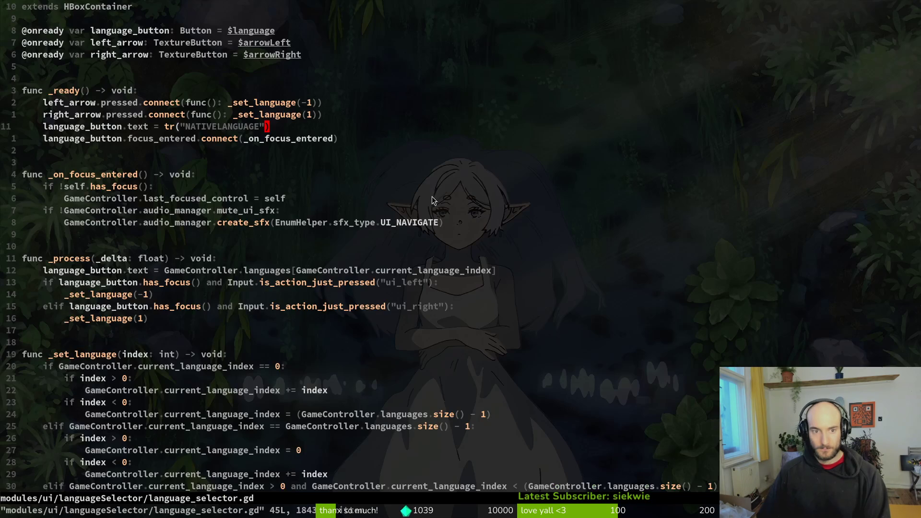
Step: Copy the tr("NATIVELANGUAGE") line from _ready to the end of _set_language and save
click(82, 127)
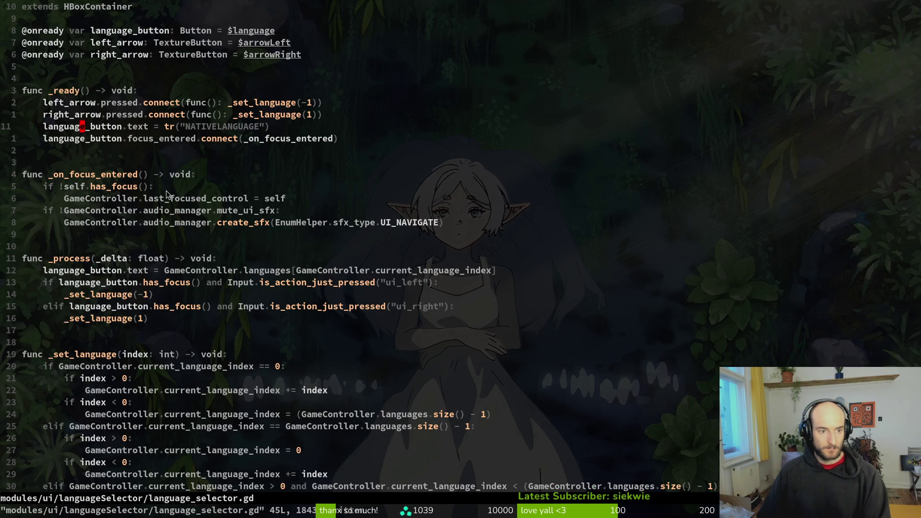
scroll(139, 246, down, 4)
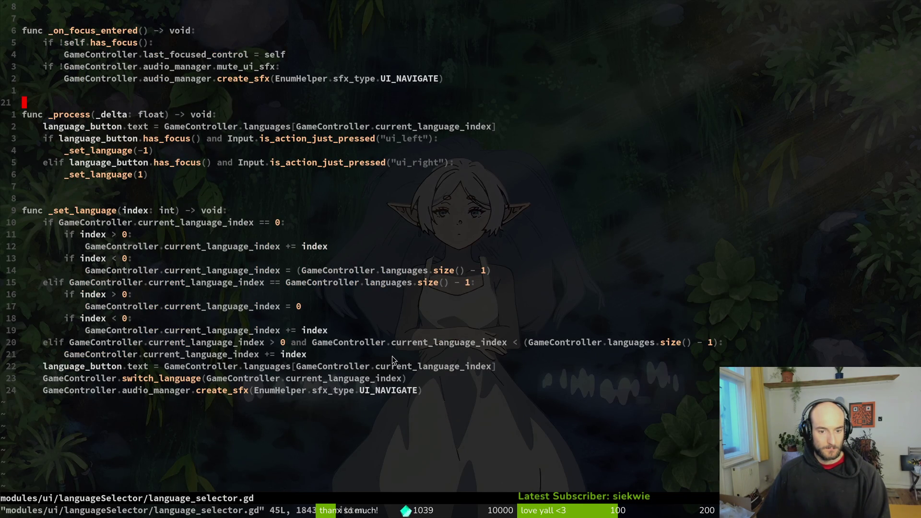
scroll(390, 360, up, 4)
key(1)
key(0)
key(k)
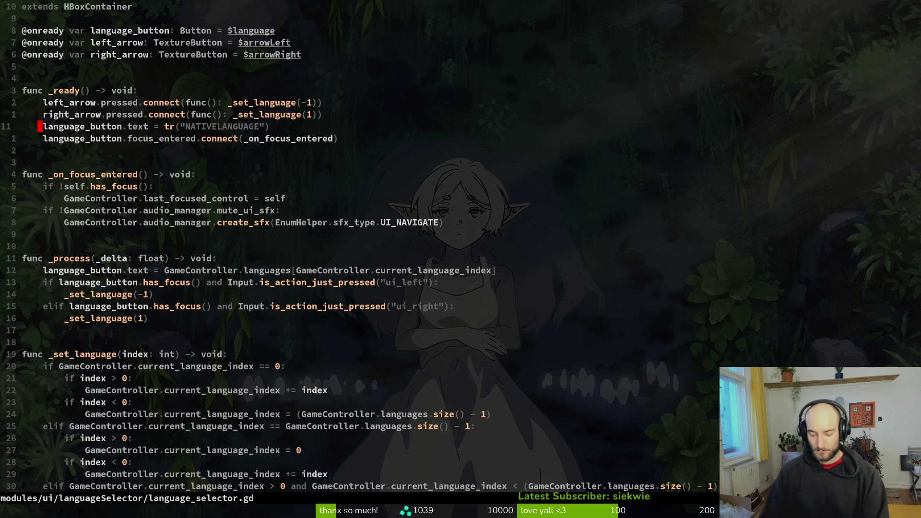
text(GpP:w)
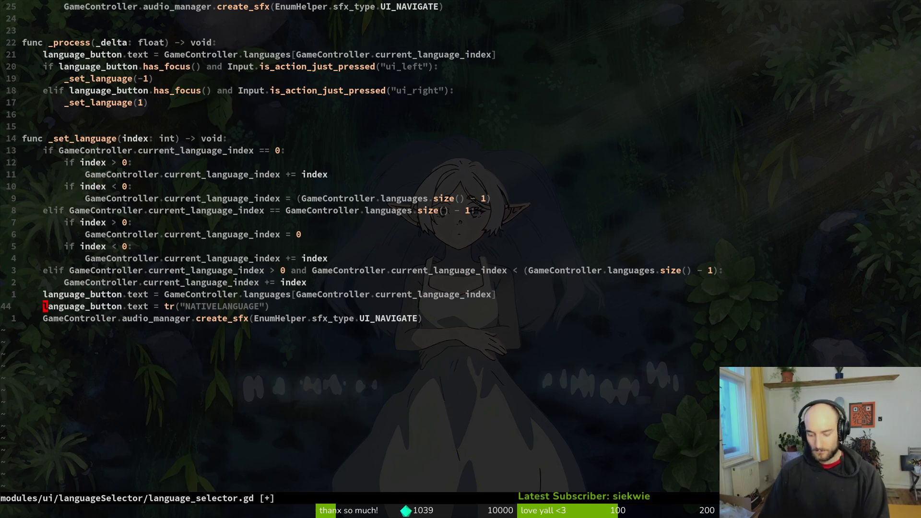
key(Return)
key(alt+Tab)
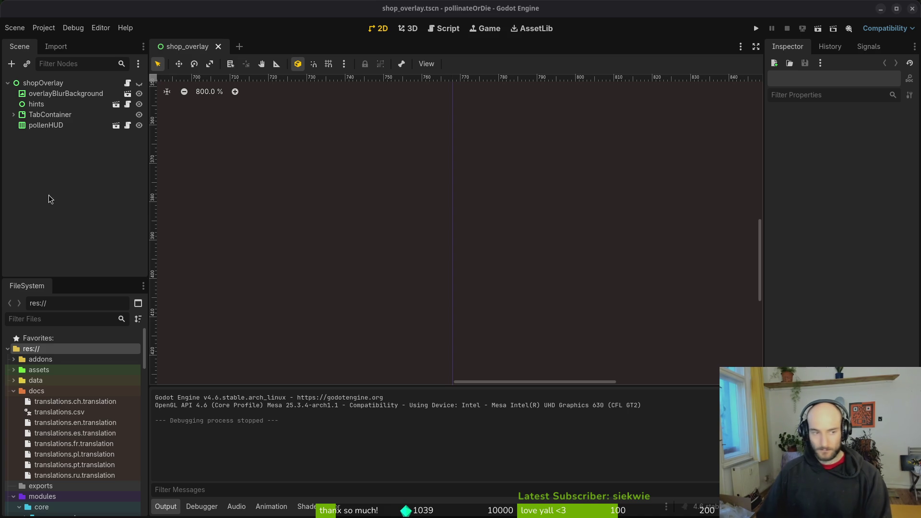
key(alt+Tab)
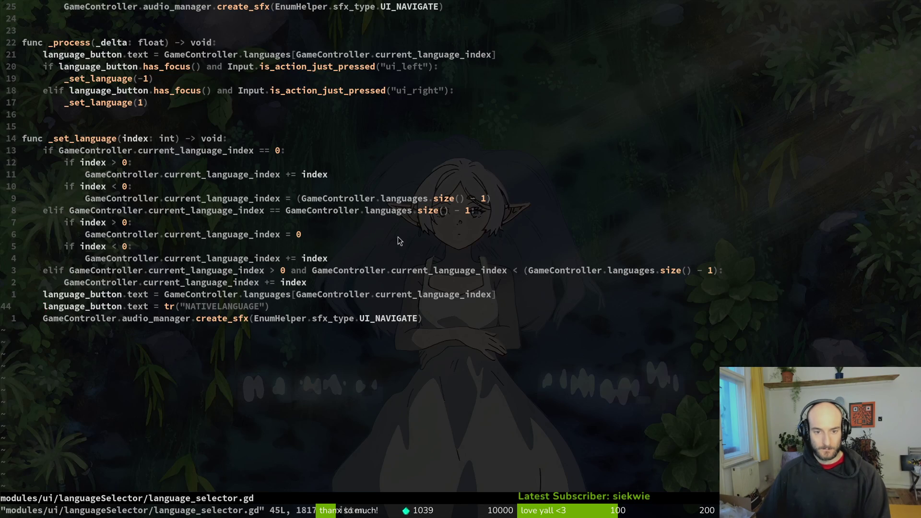
Step: Change line 44's translation key to LANGUAGE_NAME and copy that word
key(c)
key(i)
key(quotedbl)
text(LANGUAGE_NAME)
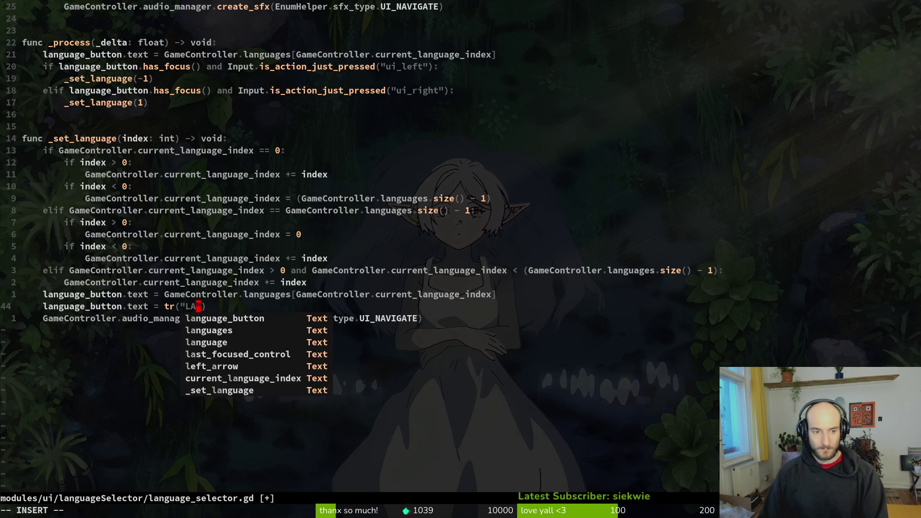
key(Escape)
key(v)
key(i)
key(w)
key(y)
Step: Paste LANGUAGE_NAME over NATIVELANGUAGE on line 11, save, and run the game with F5
scroll(281, 90, up, 5)
click(235, 90)
scroll(235, 91, up, 1)
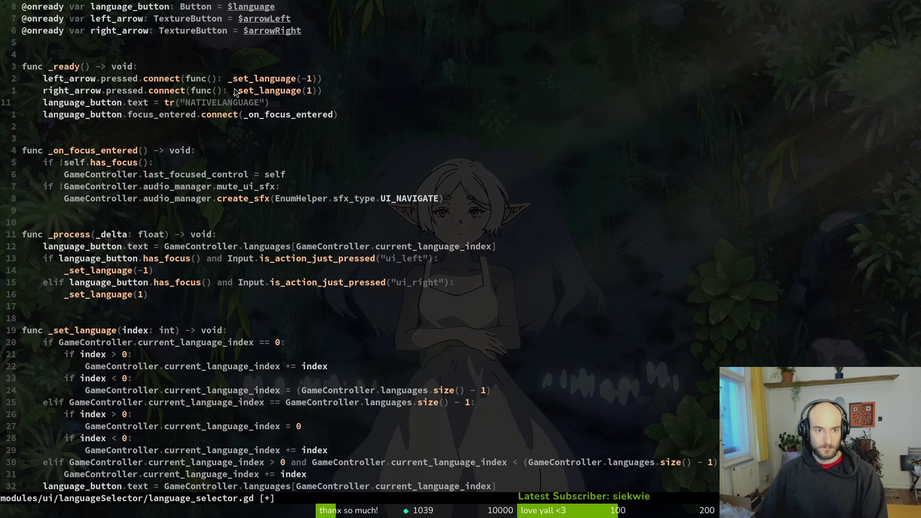
text(viwp:w)
key(Return)
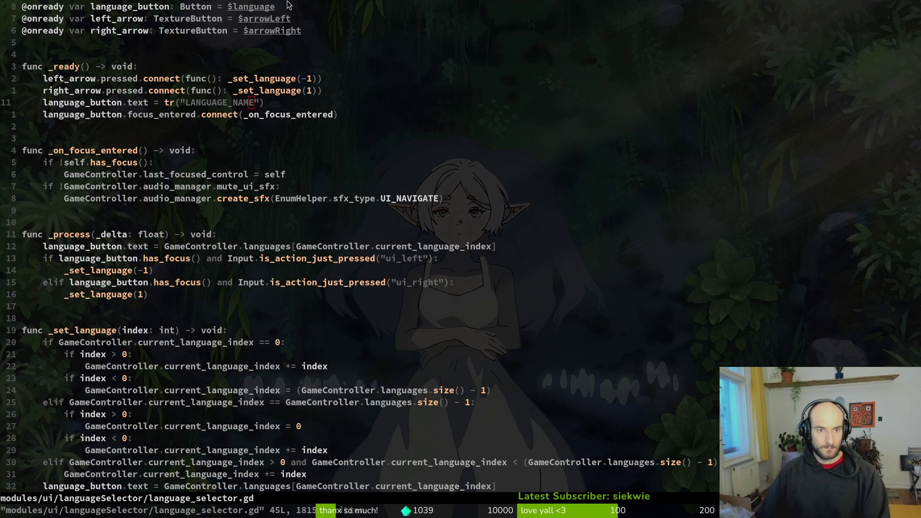
key(alt+Tab)
key(F5)
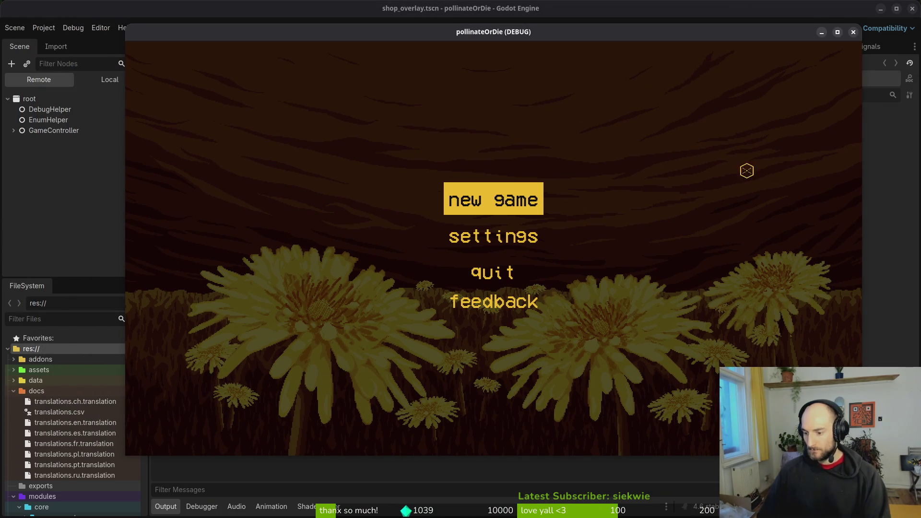
Step: Open the game's Settings, step the language forward twice, then close the game
click(494, 236)
click(689, 142)
click(690, 142)
click(853, 31)
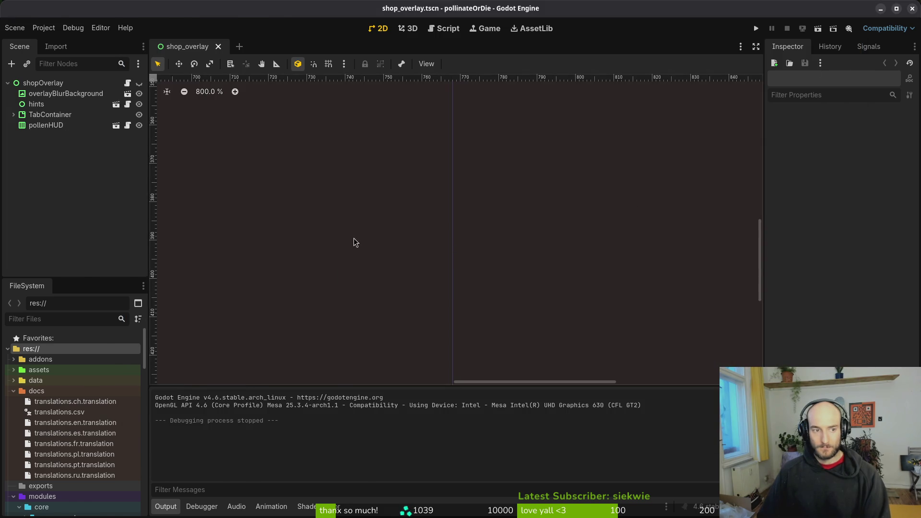
key(alt+Tab)
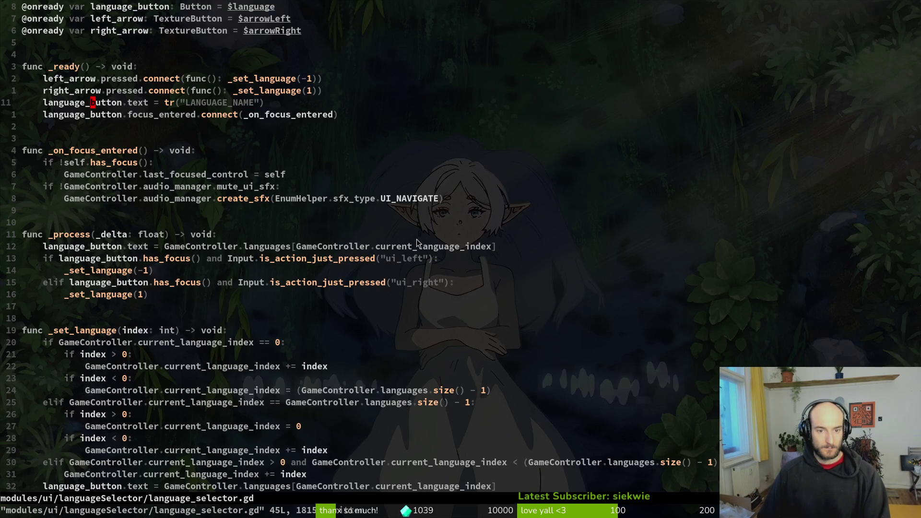
Step: Delete the old languages assignment on line 43, save, and rerun the game with F5
scroll(516, 336, down, 4)
click(446, 342)
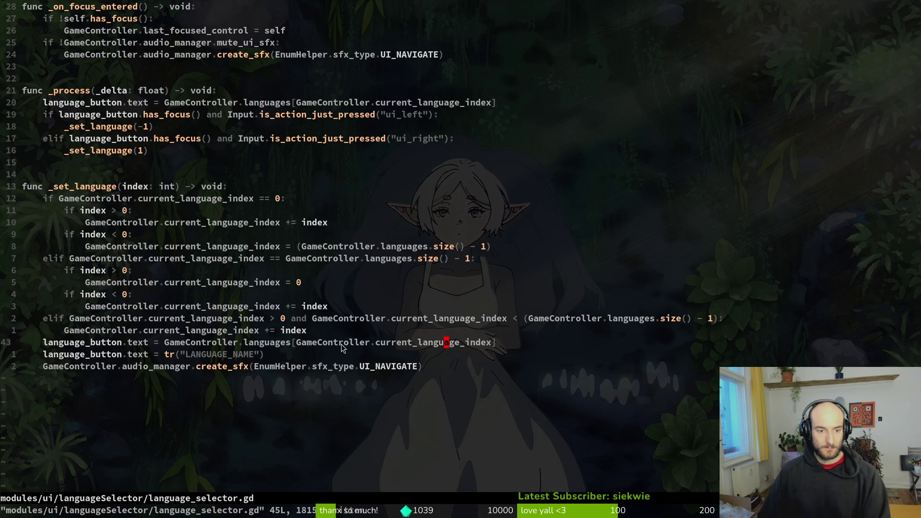
key(d)
key(d)
text(:w)
key(Return)
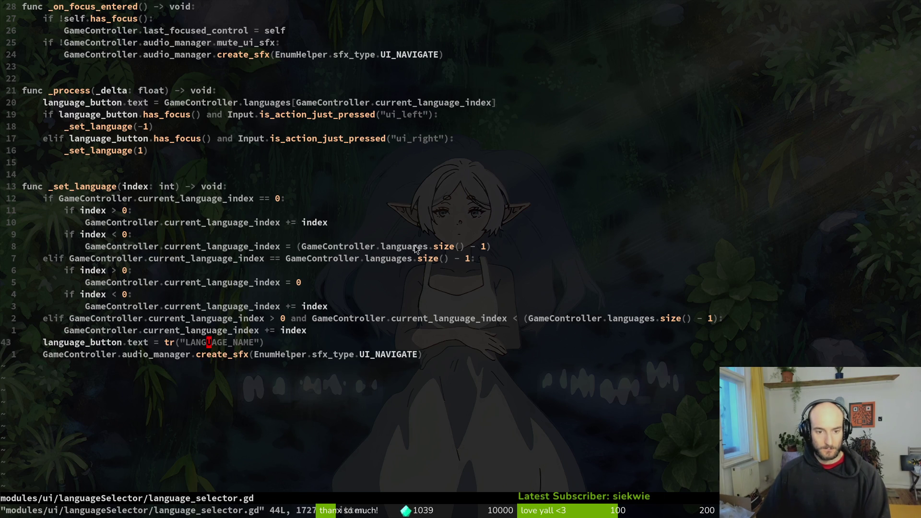
key(alt+Tab)
key(F5)
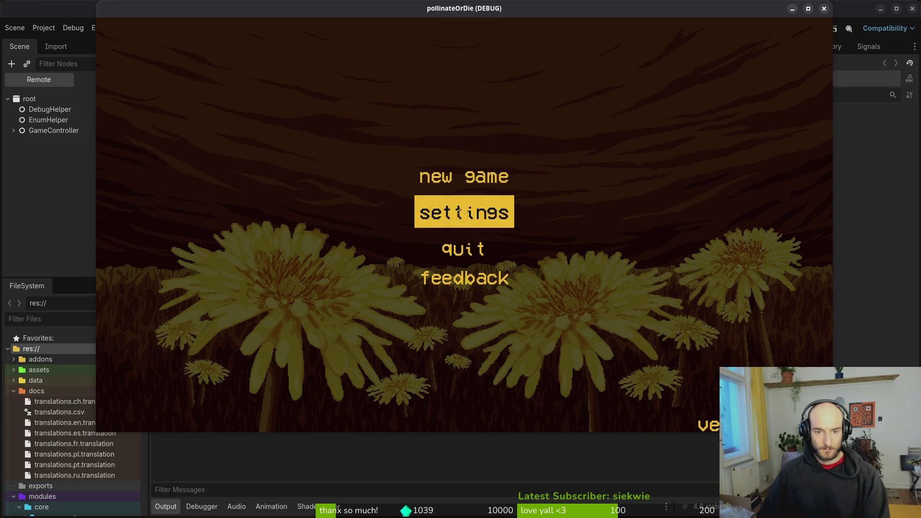
Step: Step the in-game Settings language through ru, pt, pl and ch, then close the game
click(510, 212)
click(659, 118)
click(660, 118)
click(661, 118)
click(662, 118)
click(663, 118)
click(663, 118)
click(663, 118)
click(824, 9)
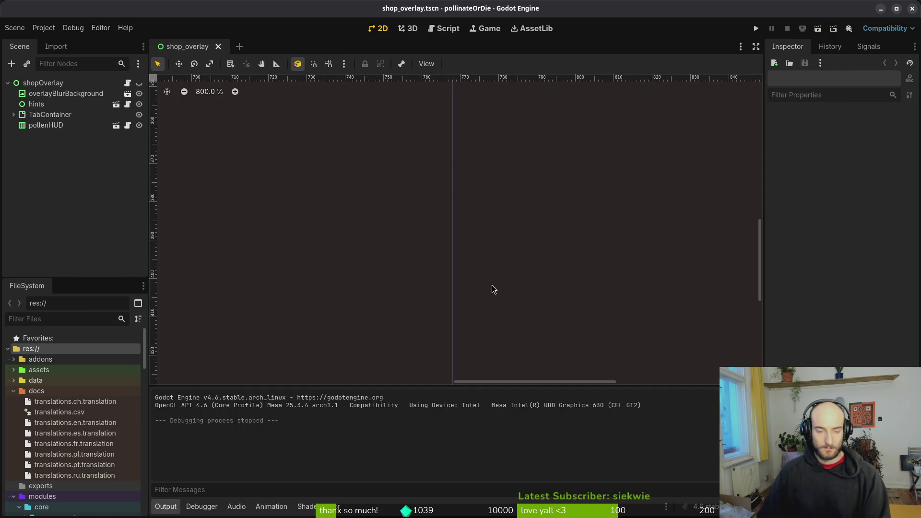
key(alt+Tab)
Step: Undo and redo through the script's history, landing on the NATIVELANGUAGE version
key(u)
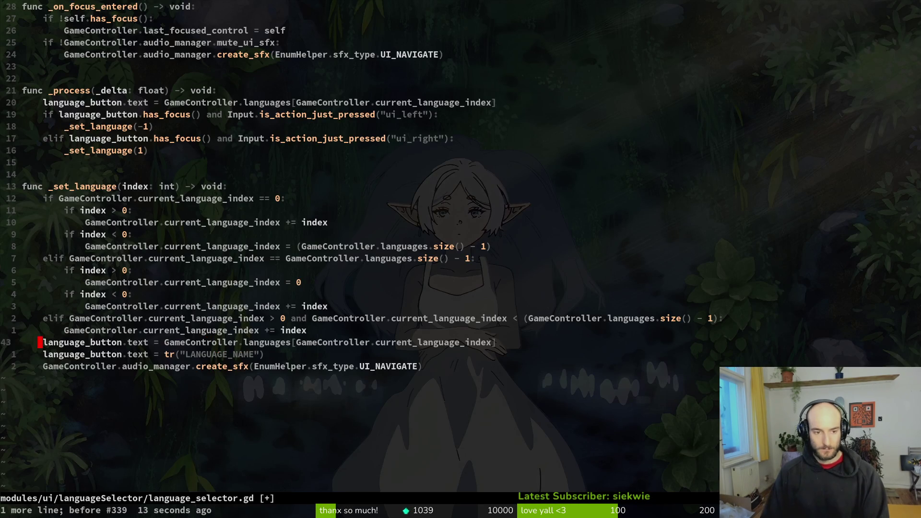
key(u)
key(u)
key(u)
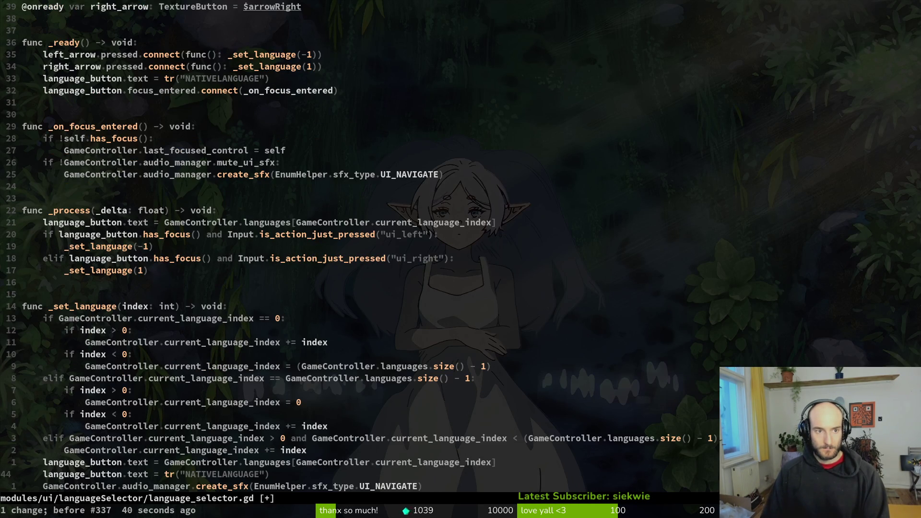
key(u)
key(u)
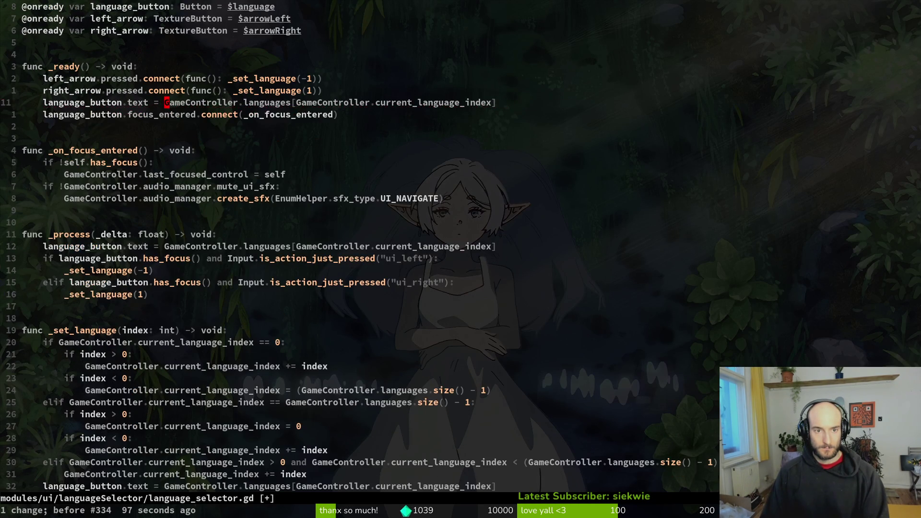
key(u)
key(ctrl+r)
key(u)
key(ctrl+r)
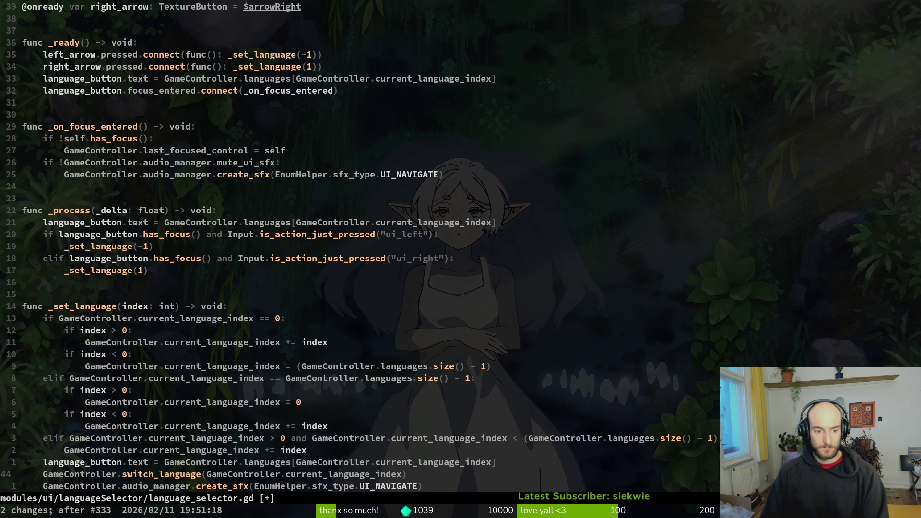
key(ctrl+r)
key(u)
key(ctrl+r)
key(ctrl+r)
key(ctrl+r)
key(u)
key(u)
key(u)
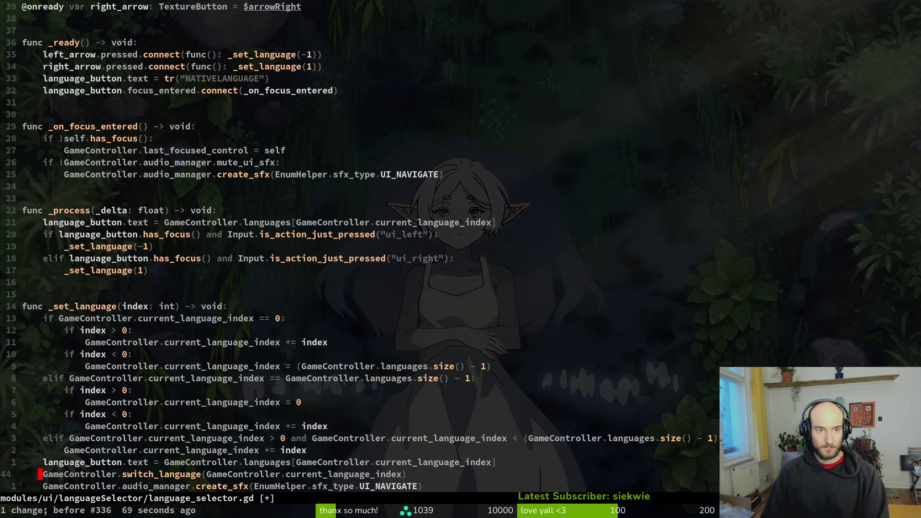
Step: Change the _ready tr key from NATIVELANGUAGE to LANGUAGE_NAME, copy the line, and save
key(k)
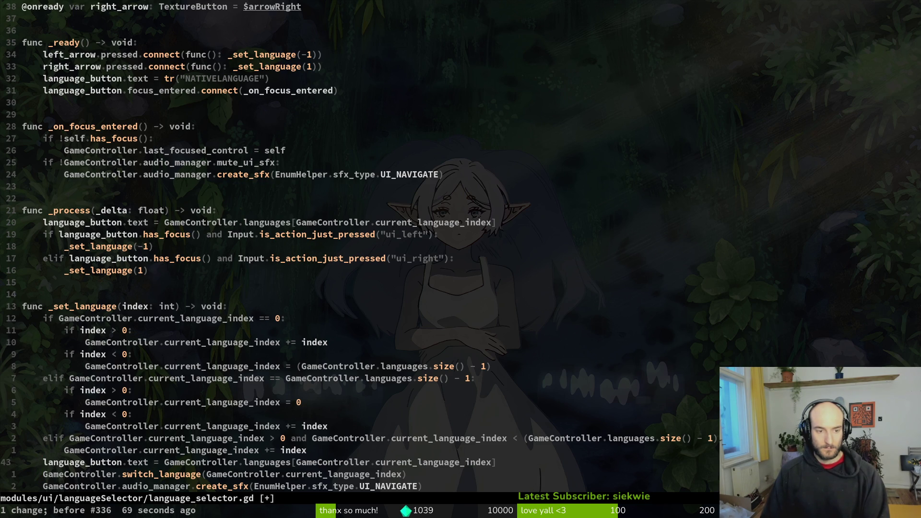
key(3)
key(2)
key(k)
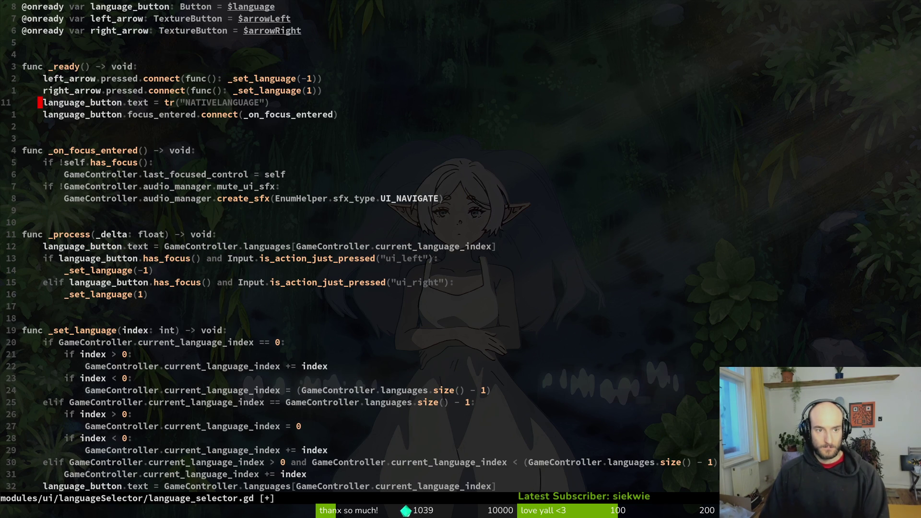
key(w)
key(w)
key(w)
key(w)
key(w)
key(l)
key(c)
key(i)
key(quotedbl)
text(LANGUAGE_)
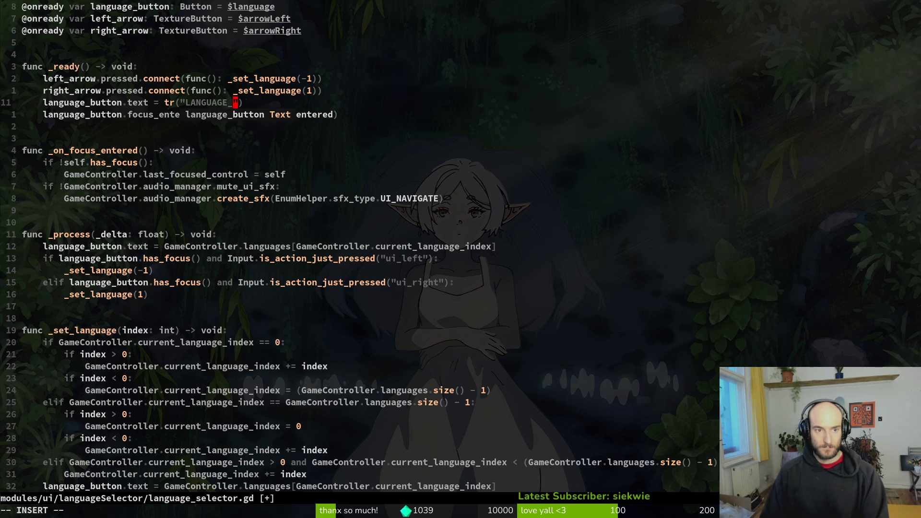
text(NAME)
key(Escape)
key(0)
key(y)
key(y)
text(:w)
key(Return)
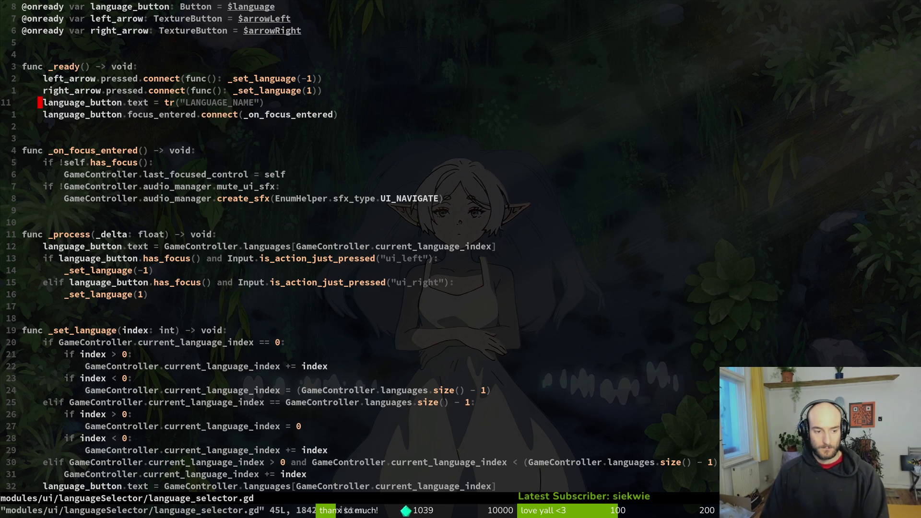
Step: Paste the tr("LANGUAGE_NAME") line over line 43, move it below switch_language, save, and run the game
key(2)
key(0)
key(j)
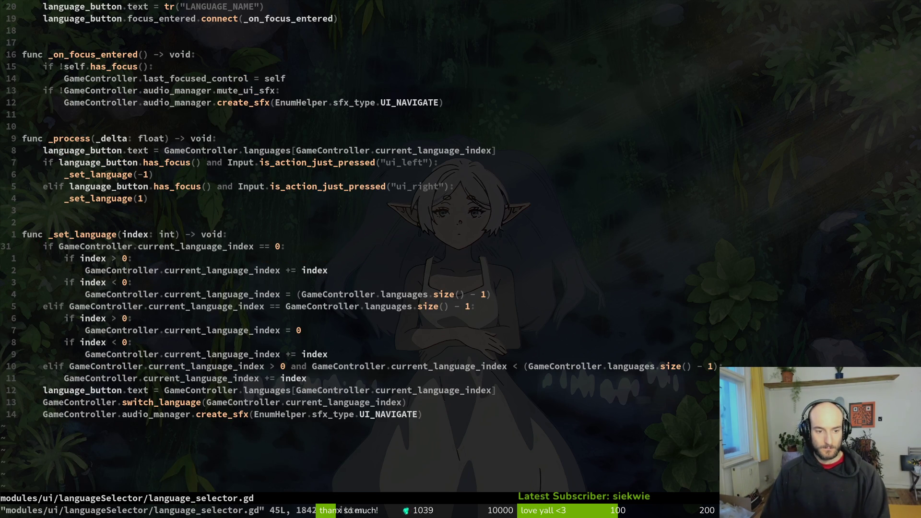
text(12jVp)
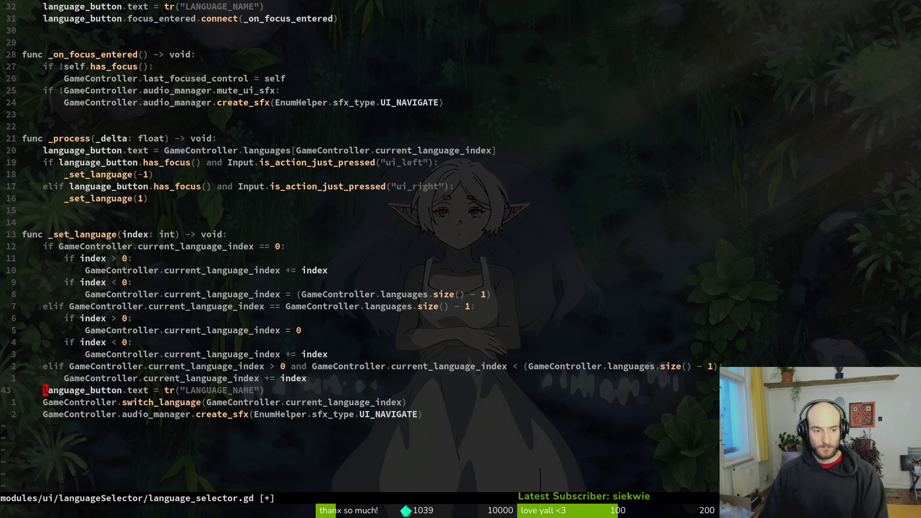
text(:w)
key(Return)
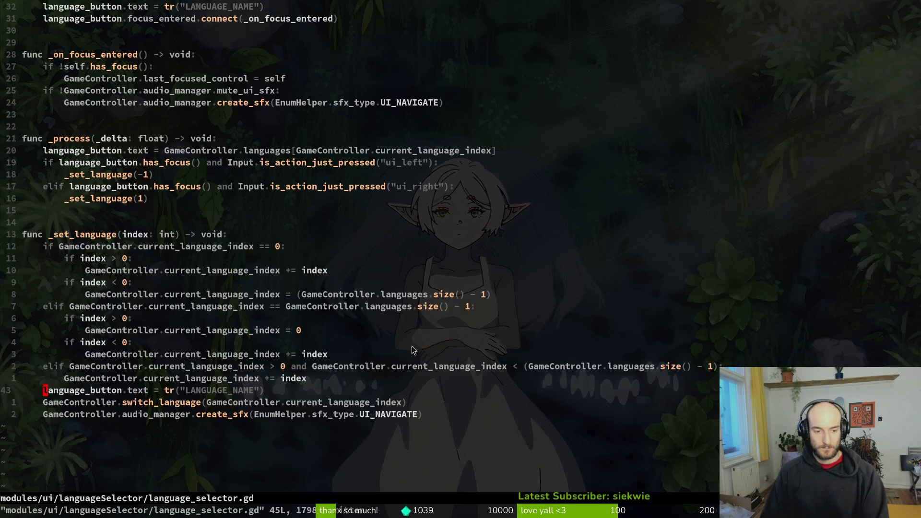
key(d)
key(d)
key(p)
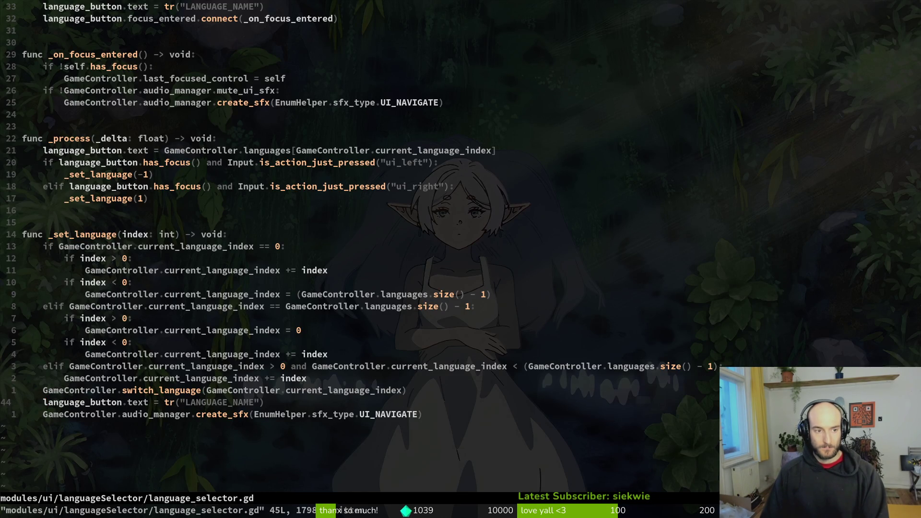
key(alt+Tab)
key(F5)
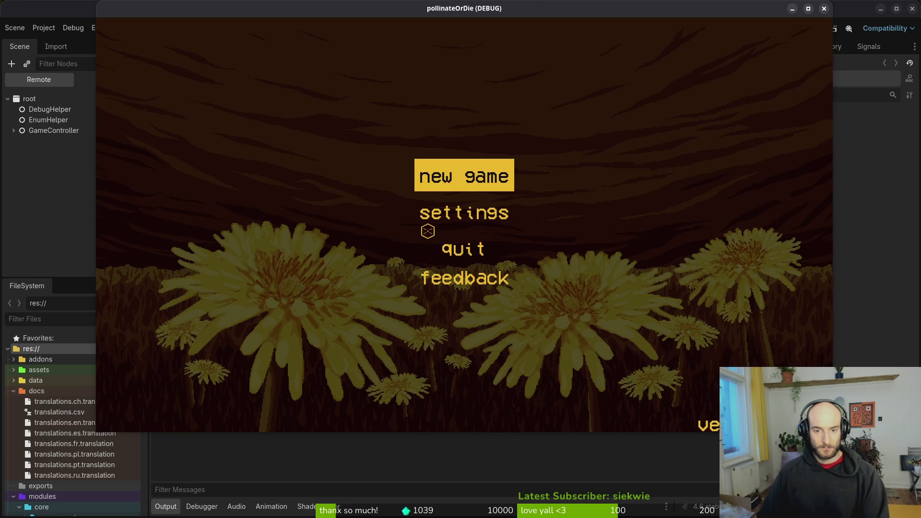
Step: Cycle the game's Settings language five steps to 'ch', close the game, and :write the script
click(465, 211)
click(660, 119)
click(661, 120)
click(660, 120)
click(660, 120)
click(660, 120)
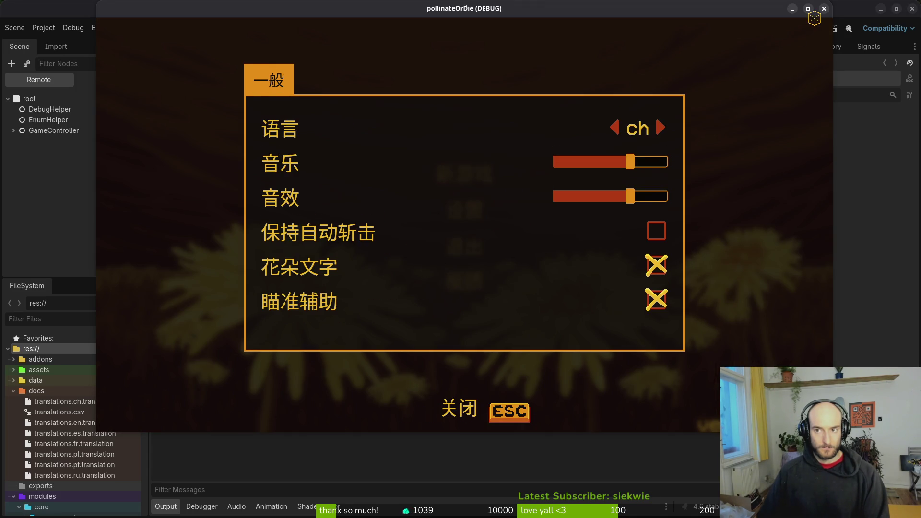
click(824, 8)
key(alt+Tab)
text(:write)
key(alt+Tab)
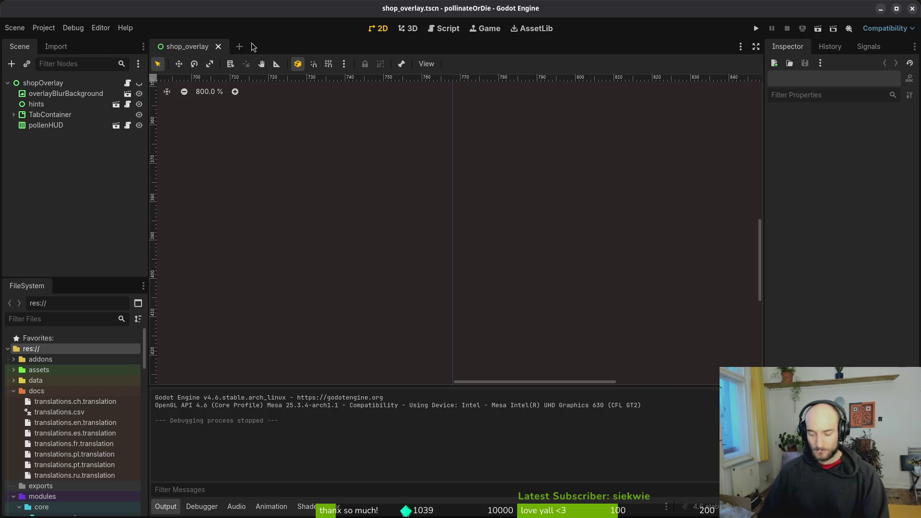
Step: Open language_selector.tscn via quick search and inspect its language button labelled 'english'
key(alt+shift+o)
text(nabut)
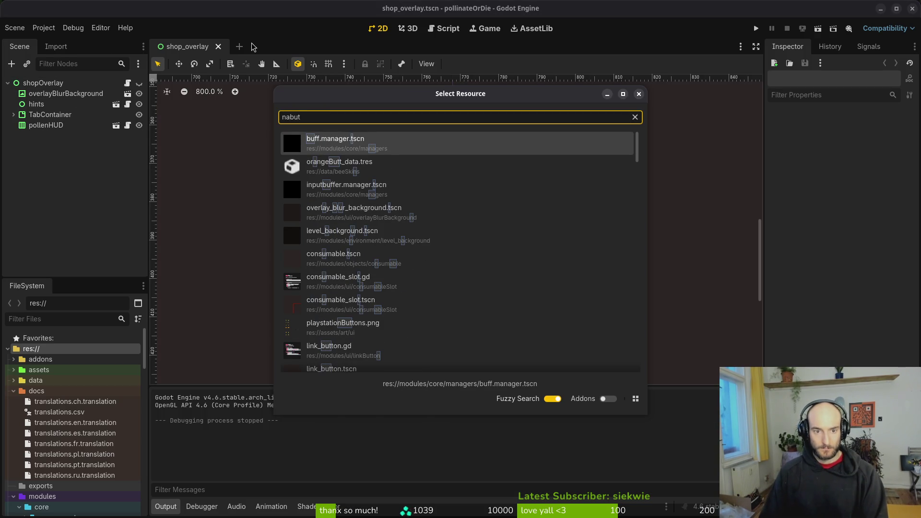
key(BackSpace)
key(BackSpace)
key(BackSpace)
text(lan)
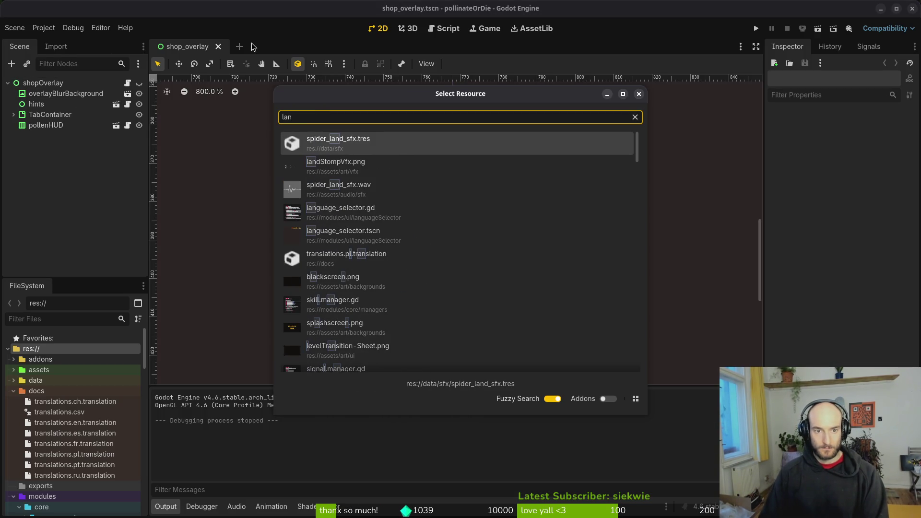
key(BackSpace)
key(BackSpace)
text(anguage)
key(Return)
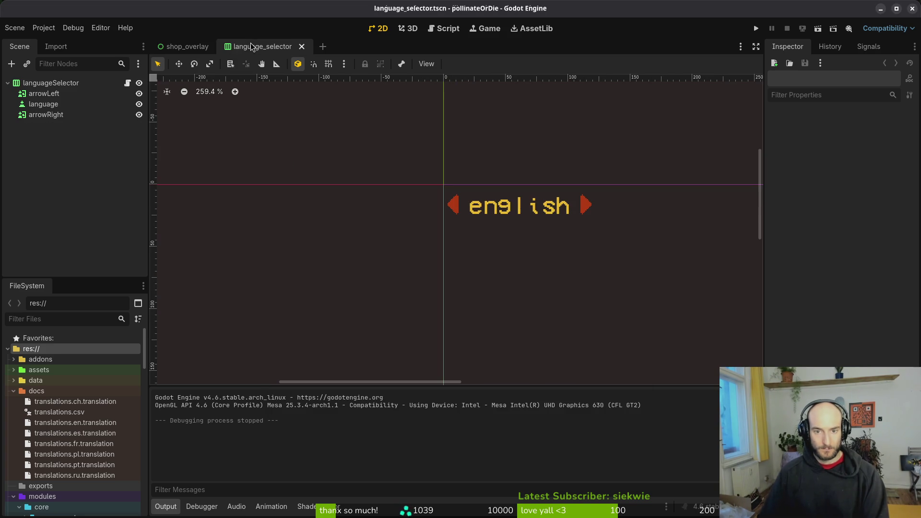
click(51, 83)
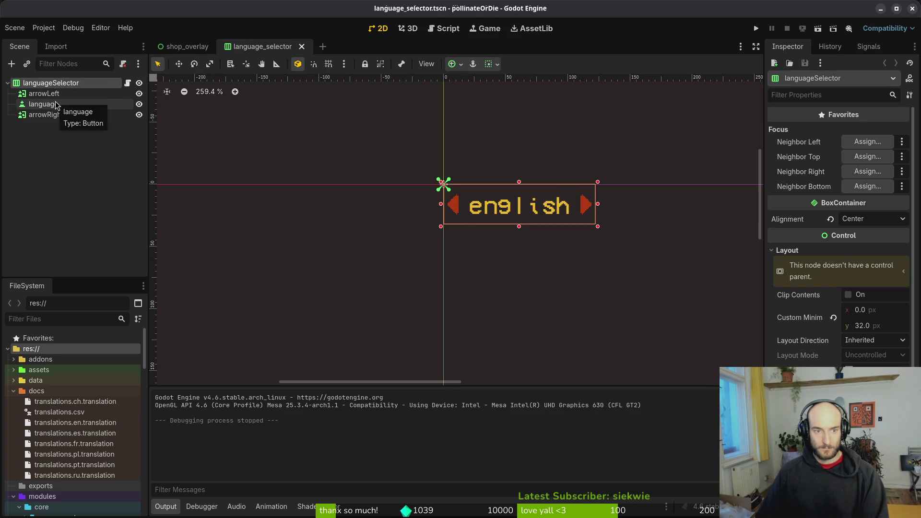
click(56, 105)
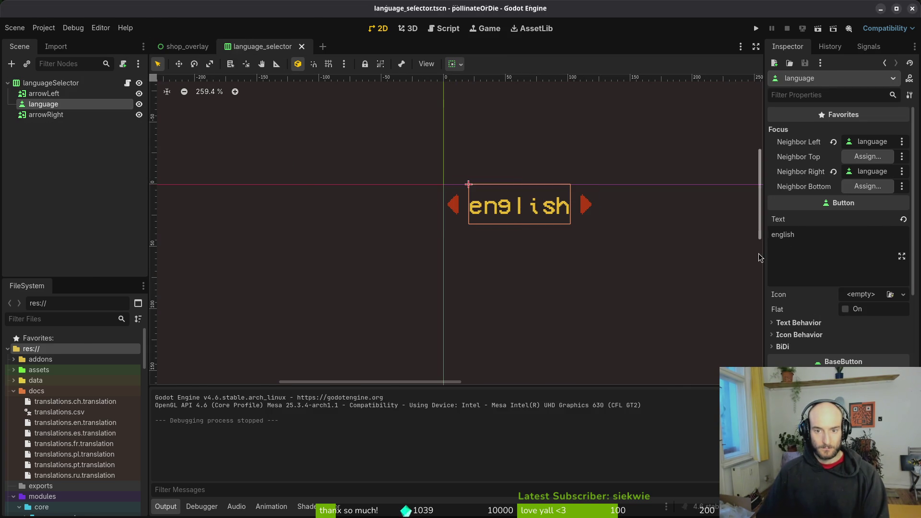
key(alt+Tab)
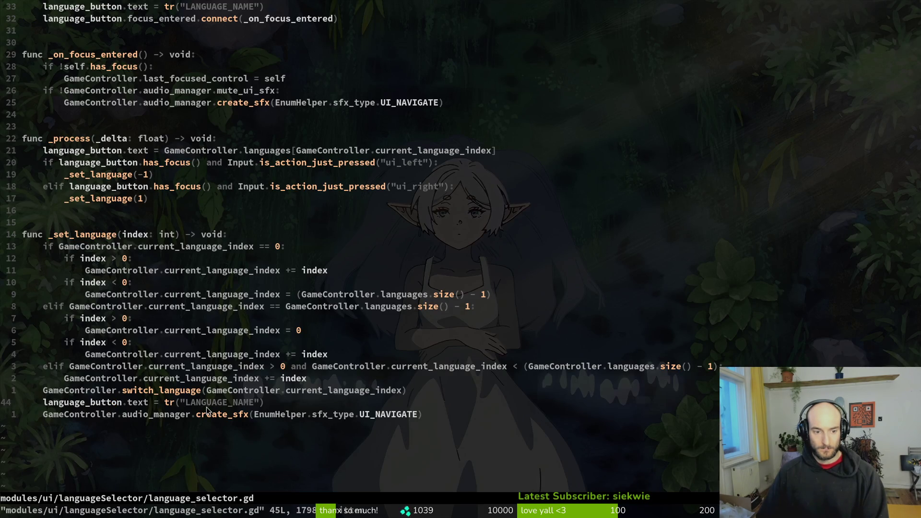
Step: Review the tr("LANGUAGE_NAME") line in the script, then relaunch the game from Godot
key(shift+f)
key(underscore)
key(h)
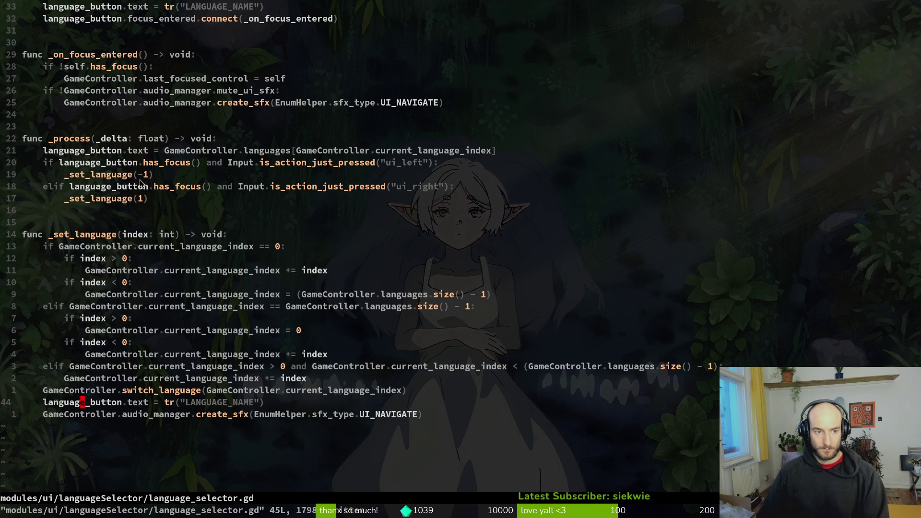
scroll(132, 123, up, 3)
click(144, 317)
scroll(144, 312, down, 6)
click(118, 296)
key(h)
key(h)
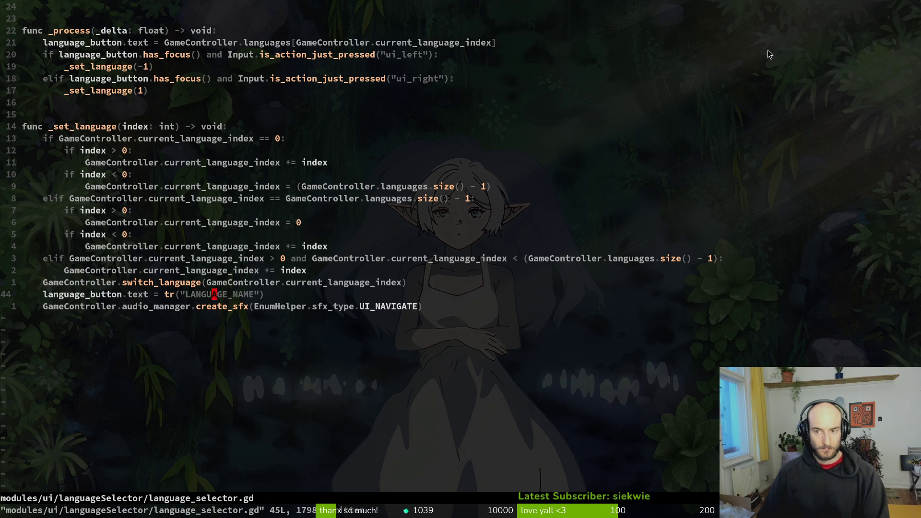
key(alt+Tab)
click(757, 28)
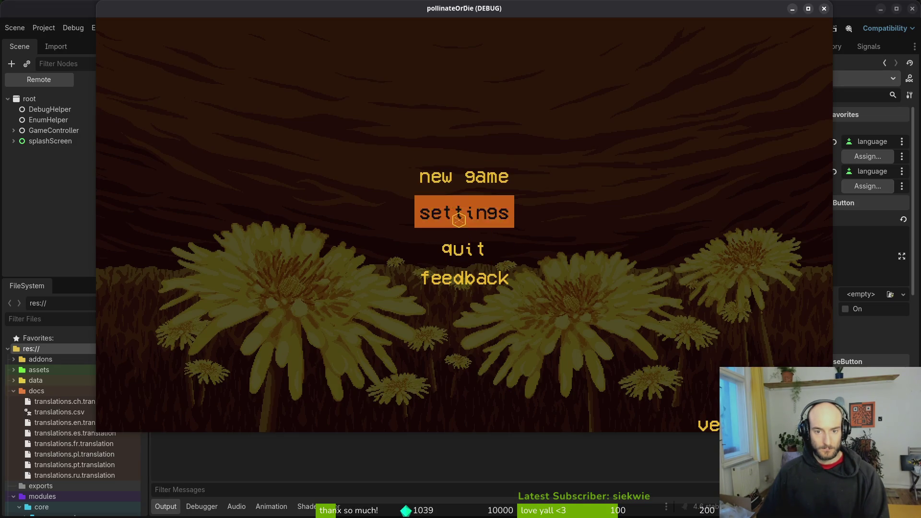
Step: Close the running game and delete everything in the game's saved user data folder
click(464, 213)
click(824, 8)
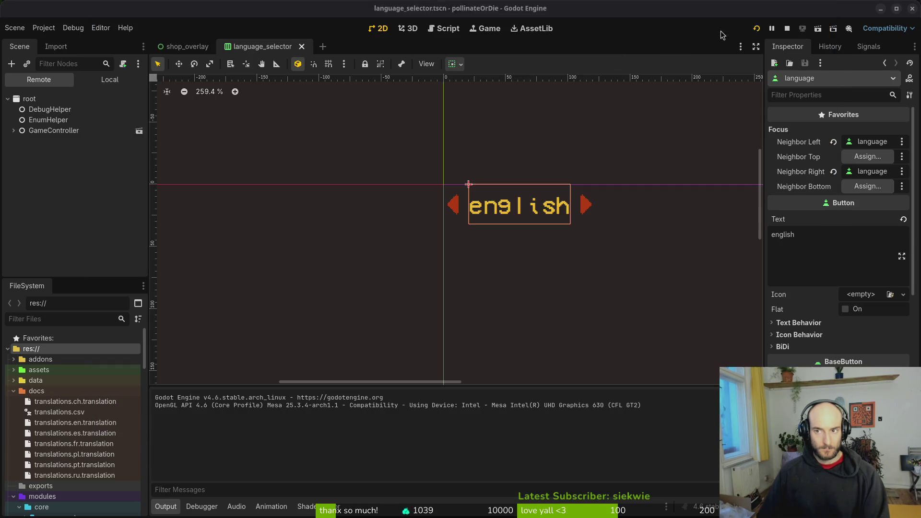
click(44, 27)
click(89, 121)
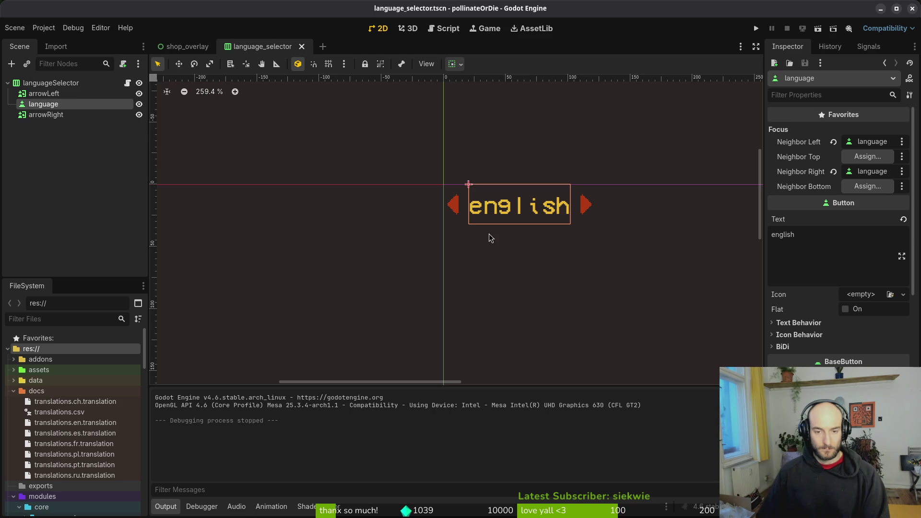
key(ctrl+a)
key(Delete)
click(715, 106)
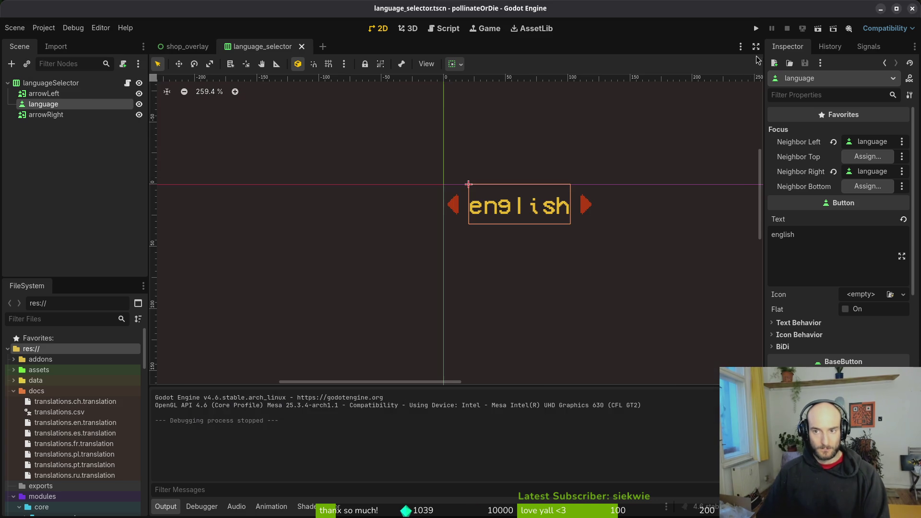
Step: Rerun the game with fresh data and cycle the settings language through every option back to English
click(756, 28)
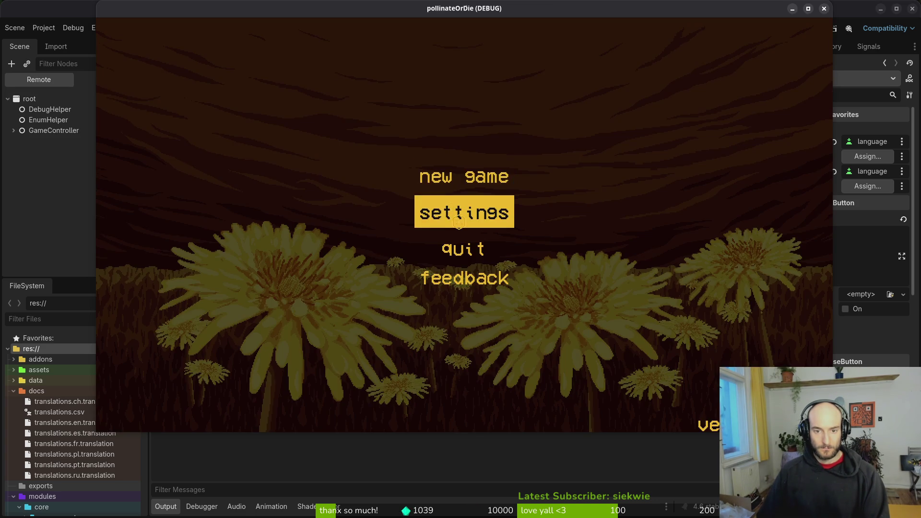
click(446, 207)
click(670, 120)
click(668, 120)
click(665, 120)
click(663, 120)
click(664, 120)
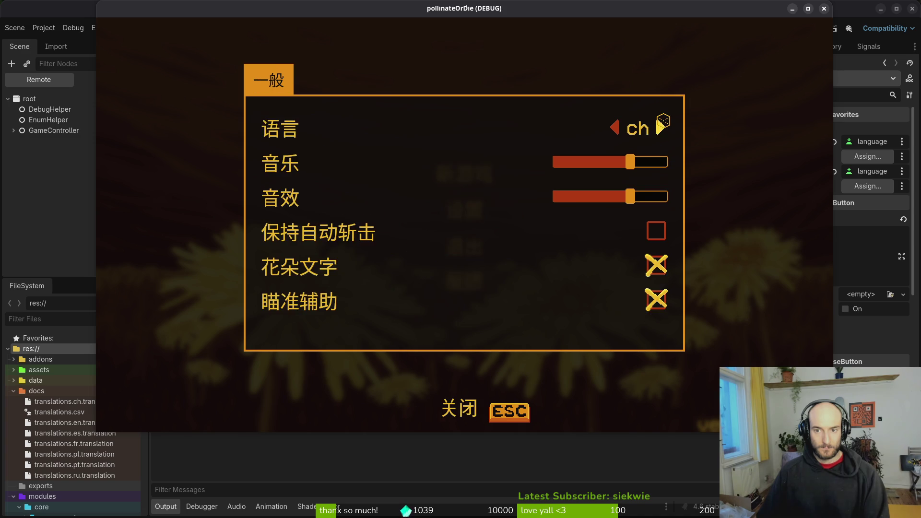
click(664, 119)
click(664, 120)
Step: Close the game window and return to language_selector.gd in Neovim
click(824, 9)
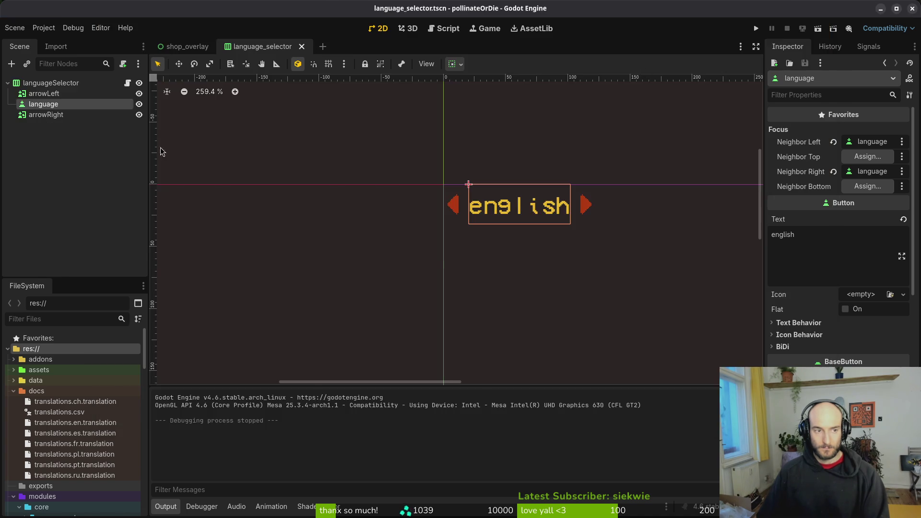
key(alt+Tab)
scroll(348, 189, up, 5)
scroll(349, 189, down, 5)
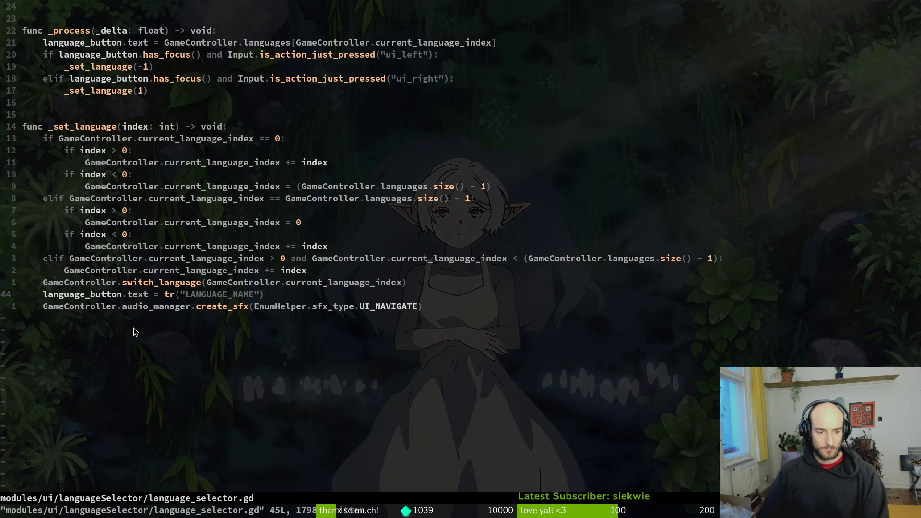
Step: Compare the script with the Godot editor and locate the tr("LANGUAGE_NAME") call on line 44
scroll(109, 164, up, 5)
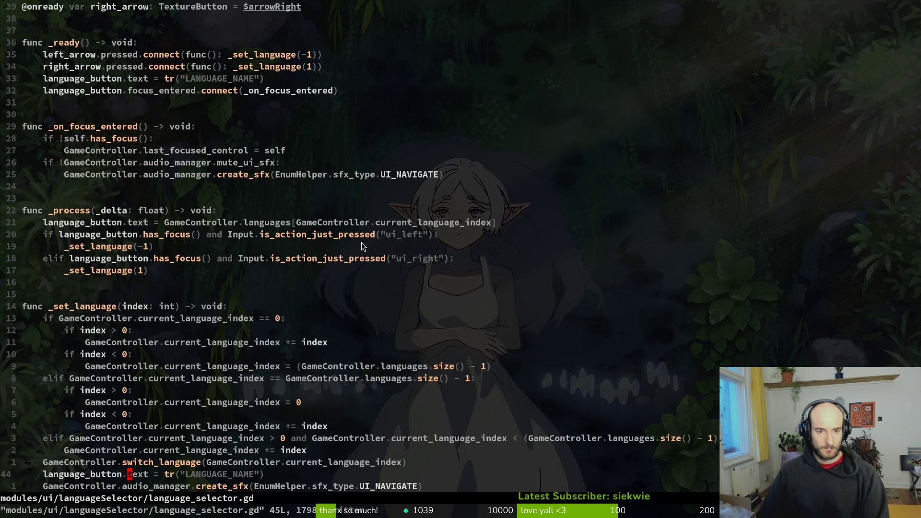
scroll(183, 279, down, 4)
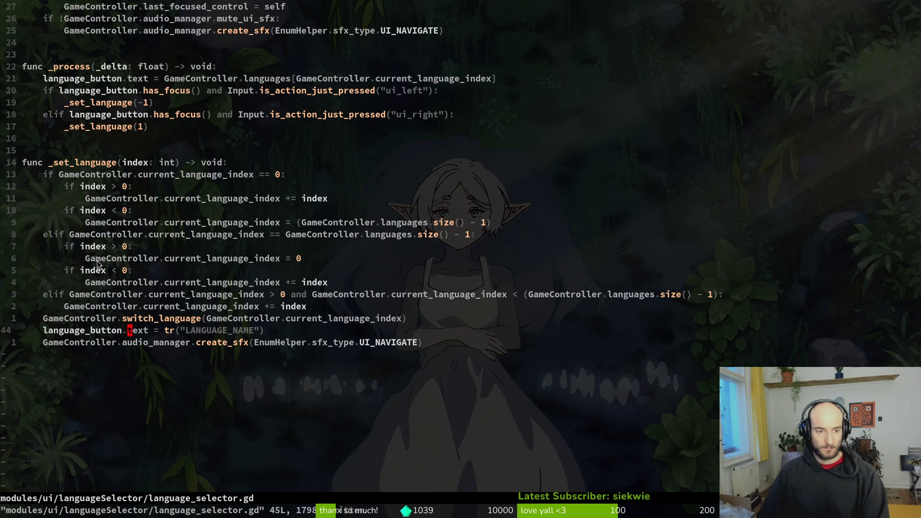
key(alt+Tab)
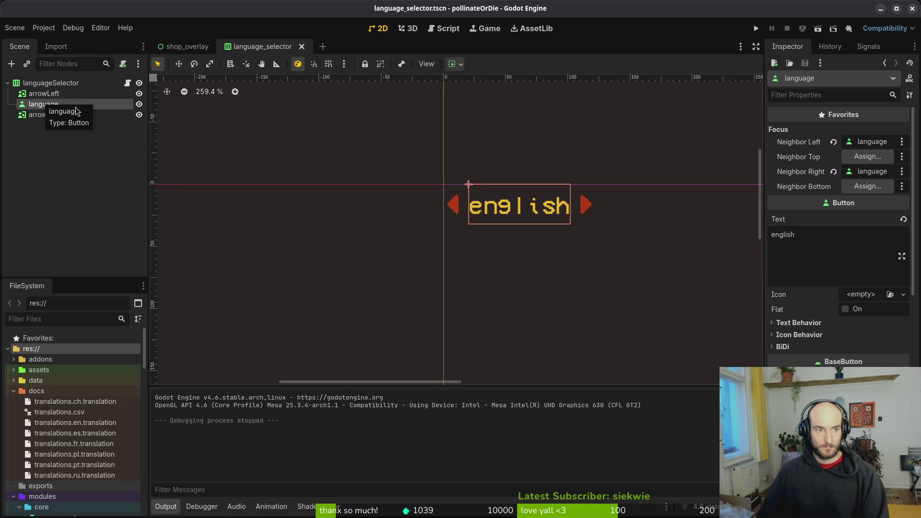
key(alt+Tab)
scroll(151, 108, up, 5)
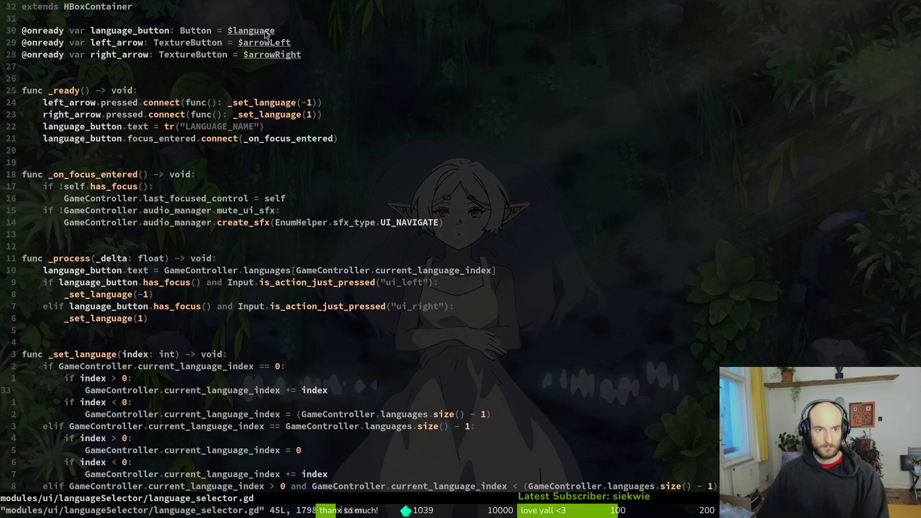
key(alt+Tab)
key(alt+Tab)
scroll(267, 275, down, 7)
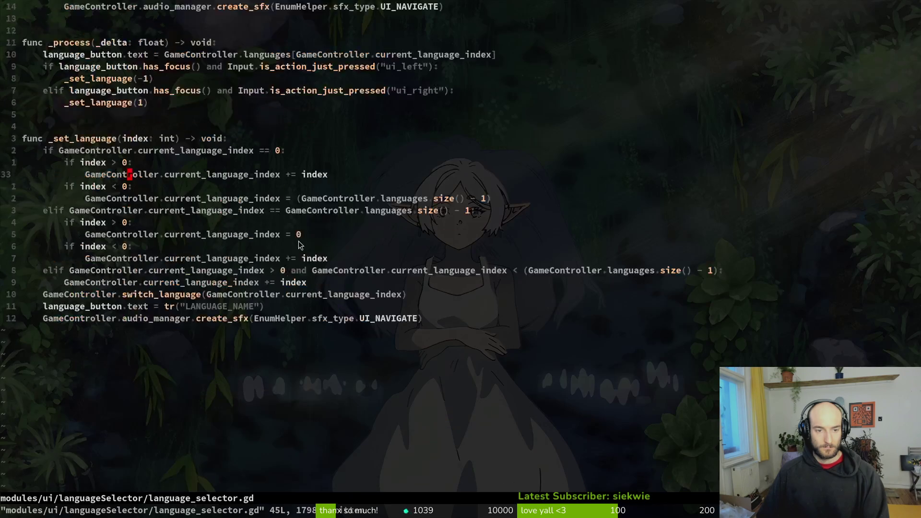
mouse_move(166, 270)
mouse_down()
mouse_move(307, 277)
mouse_move(273, 267)
mouse_up()
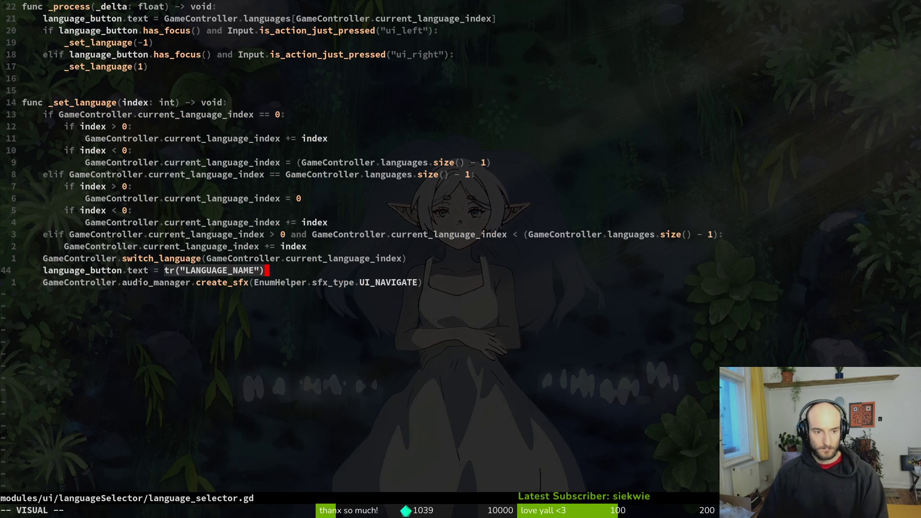
key(Escape)
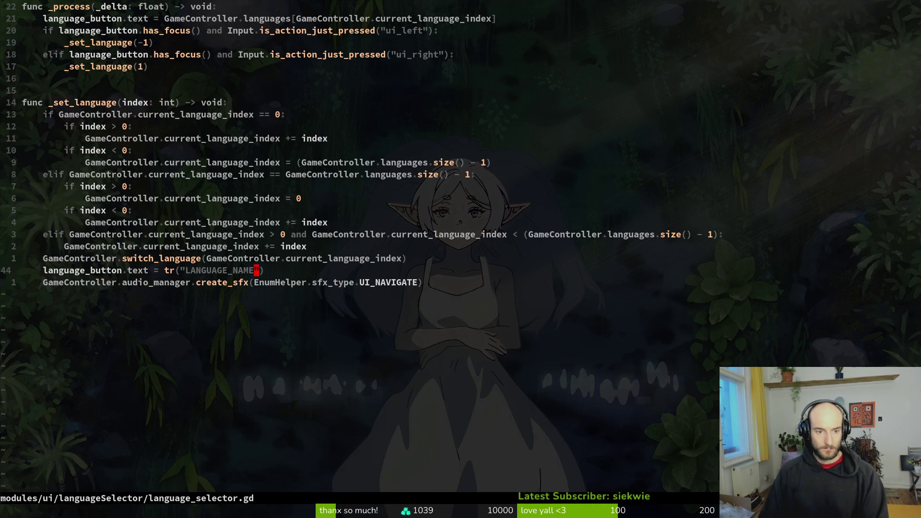
Step: Replace the tr("LANGUAGE_NAME") call on line 44 with the placeholder "wtf?"
key(b)
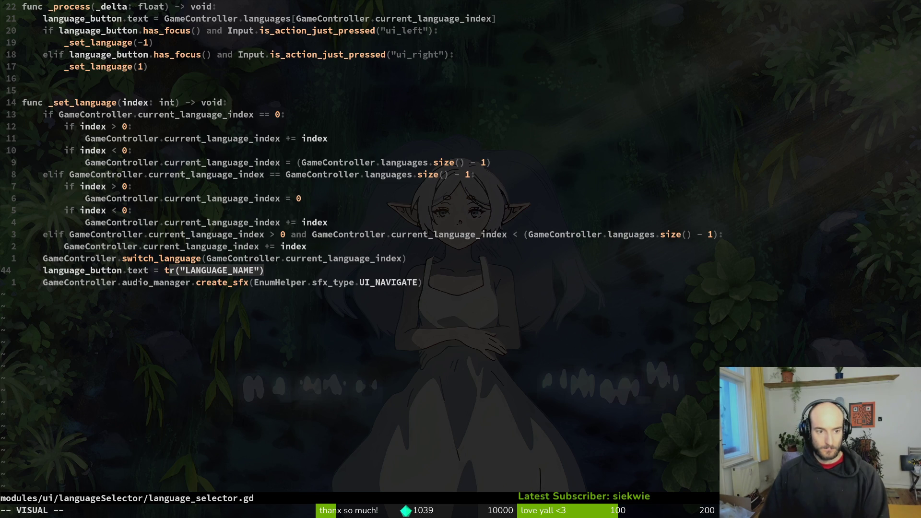
key(c)
text("wtf)
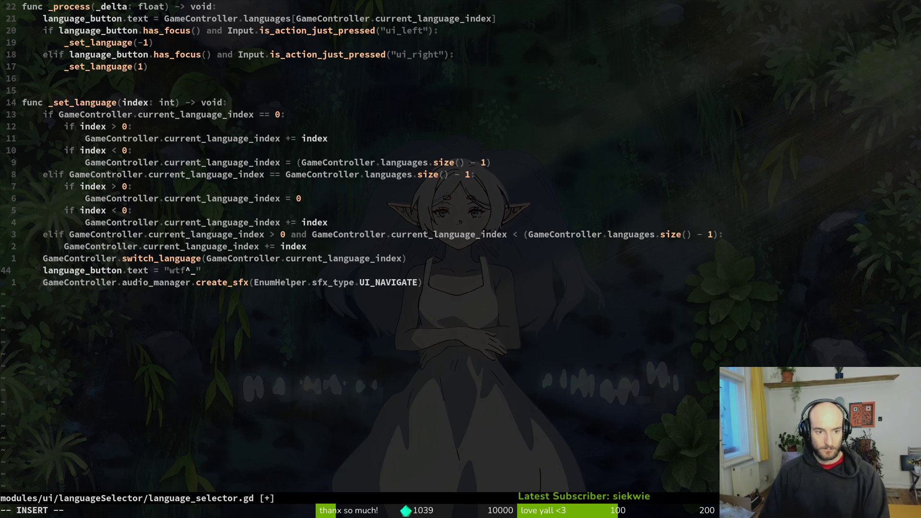
text(?)
key(Escape)
key(0)
key(k)
key(k)
key(k)
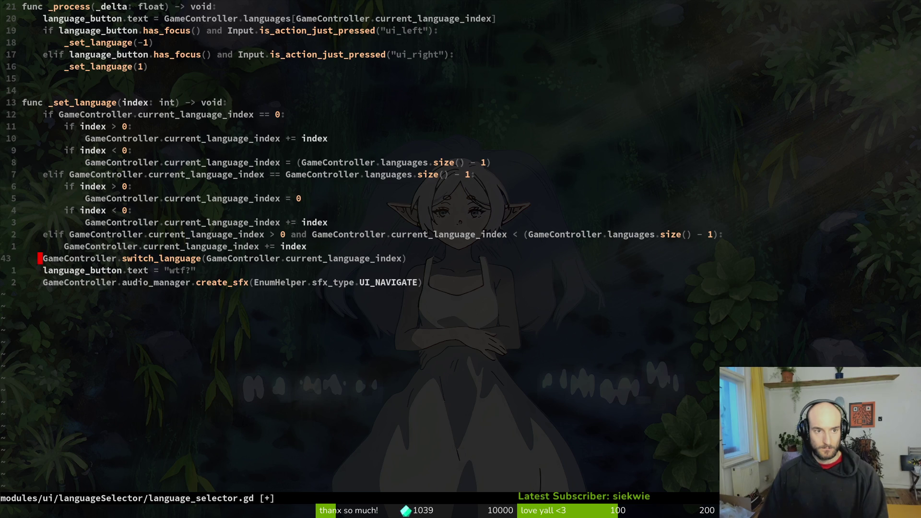
Step: Save the script with :w and launch the game from Godot with F5
text(:w)
key(Return)
key(alt+Tab)
key(F5)
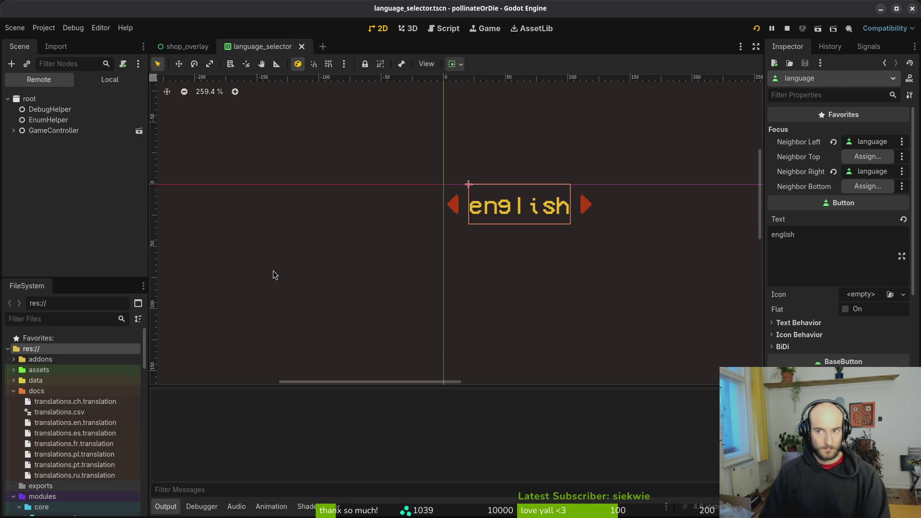
Step: Open the settings panel from the main menu and try the language arrow keys
key(Down)
key(Down)
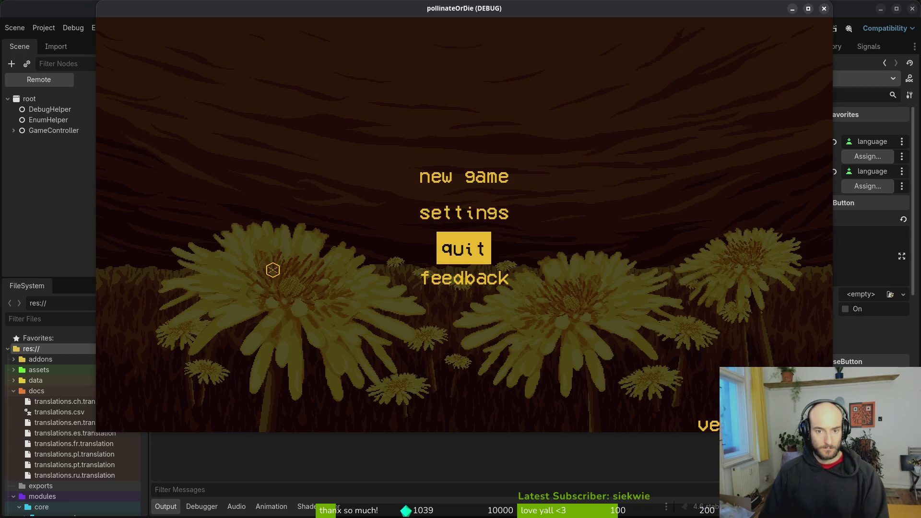
key(Up)
key(Return)
key(Right)
key(Right)
key(Right)
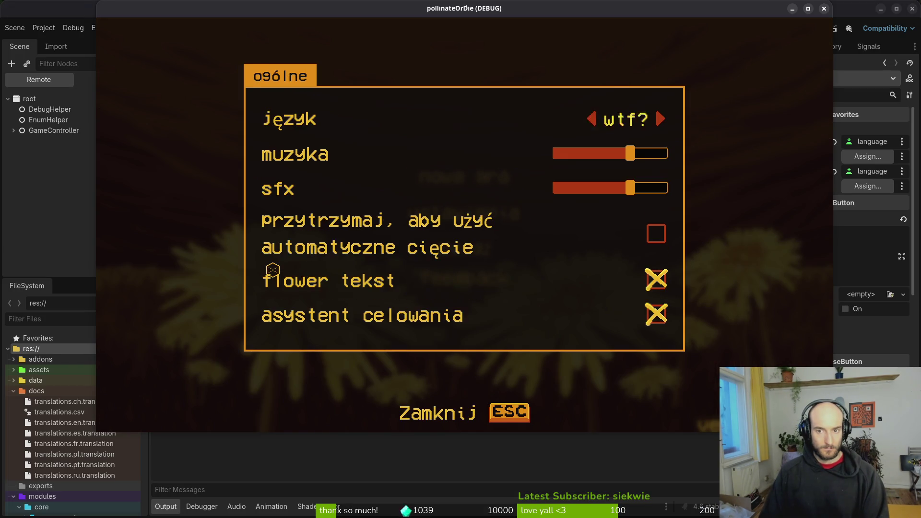
key(Left)
key(Left)
key(Left)
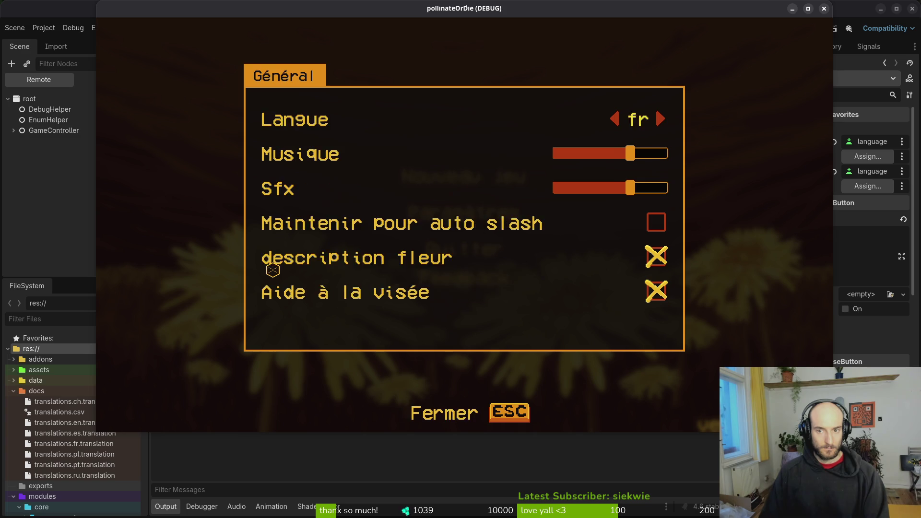
Step: Cycle through Polish, fr, es, en and pt to see where "wtf?" appears, then close the game
click(613, 119)
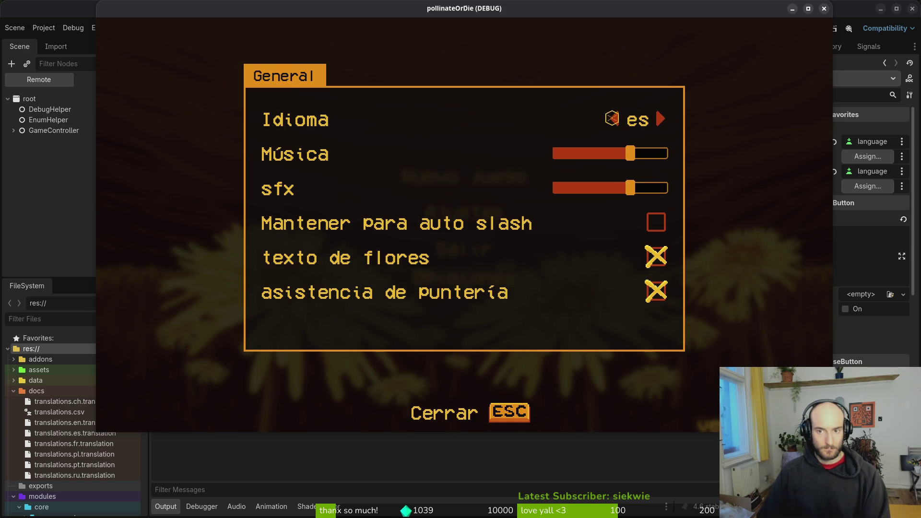
click(614, 119)
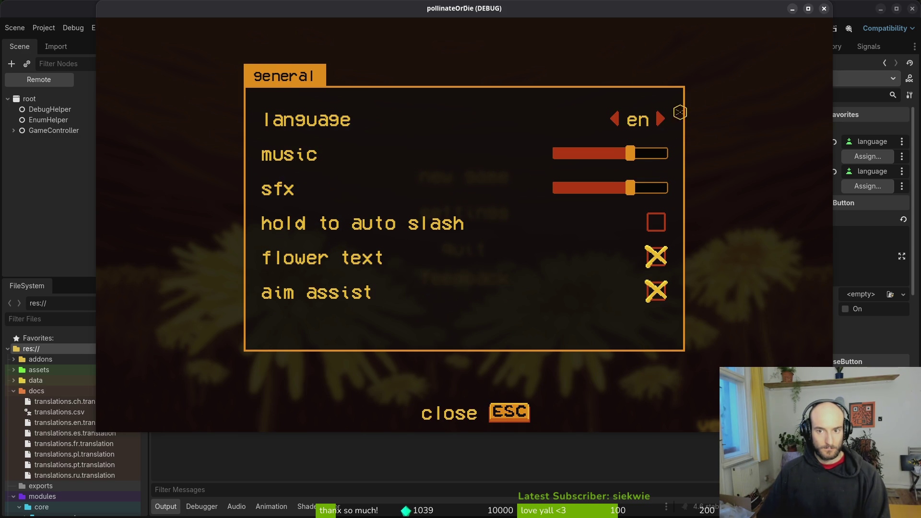
click(615, 119)
click(616, 119)
click(661, 120)
click(661, 120)
key(Right)
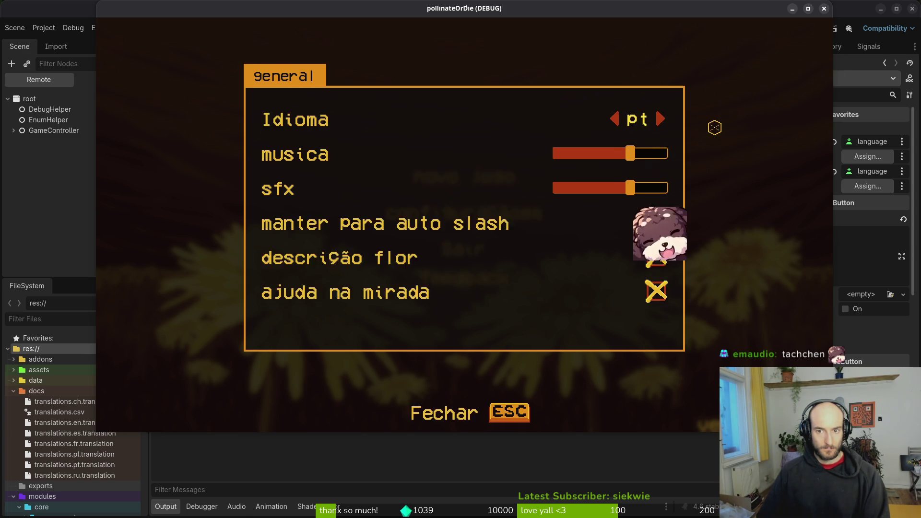
key(Right)
click(824, 9)
key(alt+Tab)
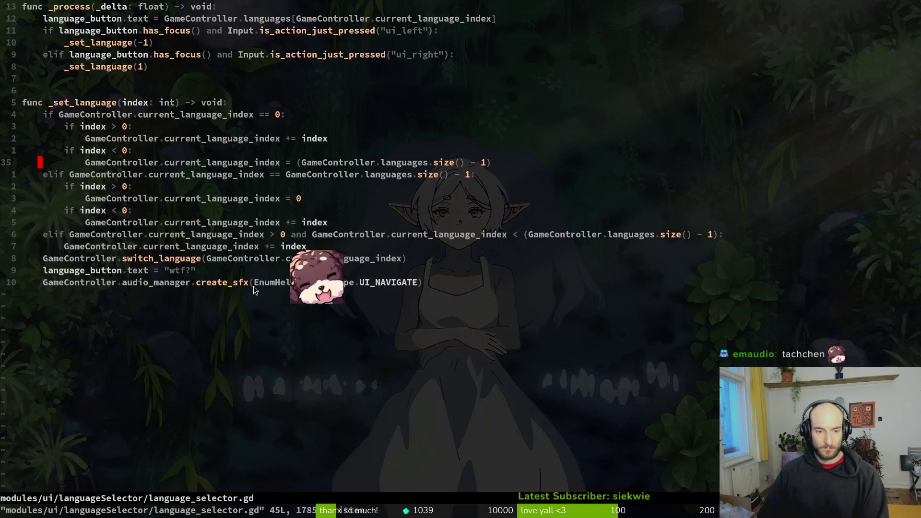
Step: Undo the "wtf?" edit on line 44 to restore tr("LANGUAGE_NAME") and save with :w
click(182, 270)
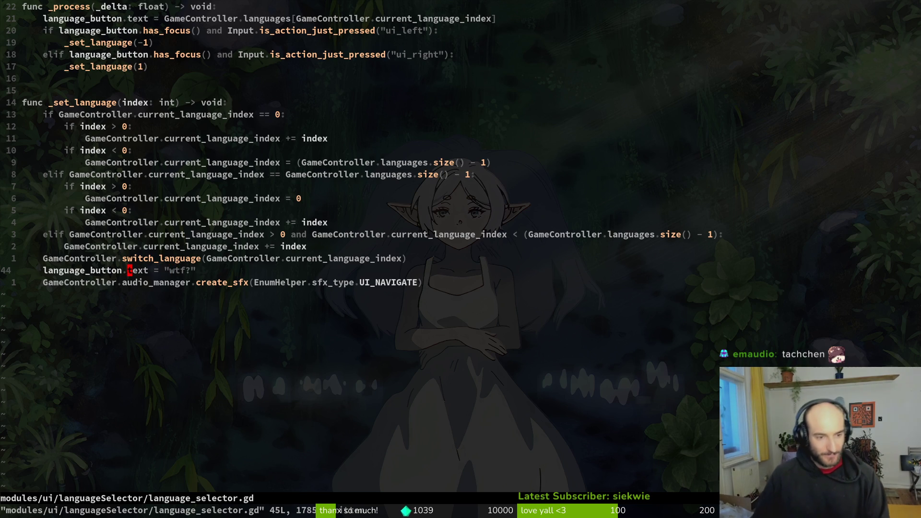
text(u:w)
key(Return)
key(alt+Tab)
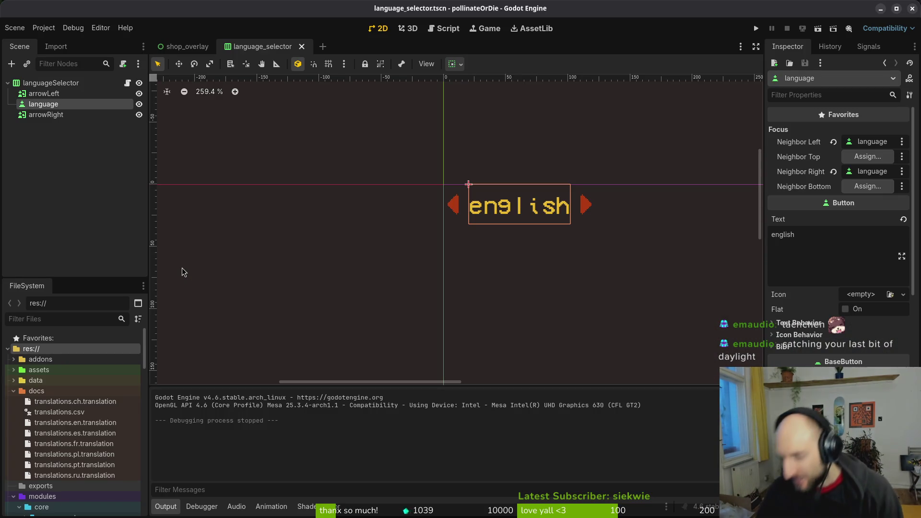
Step: Run the game, open Settings, and step the language to español and français
click(757, 29)
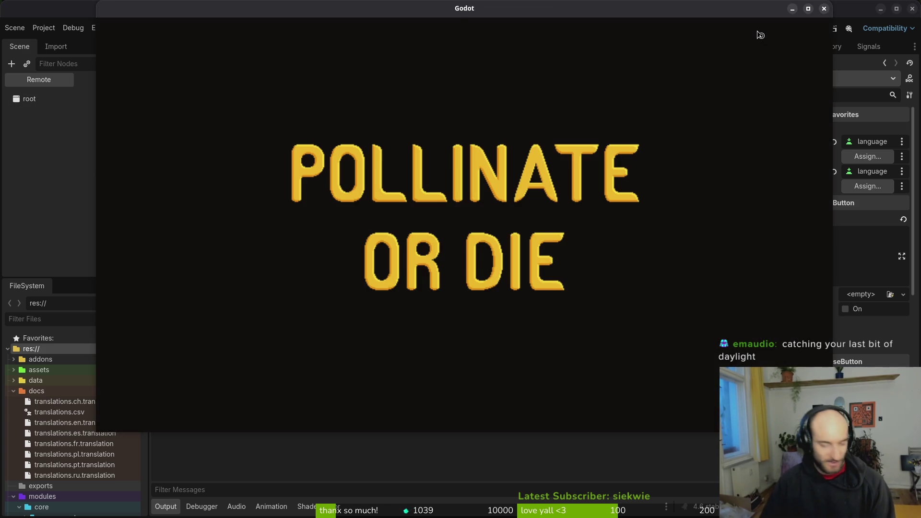
key(Down)
key(Return)
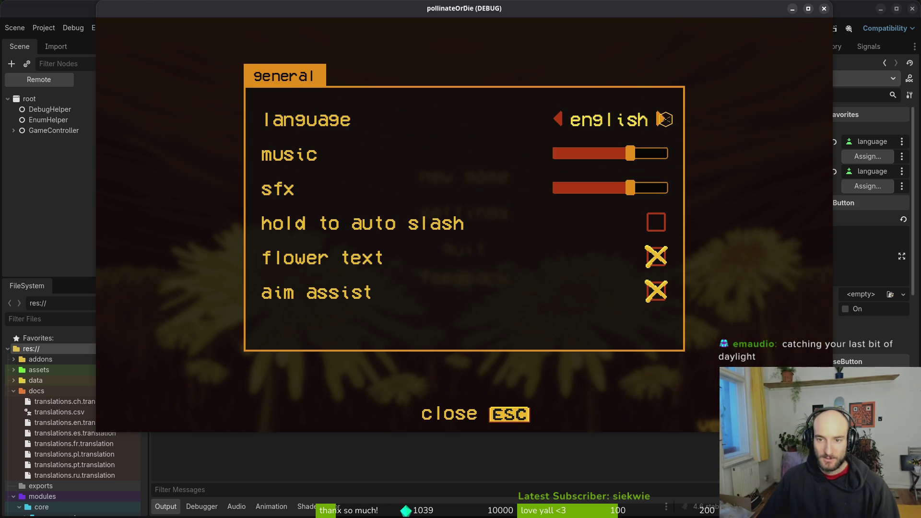
click(665, 119)
click(664, 117)
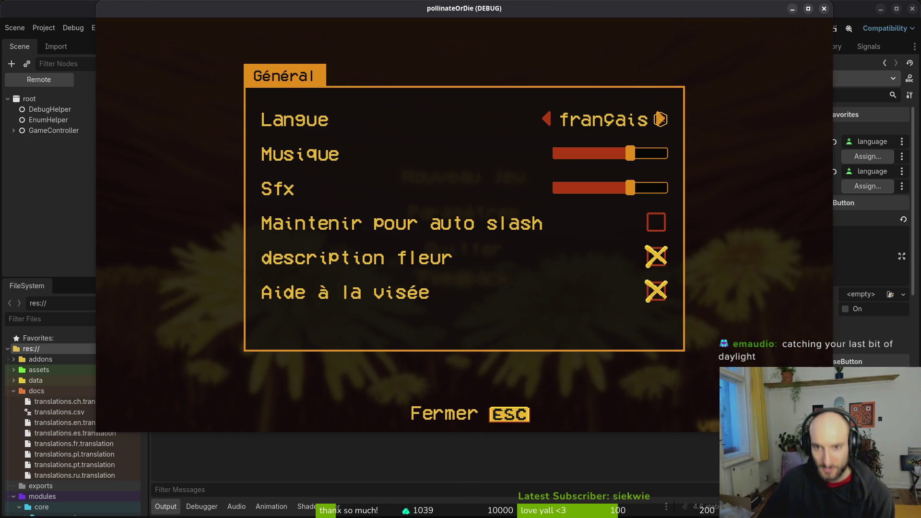
Step: Continue through Русский, Polski, 中文, português and español back to English, then close the game
click(662, 118)
click(662, 118)
click(662, 119)
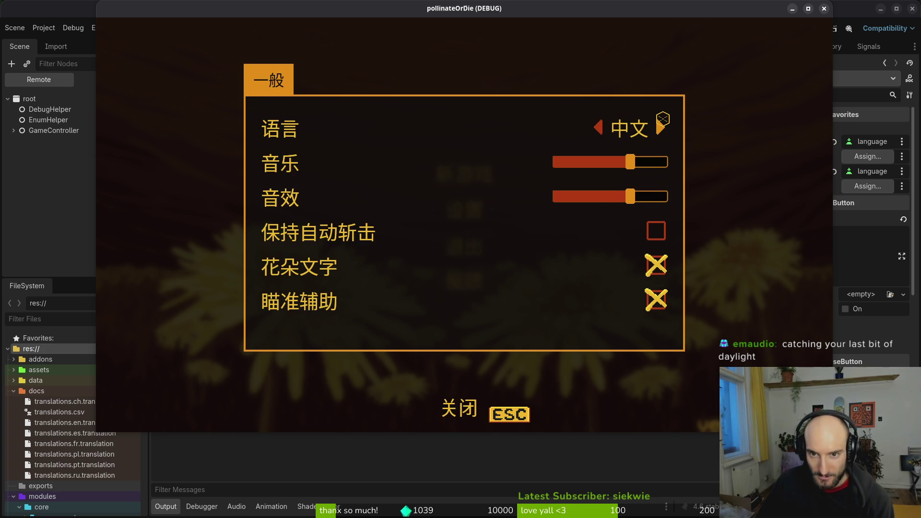
click(665, 131)
click(661, 118)
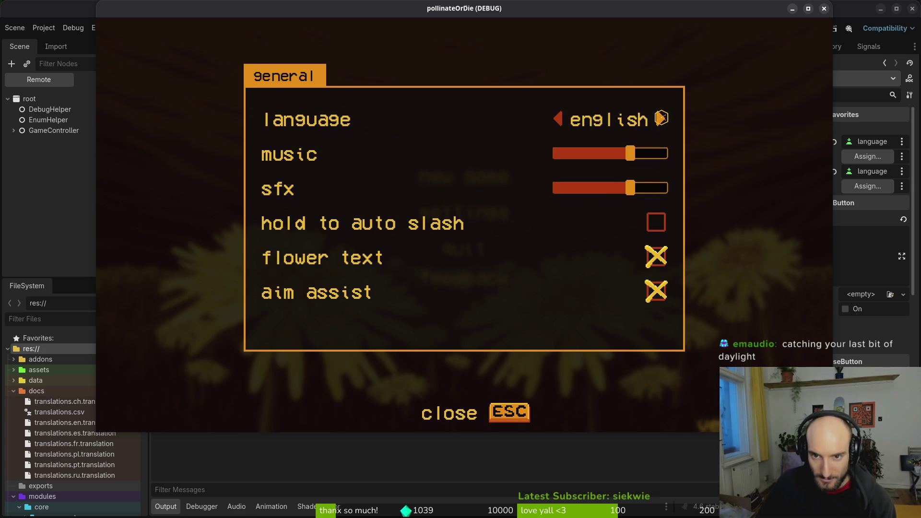
click(661, 118)
click(556, 116)
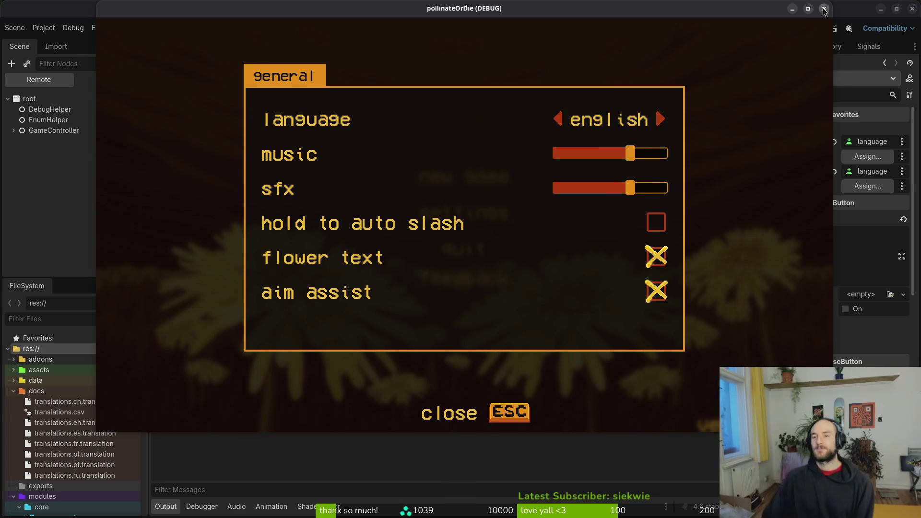
click(824, 8)
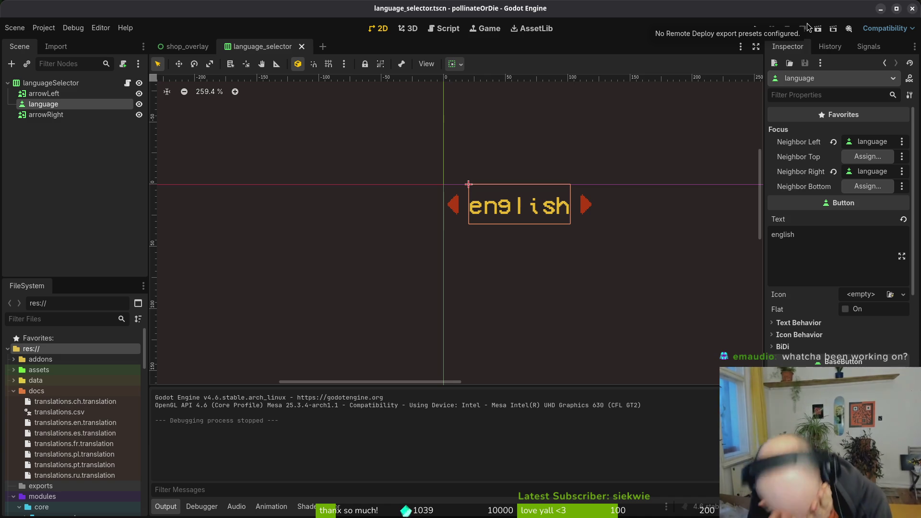
Step: Quit Neovim with :wq and stage the changed translation files in tig status
key(alt+Tab)
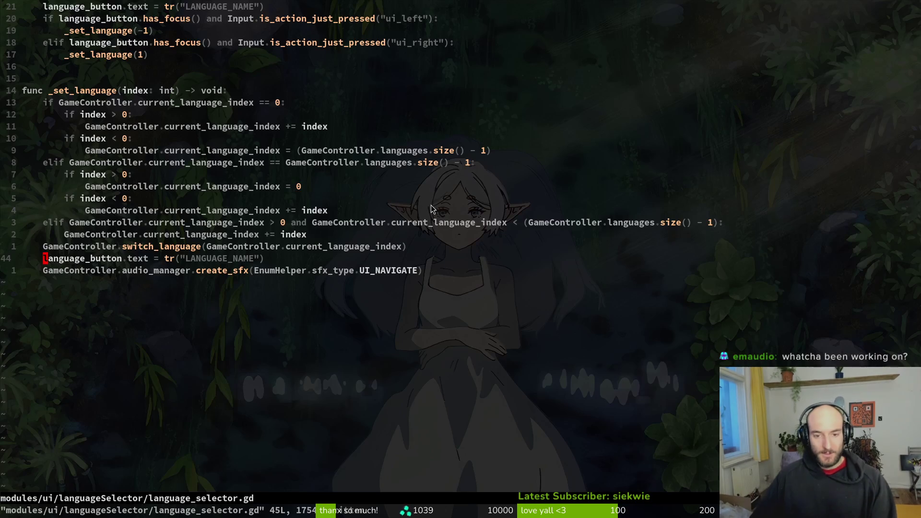
text(:wq)
key(Return)
text(tig status)
key(Return)
key(Down)
key(u)
key(u)
key(u)
key(u)
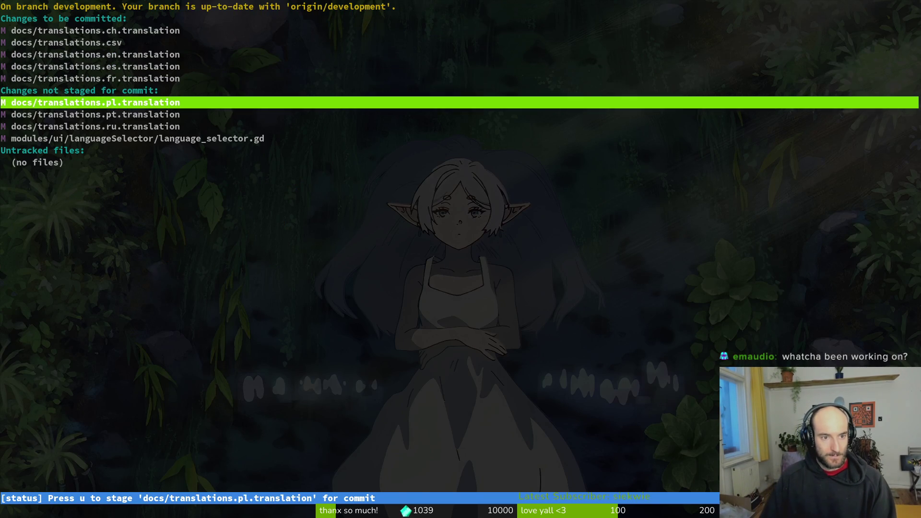
Step: Commit as "displayed current language name properly" and push to the development branch
text(qgit commit -m "displayed current language name properly)
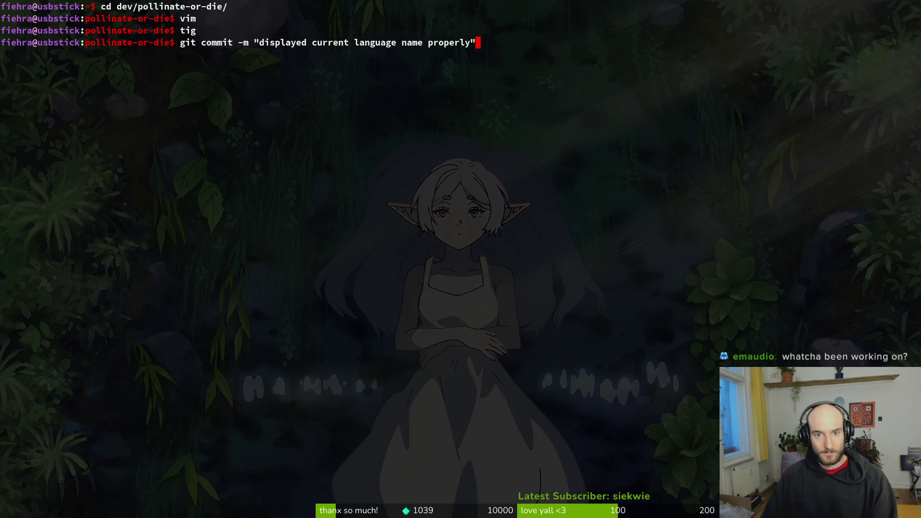
key(Return)
text(git push)
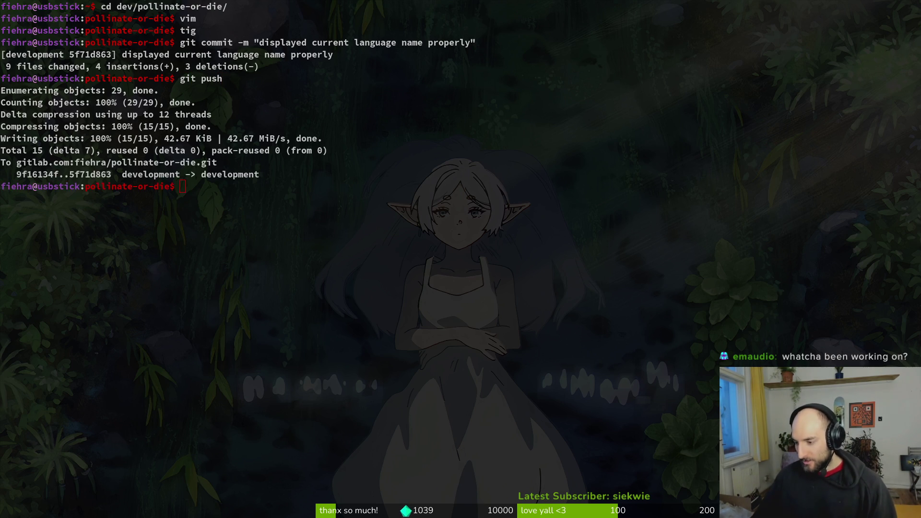
key(alt+Tab)
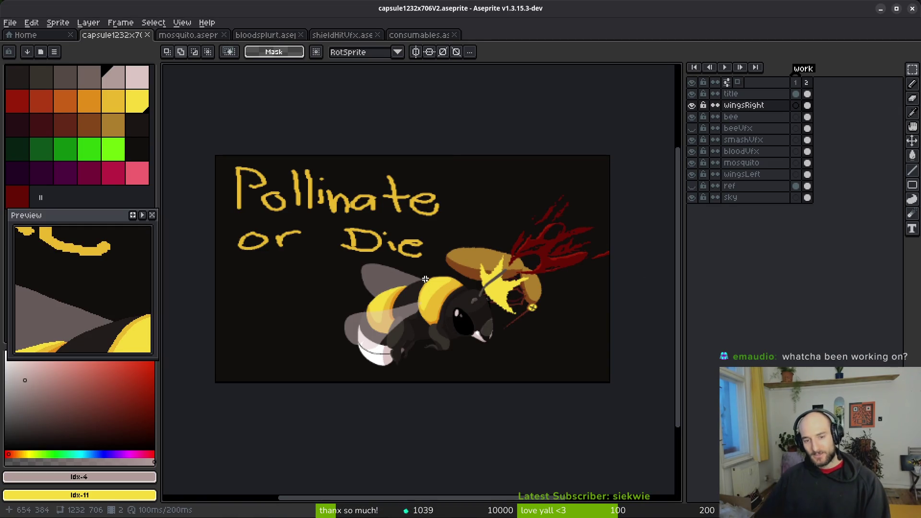
Step: Hide the title text layer and undo back to before the wing edit
click(692, 93)
scroll(433, 268, right, 3)
scroll(433, 268, down, 1)
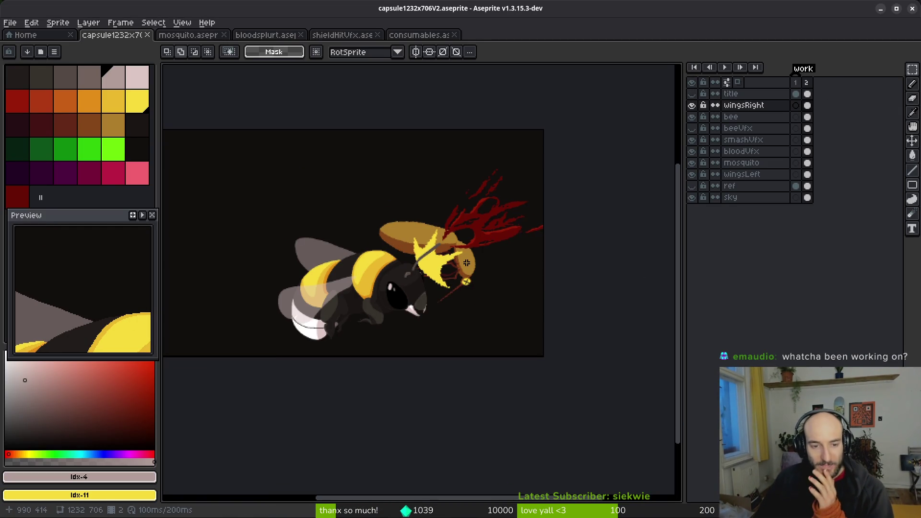
key(ctrl+z)
key(ctrl+z)
key(ctrl+z)
key(ctrl+z)
key(ctrl+z)
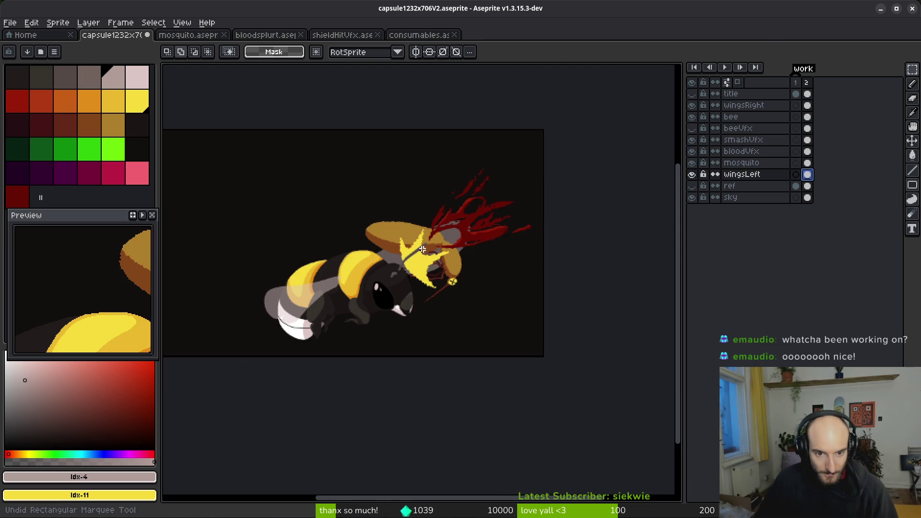
scroll(499, 285, left, 3)
key(ctrl+y)
key(ctrl+y)
key(ctrl+y)
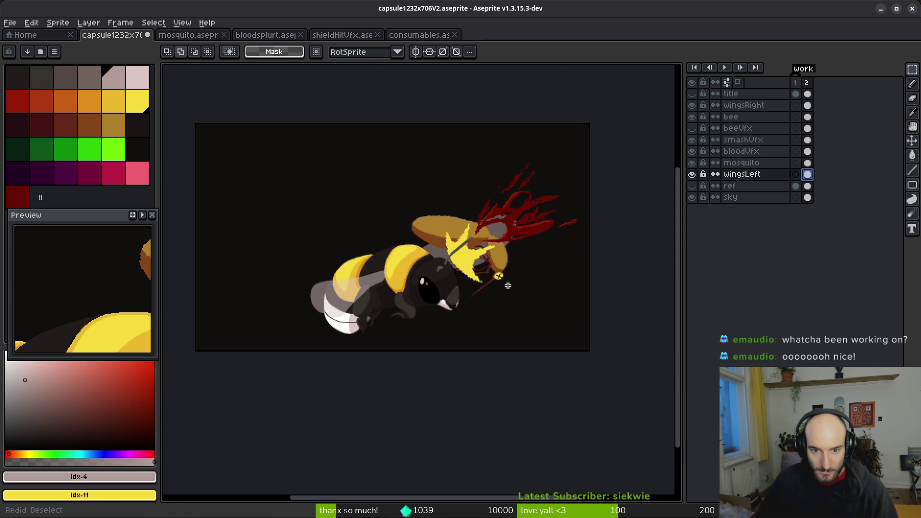
key(ctrl+z)
key(ctrl+z)
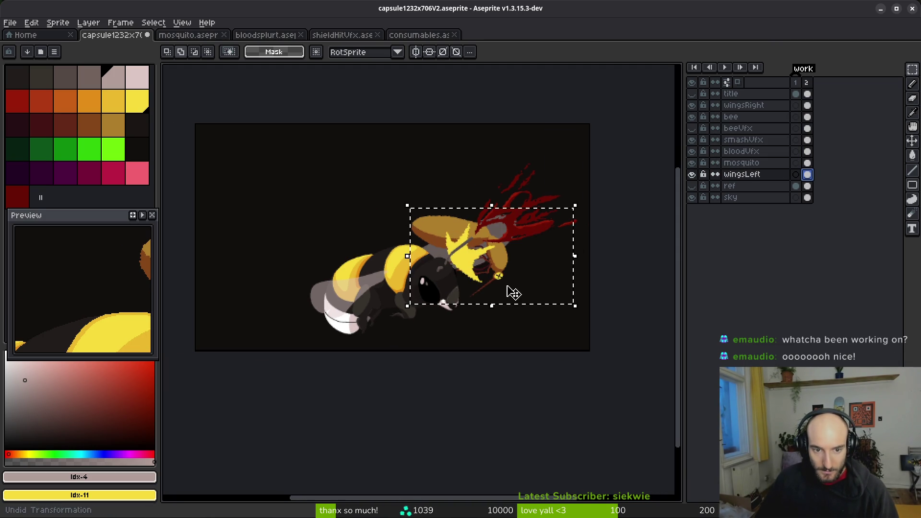
Step: Select the bee and mosquito artwork across the art layers, shift it right, and save
drag(246, 133, 632, 370)
drag(812, 174, 808, 105)
click(476, 264)
drag(480, 268, 494, 271)
key(ctrl+d)
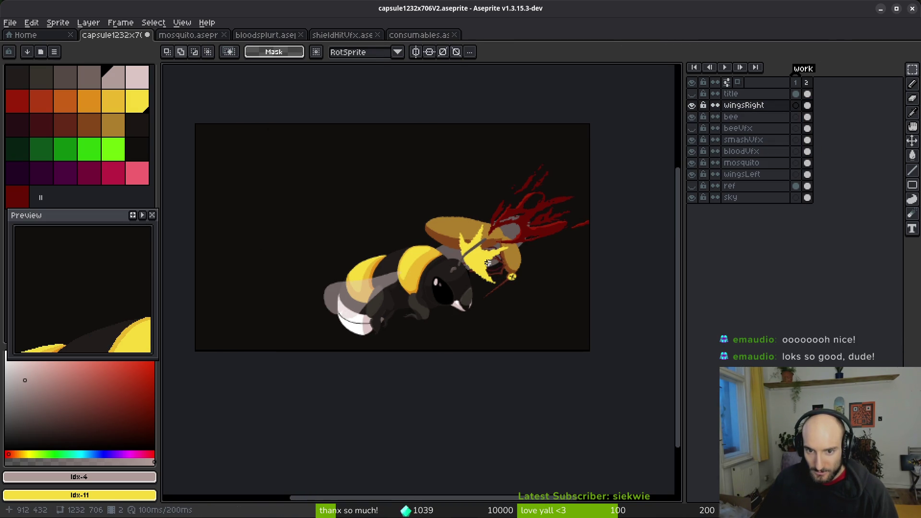
key(ctrl+z)
key(ctrl+z)
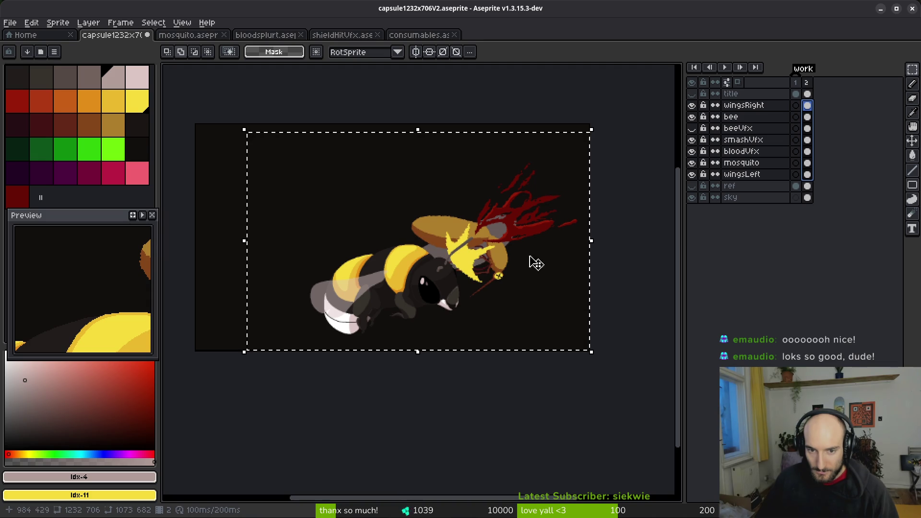
key(ctrl+y)
click(491, 270)
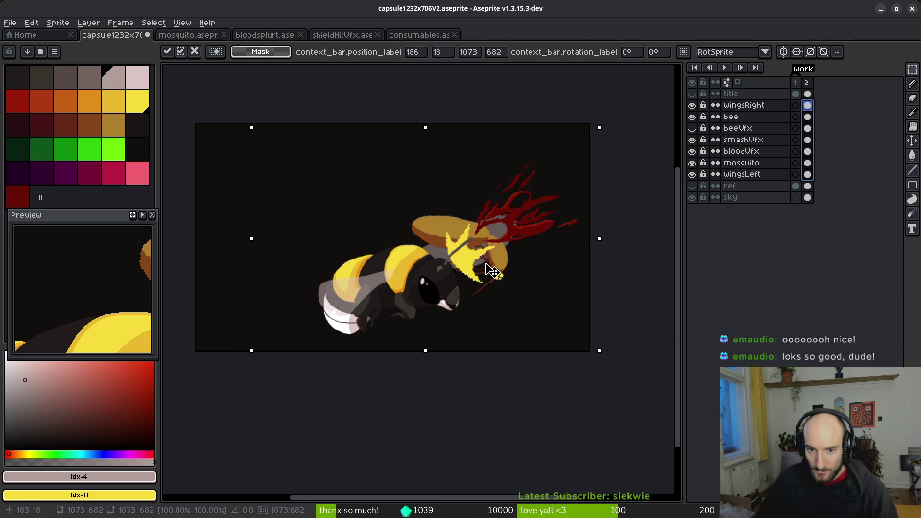
key(ctrl+z)
key(ctrl+y)
key(ctrl+s)
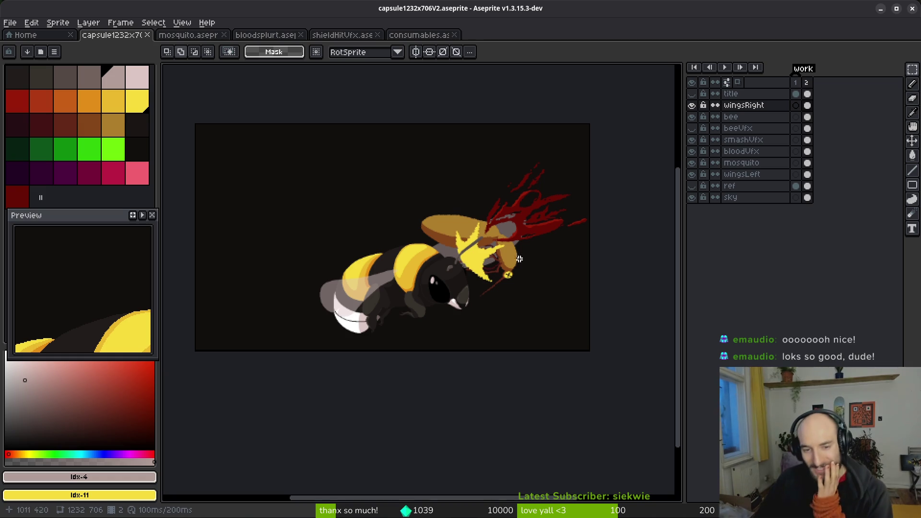
Step: On the wingsLeft layer, select the wing pixels and move them to a new position
scroll(515, 254, up, 3)
scroll(471, 261, down, 2)
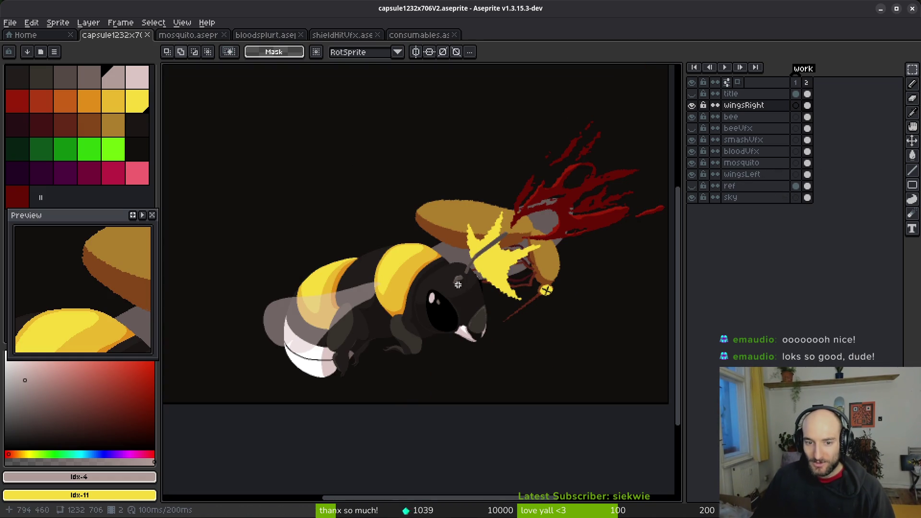
click(807, 174)
drag(371, 179, 583, 294)
drag(418, 162, 612, 301)
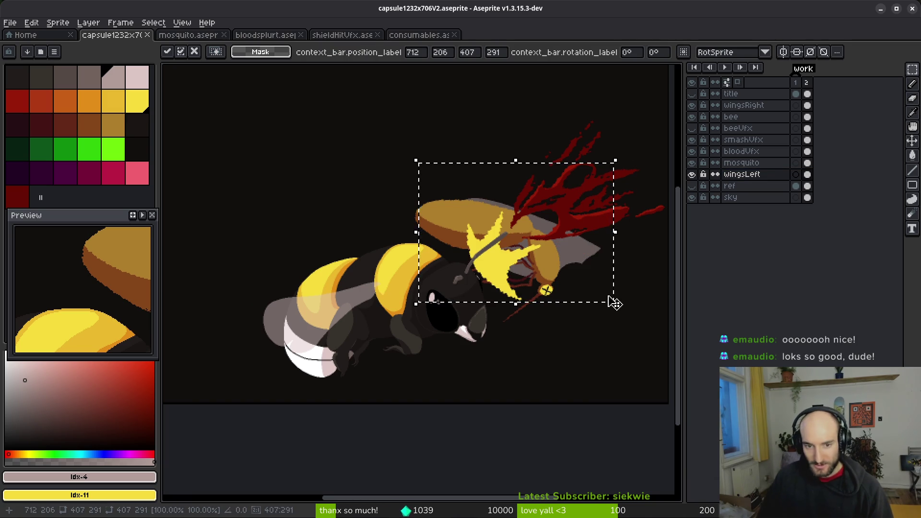
mouse_move(554, 243)
mouse_down()
mouse_move(377, 252)
mouse_move(403, 264)
mouse_up()
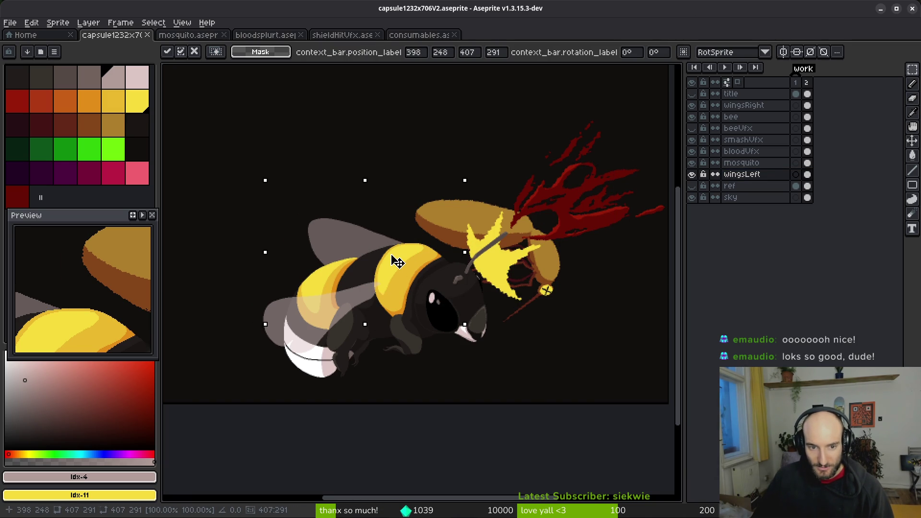
scroll(478, 273, down, 3)
click(486, 291)
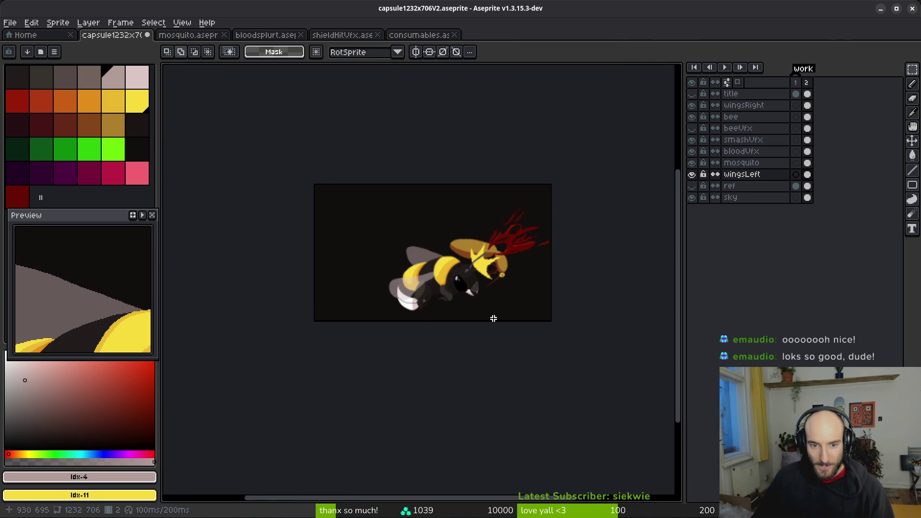
click(691, 129)
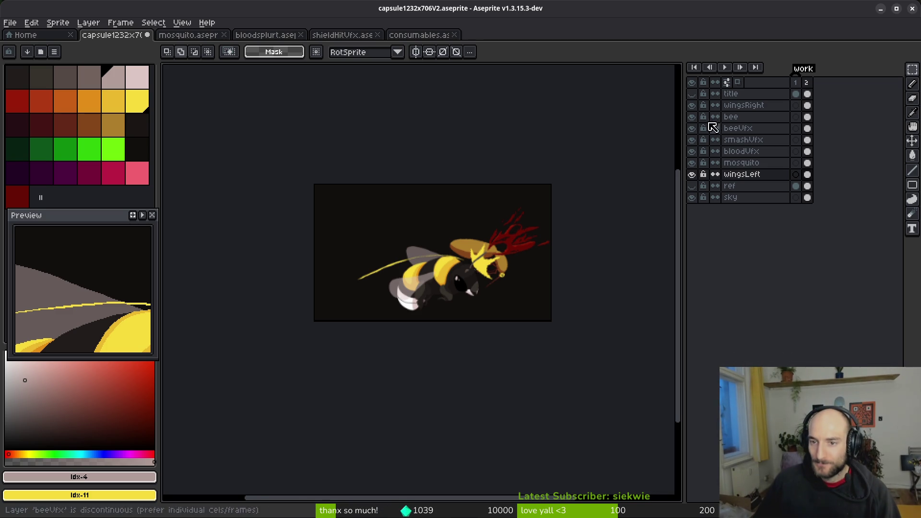
Step: Toggle the left wing and smash effect layers to compare, then hide the yellow streak
click(693, 174)
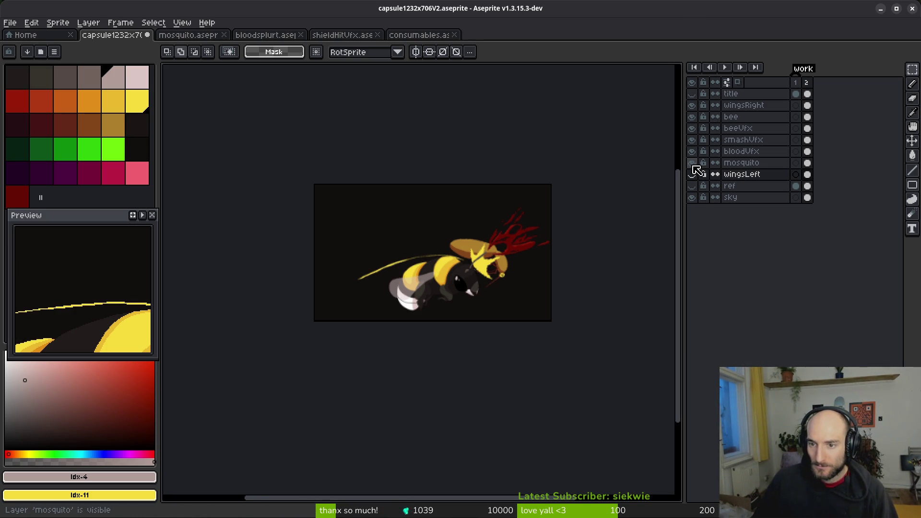
click(693, 174)
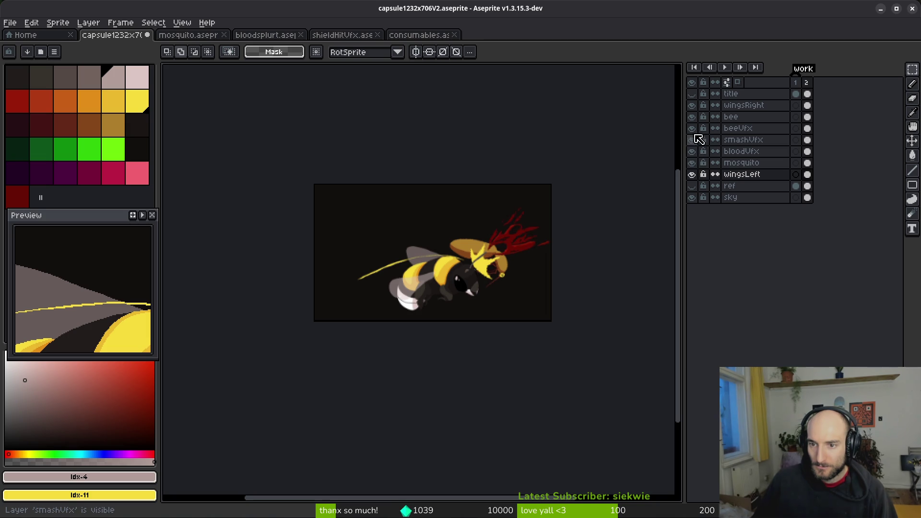
click(693, 140)
click(692, 140)
click(692, 129)
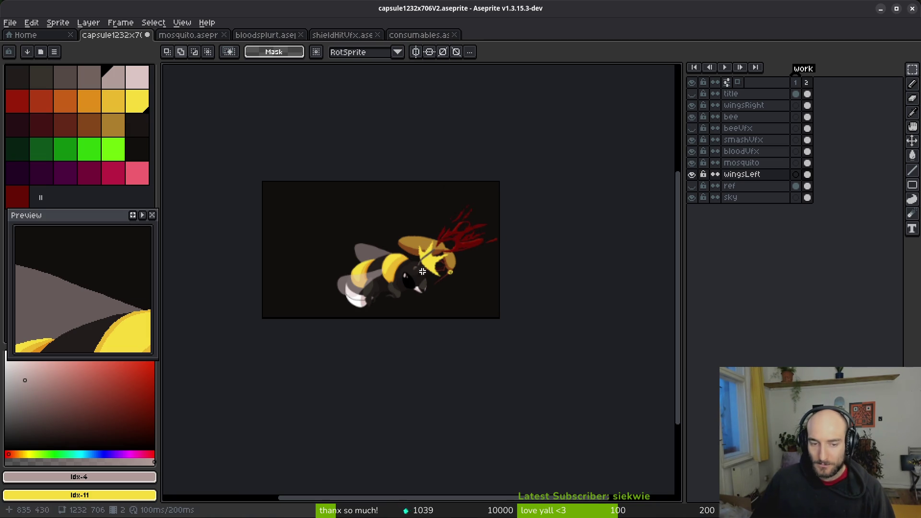
Step: Move the upper wing behind the mosquito head and save the artwork
scroll(392, 288, up, 3)
drag(393, 287, 494, 276)
key(ctrl+d)
key(ctrl+s)
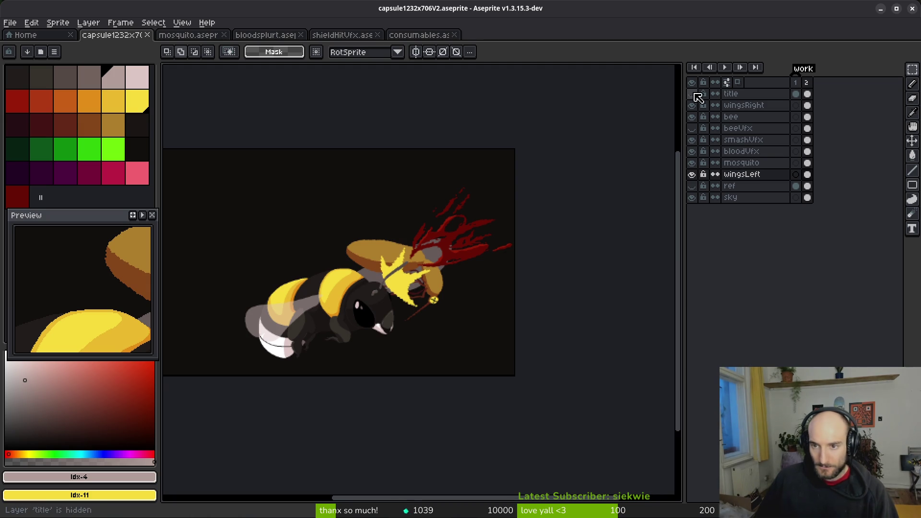
Step: Hide the wingsLeft and wingsRight layers and pick the mosquito layer's cel
click(692, 174)
click(692, 105)
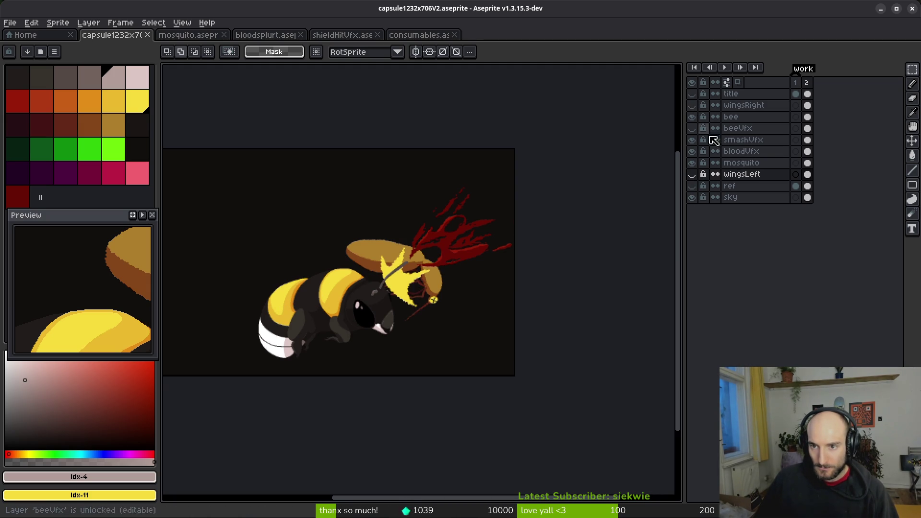
click(808, 163)
scroll(433, 275, up, 3)
scroll(433, 275, right, 7)
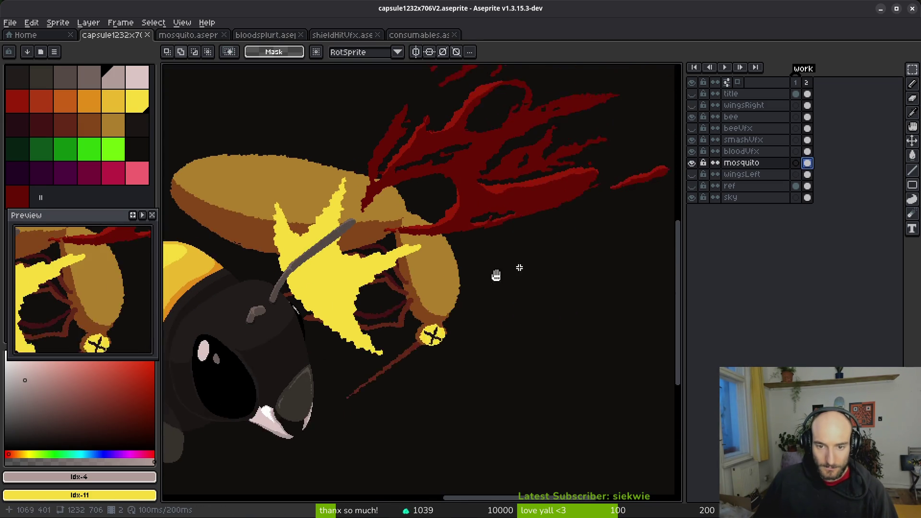
Step: Pick the next palette colour and zoom in on the red streak over the mosquito
click(137, 76)
key(f)
scroll(383, 271, up, 1)
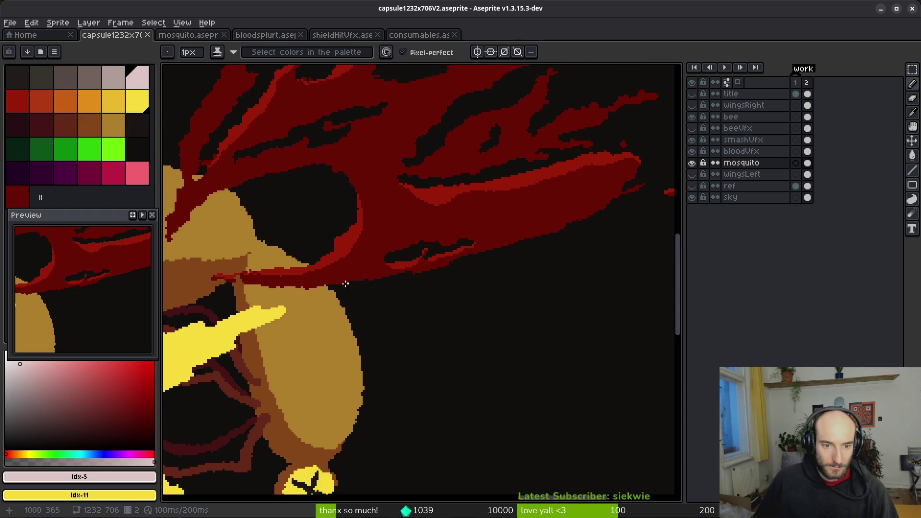
scroll(353, 281, down, 2)
scroll(468, 266, up, 1)
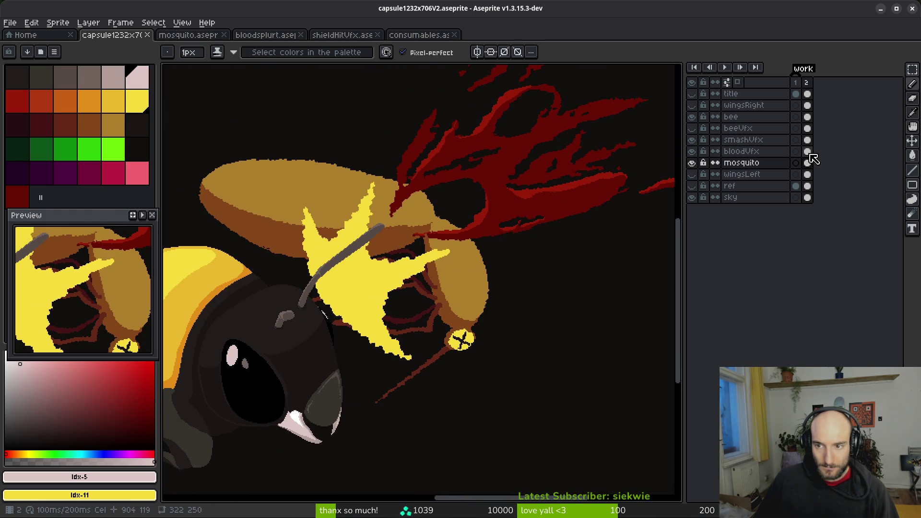
scroll(431, 259, right, 1)
drag(442, 251, 454, 258)
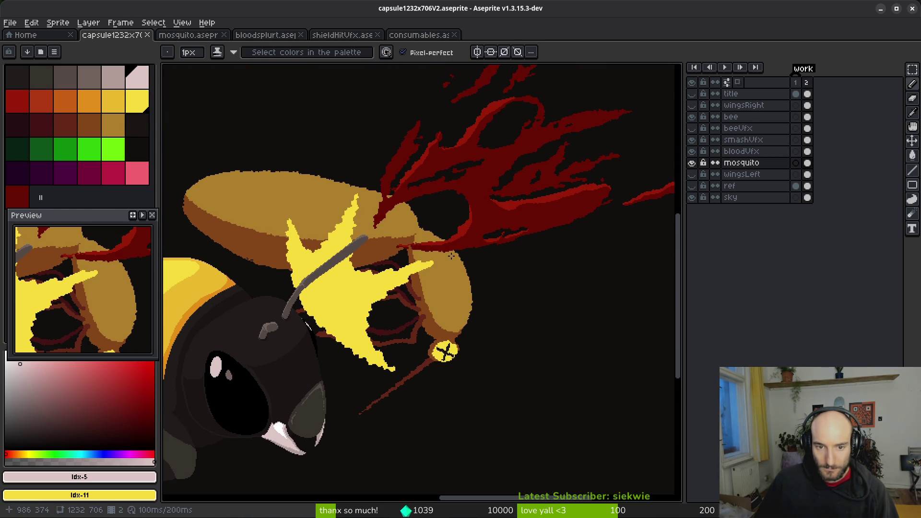
scroll(458, 259, up, 3)
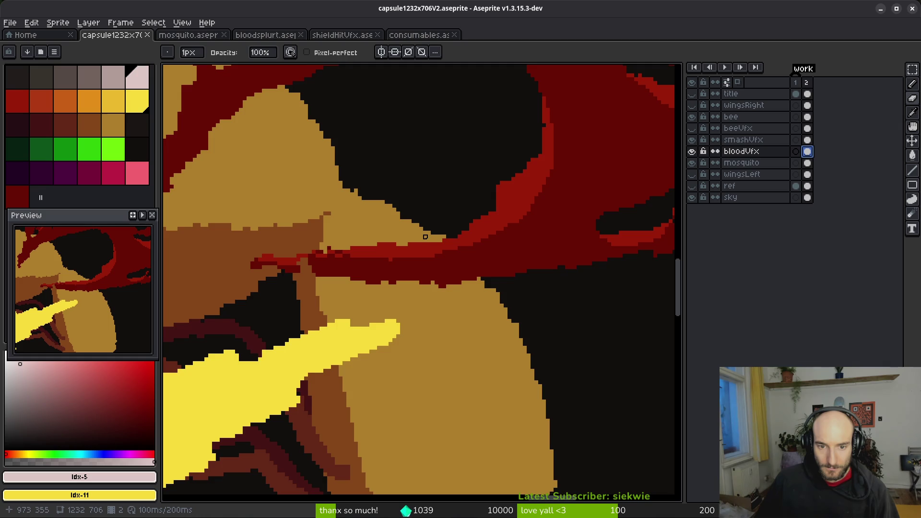
scroll(457, 285, down, 5)
scroll(473, 268, up, 1)
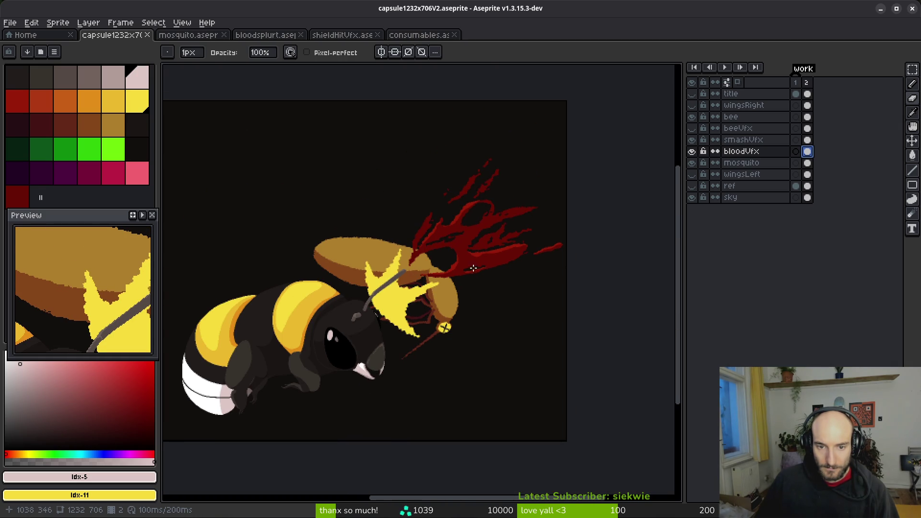
Step: Select the rotated blood splatter, nudge it slightly up-right, and apply the RotSprite transform
key(m)
drag(360, 129, 571, 309)
mouse_move(540, 267)
mouse_down()
mouse_move(531, 270)
mouse_move(543, 278)
mouse_move(533, 275)
mouse_up()
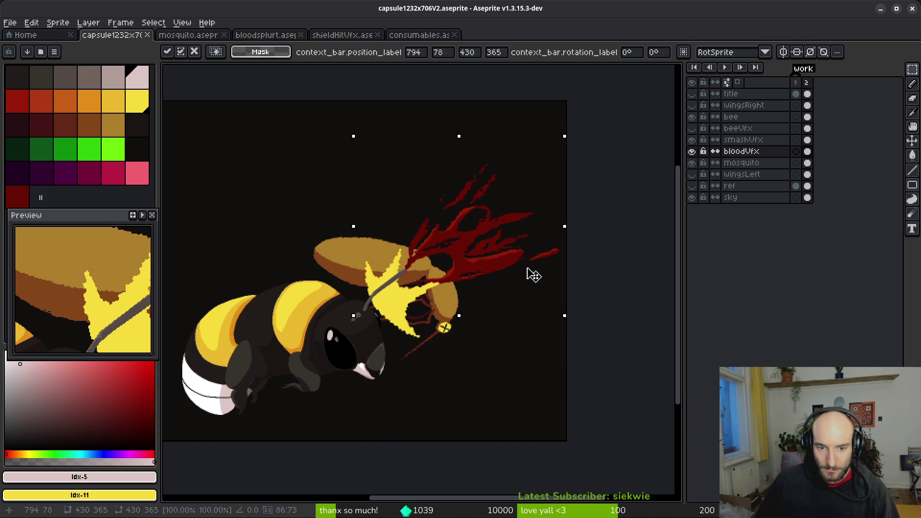
key(Return)
Step: Erase the dark red streak crossing the mosquito's wing on bloodVfx, undoing a stray dark stroke
scroll(464, 265, up, 5)
scroll(477, 240, up, 2)
key(b)
drag(459, 261, 495, 312)
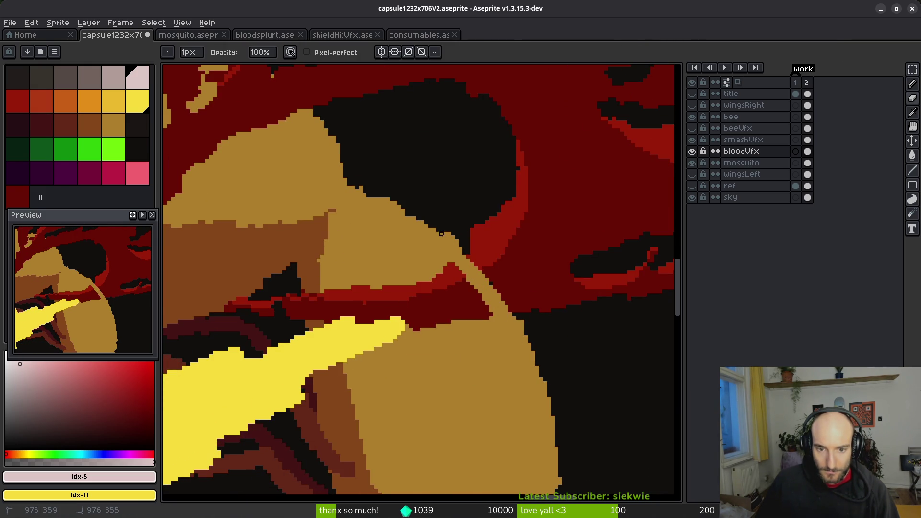
scroll(502, 260, down, 2)
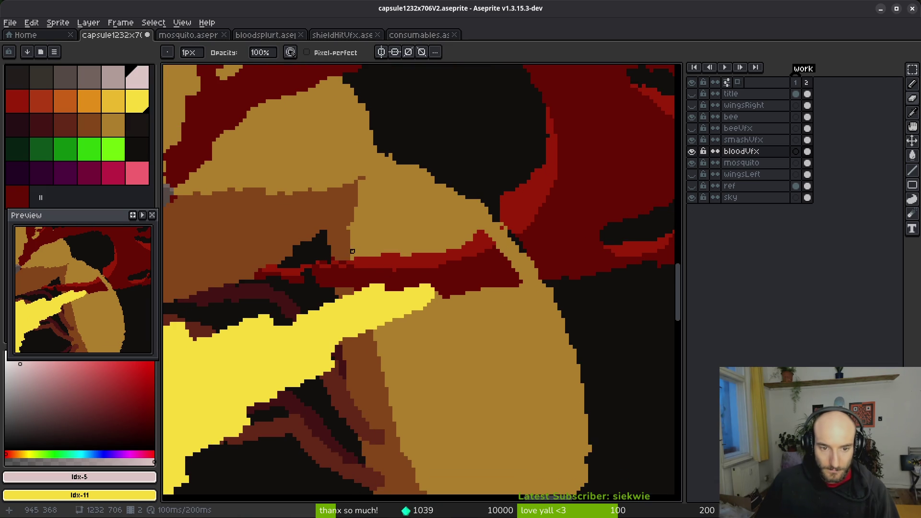
drag(340, 252, 341, 282)
key(ctrl+z)
mouse_move(363, 278)
mouse_down()
mouse_move(411, 288)
mouse_move(465, 251)
mouse_move(453, 241)
mouse_move(494, 236)
mouse_up()
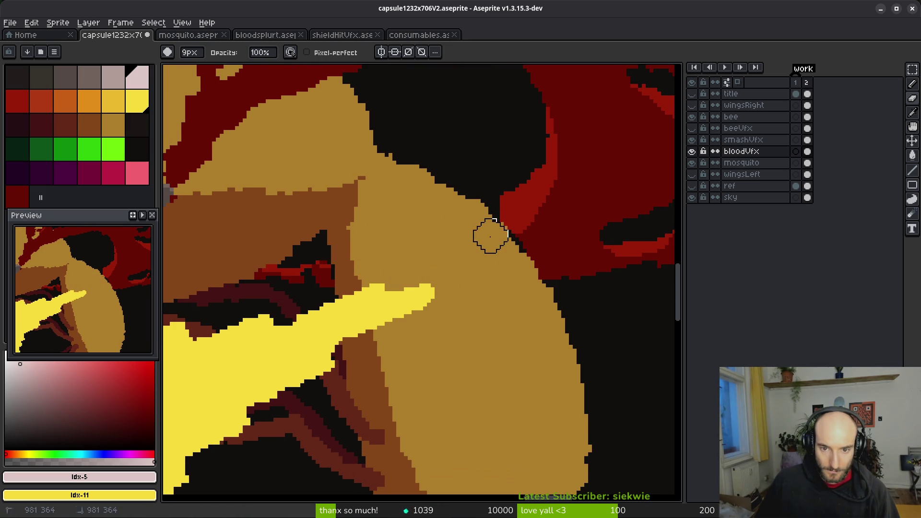
scroll(470, 271, down, 7)
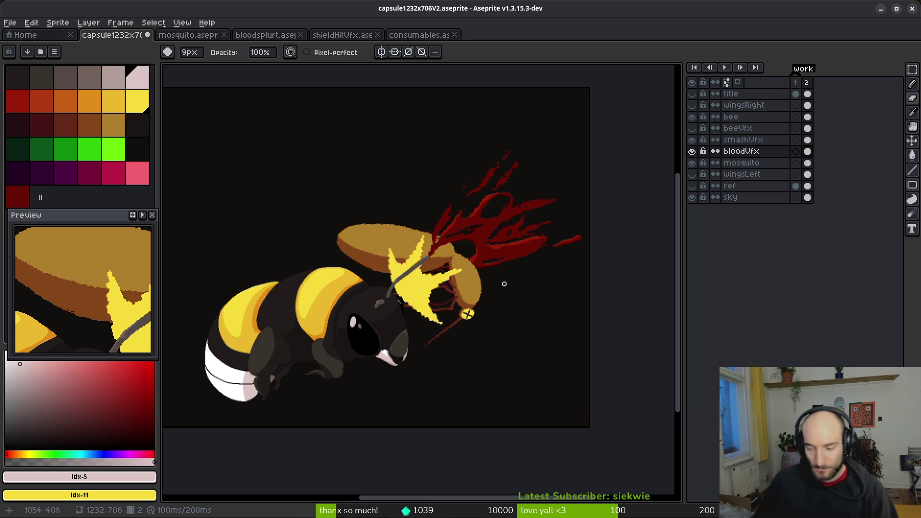
drag(500, 283, 510, 263)
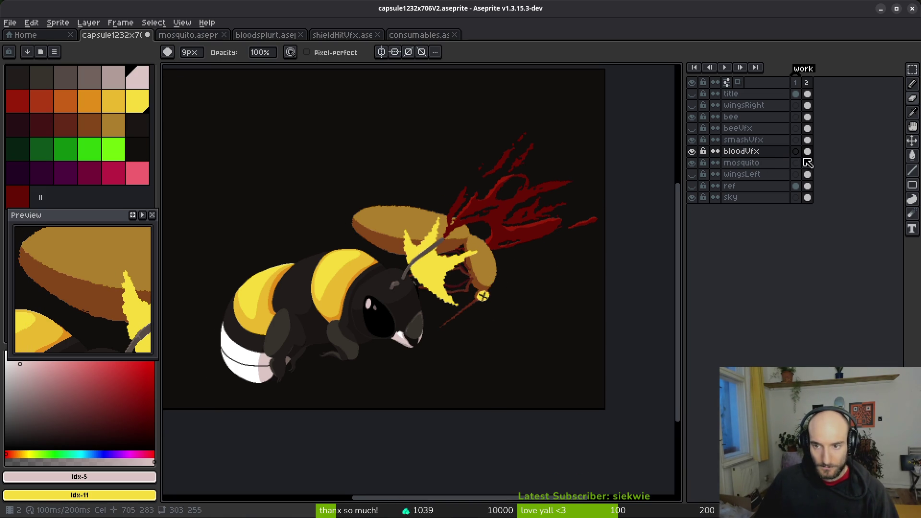
Step: Hide the smashVfx, bee and bloodVfx layers and make the mosquito layer active
click(691, 139)
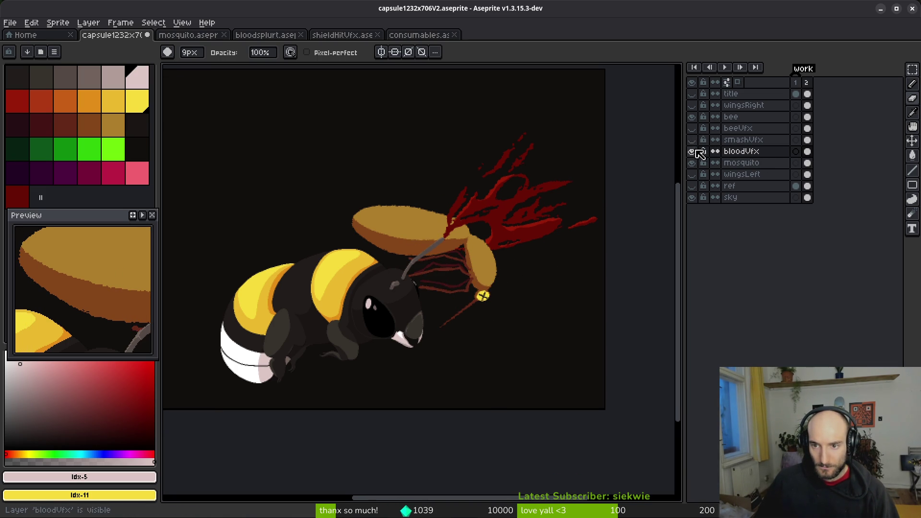
click(691, 116)
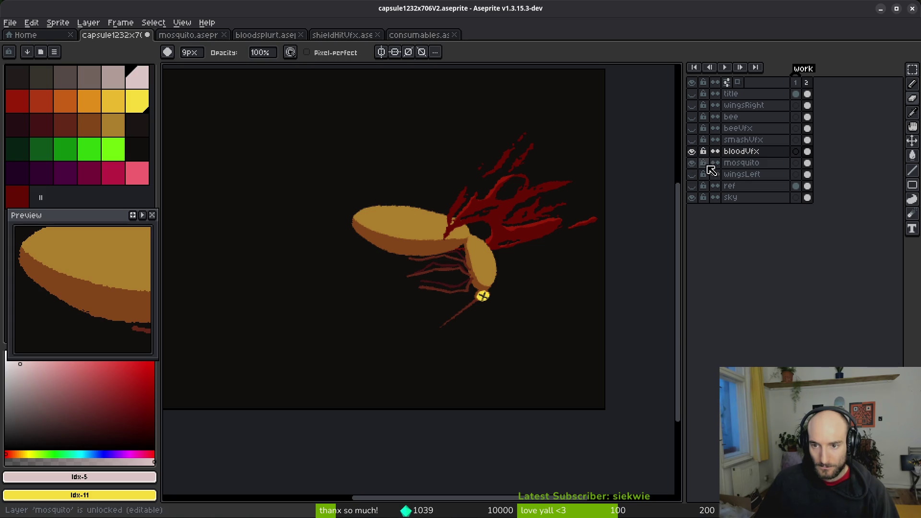
click(692, 151)
click(806, 164)
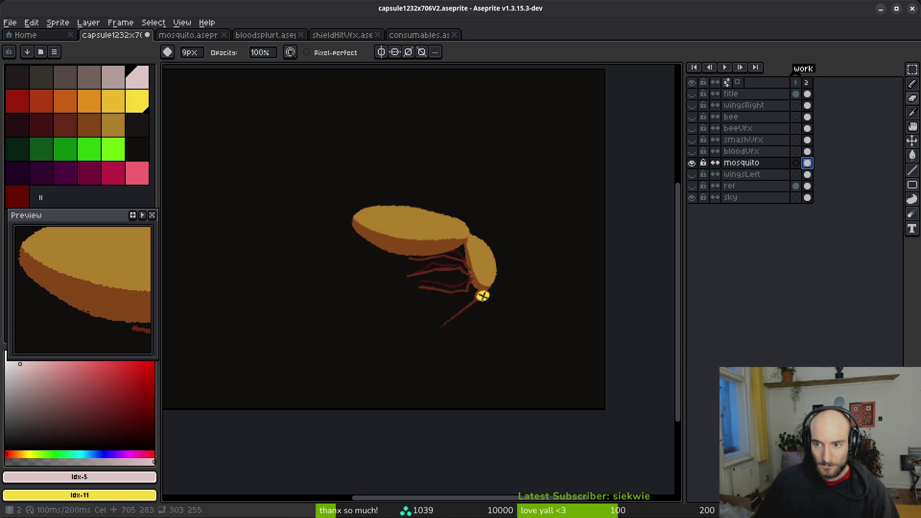
Step: Sample the wing's tan #ac7c2c and set the pencil brush to 4 pixels
scroll(418, 263, up, 5)
scroll(552, 257, down, 1)
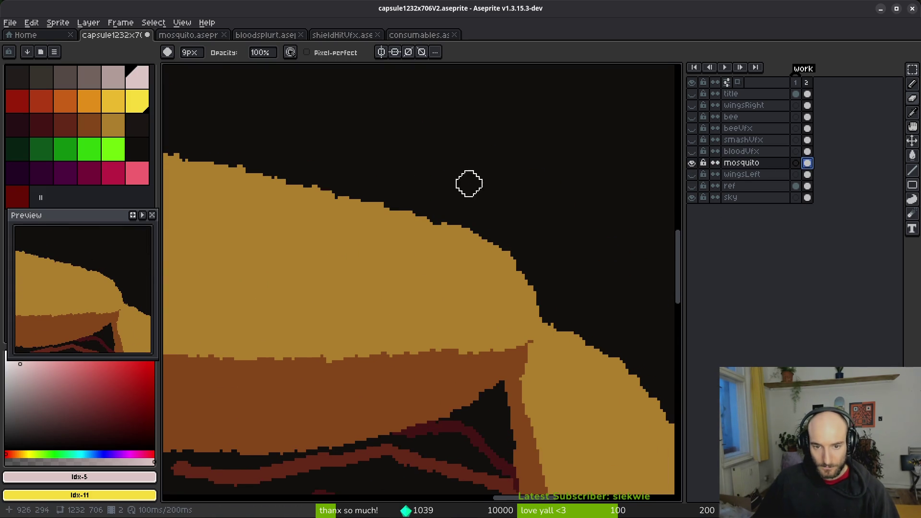
scroll(559, 298, down, 4)
scroll(572, 366, up, 4)
alt+click(530, 312)
scroll(502, 257, up, 1)
key(b)
scroll(502, 257, up, 1)
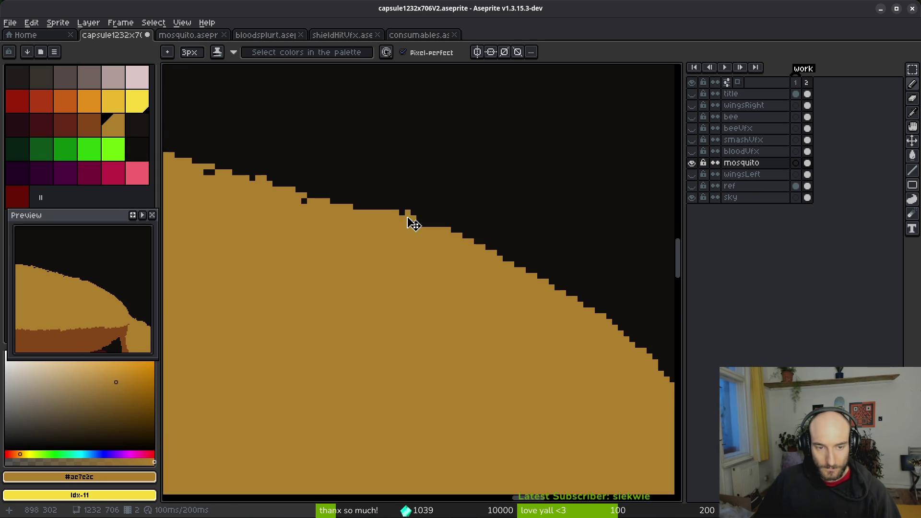
key(plus)
key(plus)
key(plus)
Step: Try adding pixels along a flatter part of the wing edge, then undo them
drag(333, 231, 484, 278)
scroll(483, 278, down, 1)
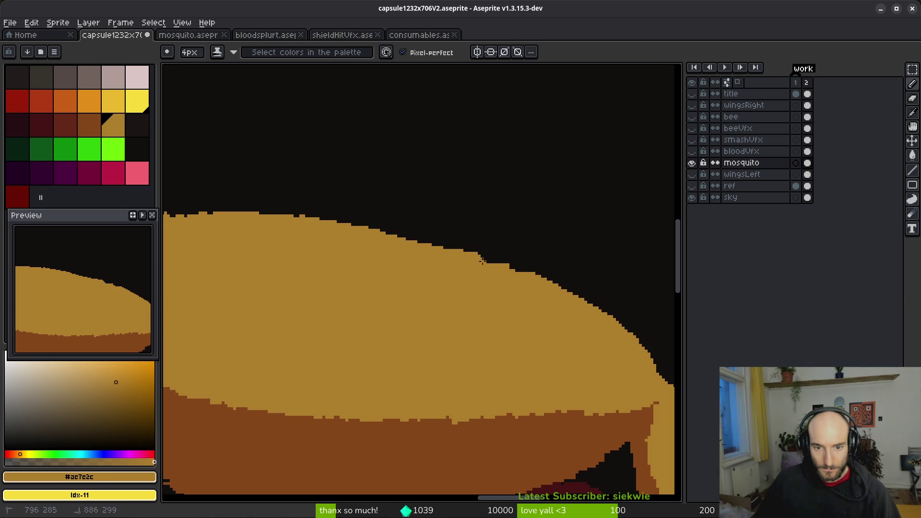
scroll(503, 302, left, 5)
click(236, 262)
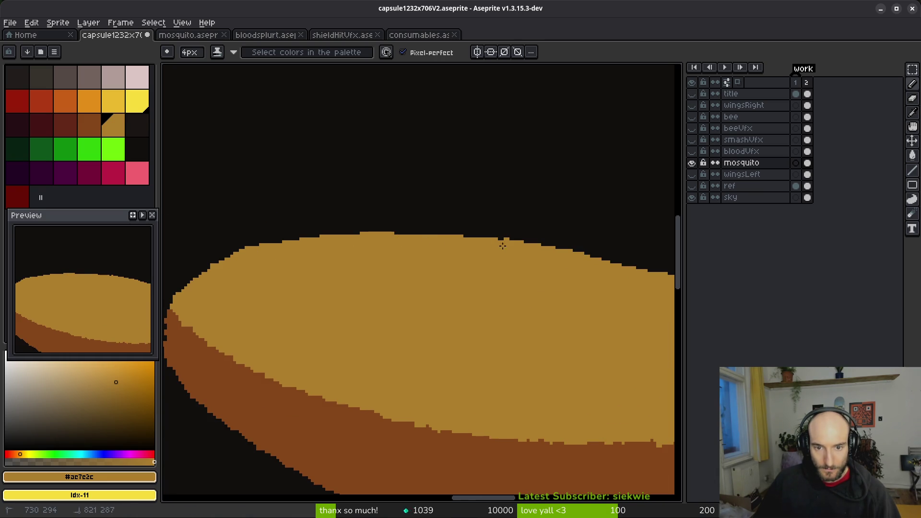
scroll(403, 243, up, 1)
key(ctrl+z)
key(ctrl+z)
Step: Erase a bump from the wing's top edge
key(e)
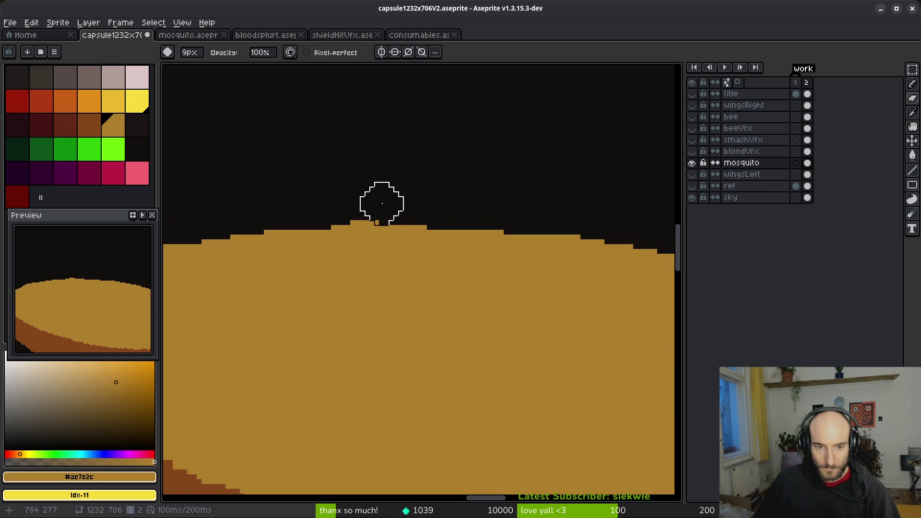
scroll(246, 243, down, 2)
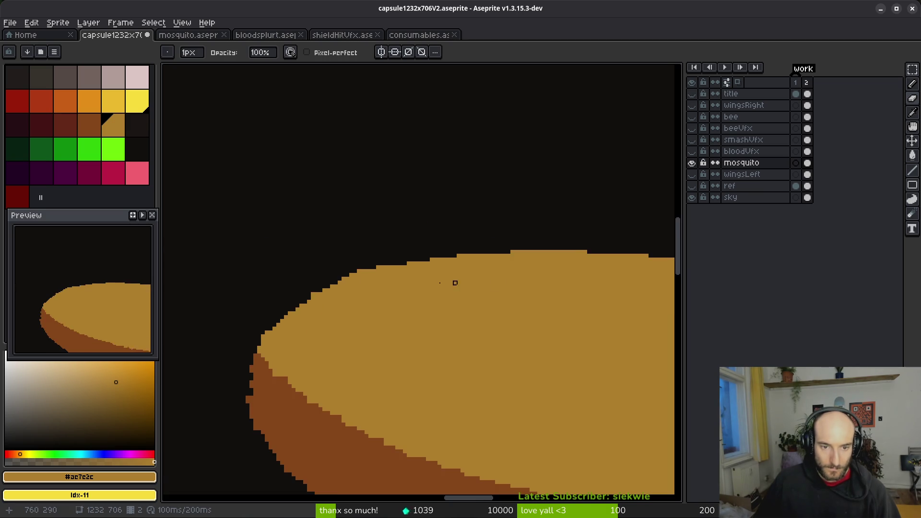
scroll(444, 266, up, 2)
scroll(444, 267, up, 1)
drag(407, 259, 391, 259)
mouse_move(214, 387)
mouse_down()
mouse_move(288, 339)
mouse_move(297, 317)
mouse_move(355, 271)
mouse_move(439, 243)
mouse_up()
Step: Undo the last pixels added to the wing edge and return to the eraser
key(alt)
scroll(318, 311, right, 5)
scroll(347, 284, up, 2)
key(ctrl+z)
key(ctrl+z)
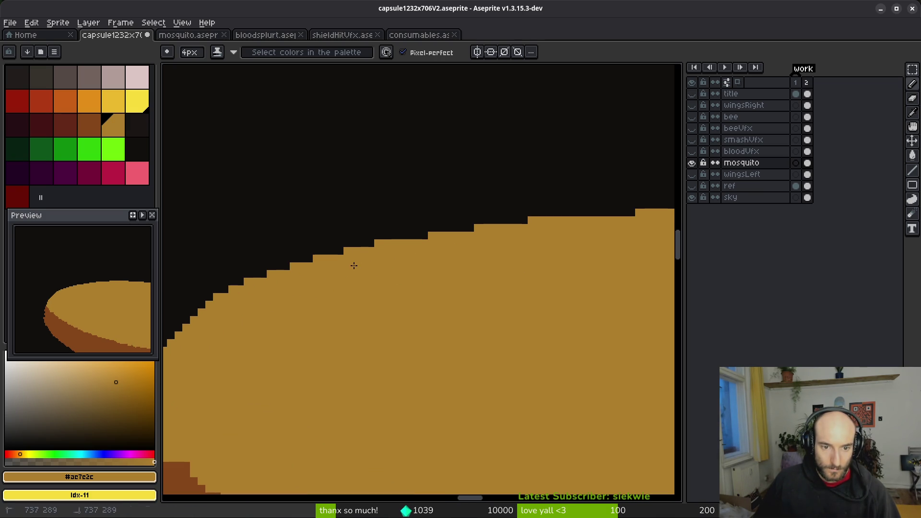
scroll(355, 265, right, 3)
scroll(354, 265, up, 1)
key(e)
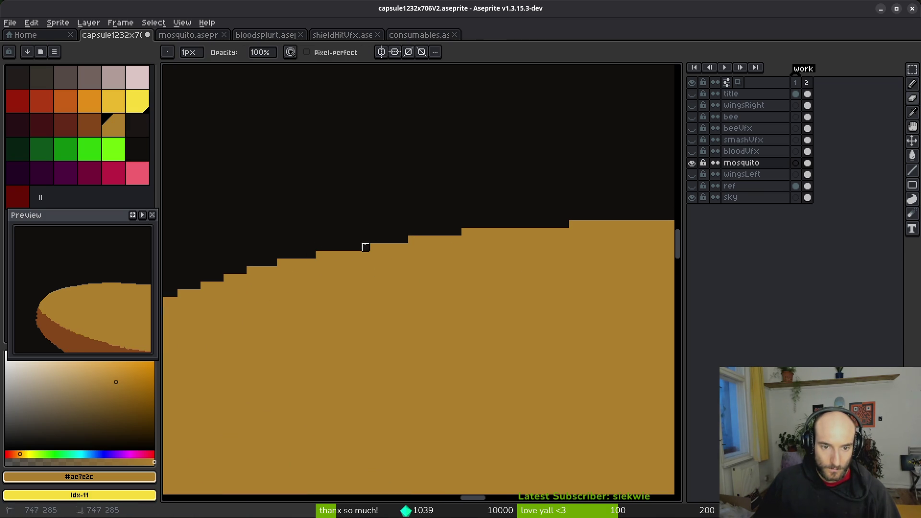
scroll(374, 225, right, 7)
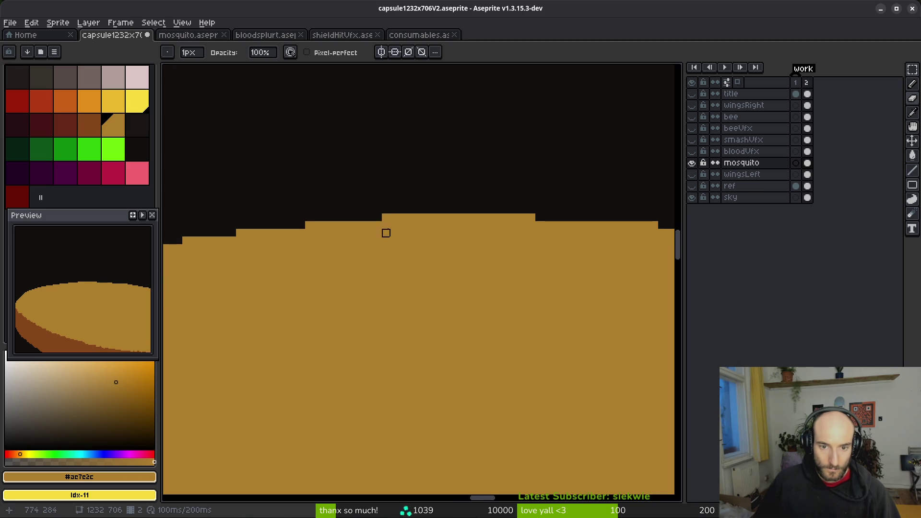
scroll(362, 218, down, 3)
scroll(432, 242, up, 3)
Step: Extend the top tan step further right and fill the dark notch in the wing edge
key(b)
scroll(343, 228, right, 3)
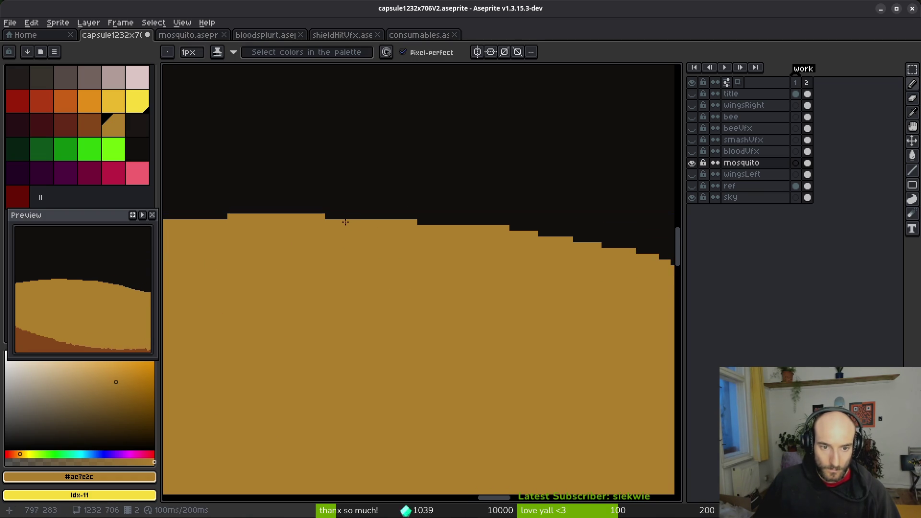
drag(328, 217, 433, 227)
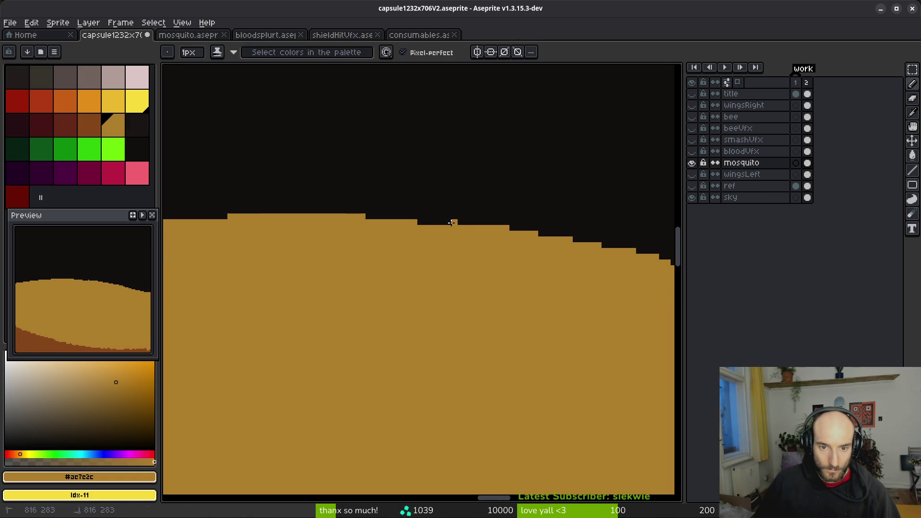
scroll(358, 249, up, 2)
mouse_move(373, 224)
mouse_down()
mouse_move(334, 224)
mouse_move(349, 232)
mouse_up()
scroll(335, 273, down, 2)
scroll(294, 232, up, 2)
key(e)
click(460, 256)
Step: Lengthen the wing-edge steps to the right, then undo the widening
key(b)
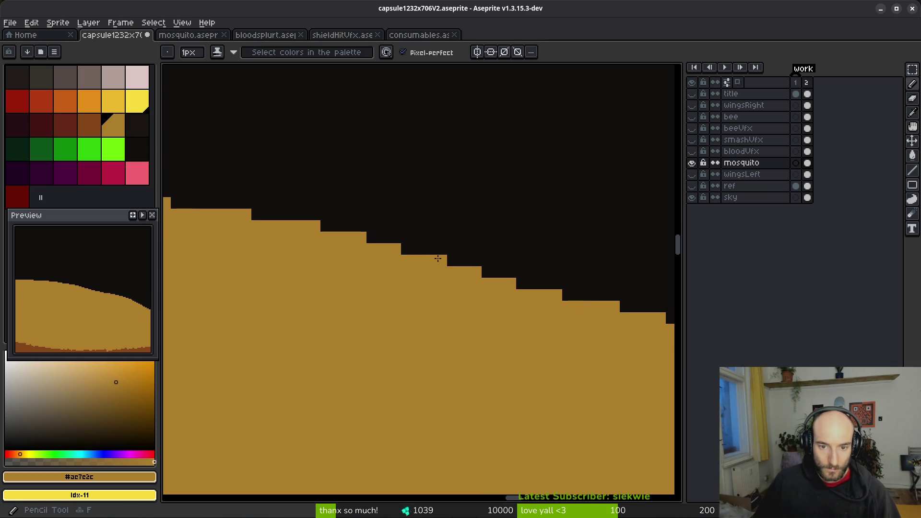
drag(489, 282, 391, 281)
drag(275, 227, 593, 298)
drag(402, 261, 423, 264)
key(ctrl+z)
mouse_move(508, 281)
mouse_down()
mouse_move(310, 268)
mouse_move(303, 247)
mouse_move(436, 310)
mouse_move(499, 363)
mouse_move(501, 352)
mouse_up()
key(ctrl+z)
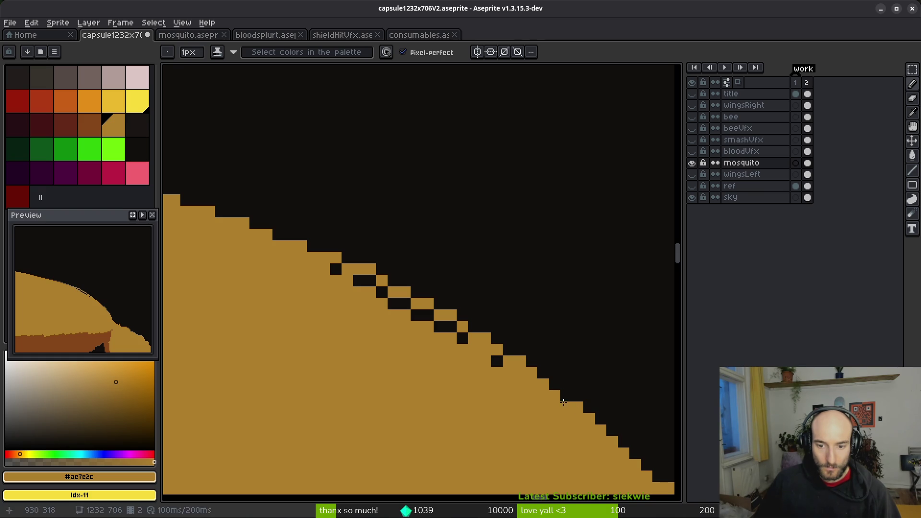
Step: Fill the black notches along the diagonal wing edge with tan #ac7c2c pixels
drag(336, 268, 422, 317)
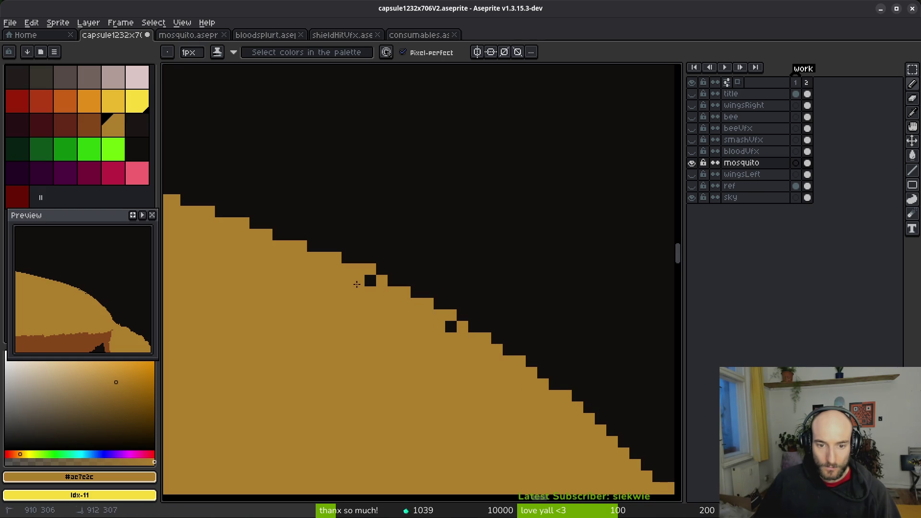
key(e)
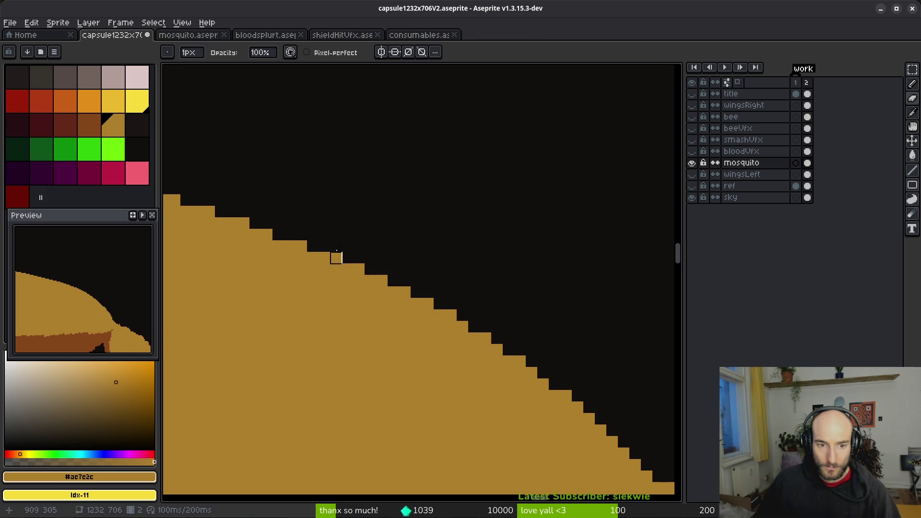
scroll(432, 307, down, 2)
key(b)
scroll(395, 265, up, 2)
click(451, 302)
mouse_move(451, 310)
mouse_down()
mouse_move(499, 363)
mouse_move(389, 247)
mouse_up()
key(Return)
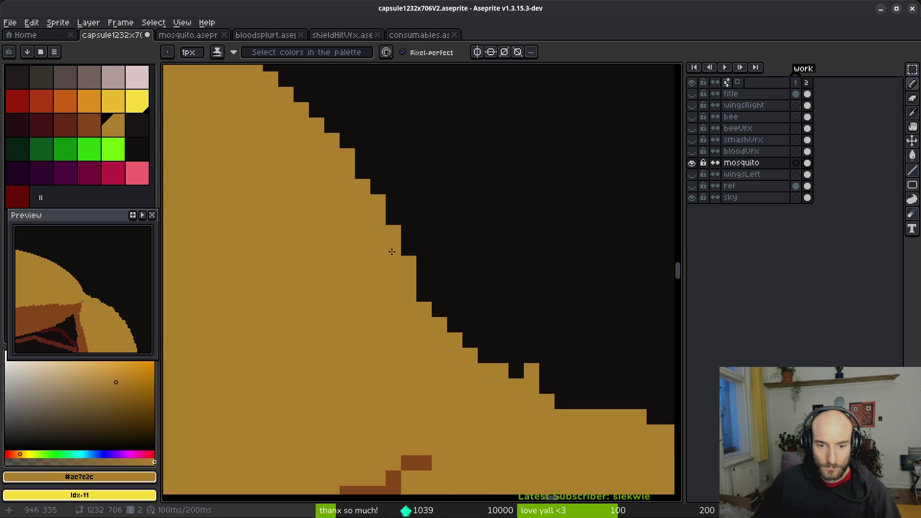
mouse_move(376, 215)
mouse_down()
mouse_move(470, 336)
mouse_move(450, 323)
mouse_up()
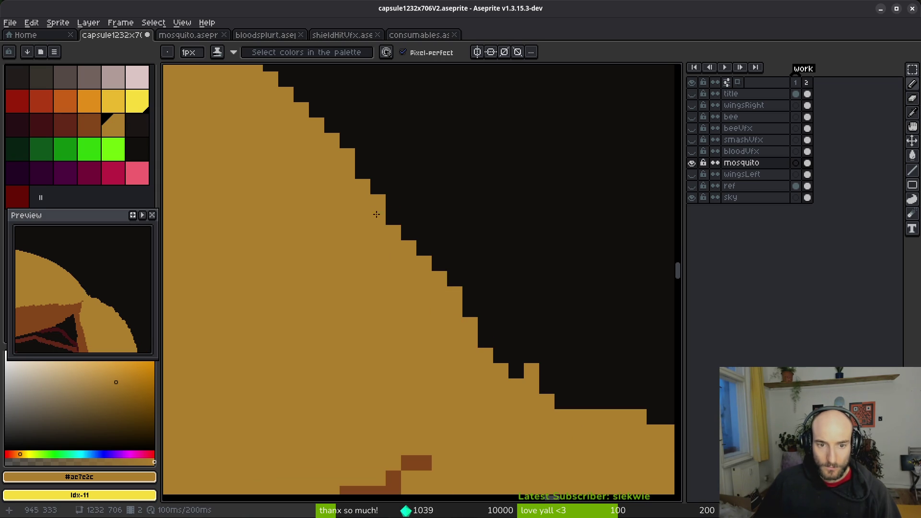
scroll(369, 213, down, 2)
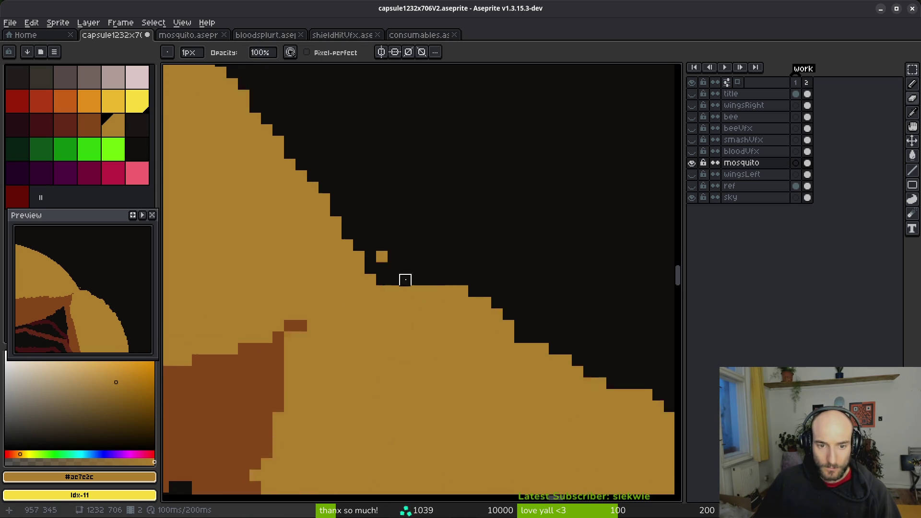
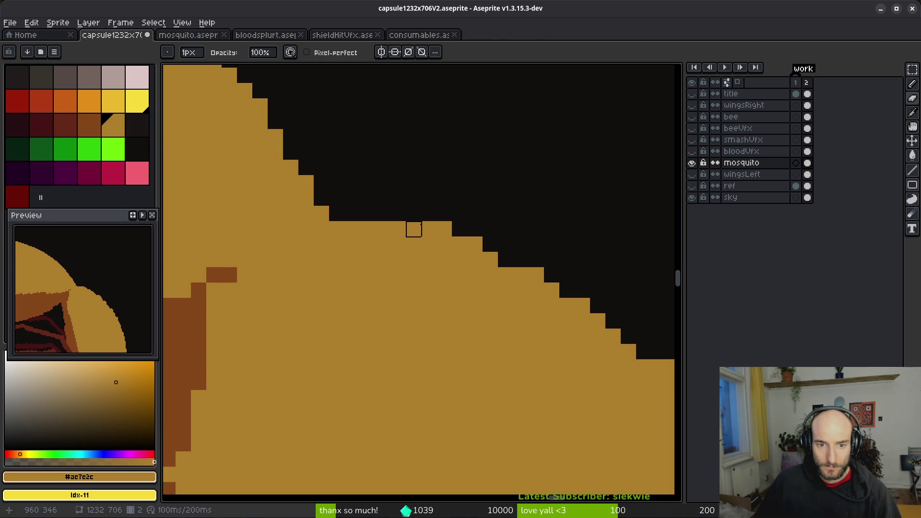
Step: With the pixel-perfect Pencil, fill single pixels into the tan edge's staircase steps, undoing one bad stroke
key(b)
drag(489, 242, 434, 246)
drag(359, 224, 460, 291)
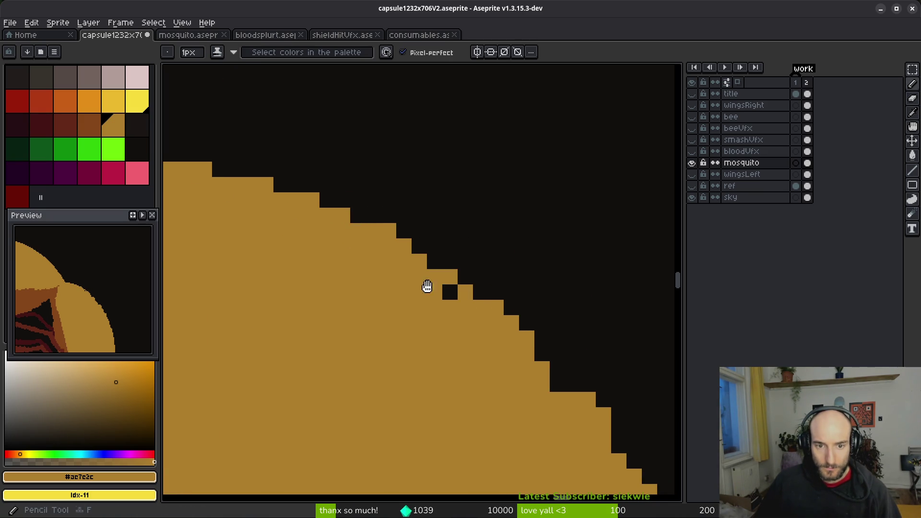
key(ctrl+z)
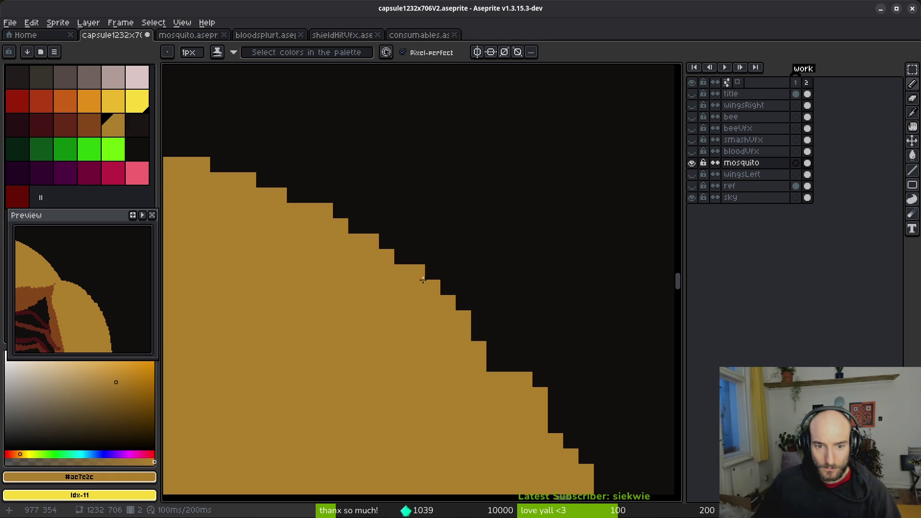
mouse_move(509, 303)
mouse_down()
mouse_move(403, 254)
mouse_move(453, 237)
mouse_up()
click(407, 268)
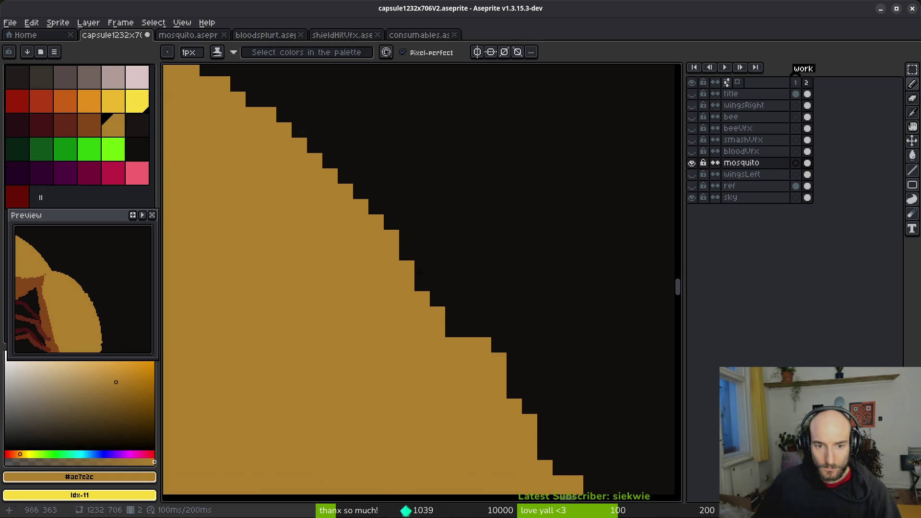
click(423, 281)
scroll(534, 316, down, 3)
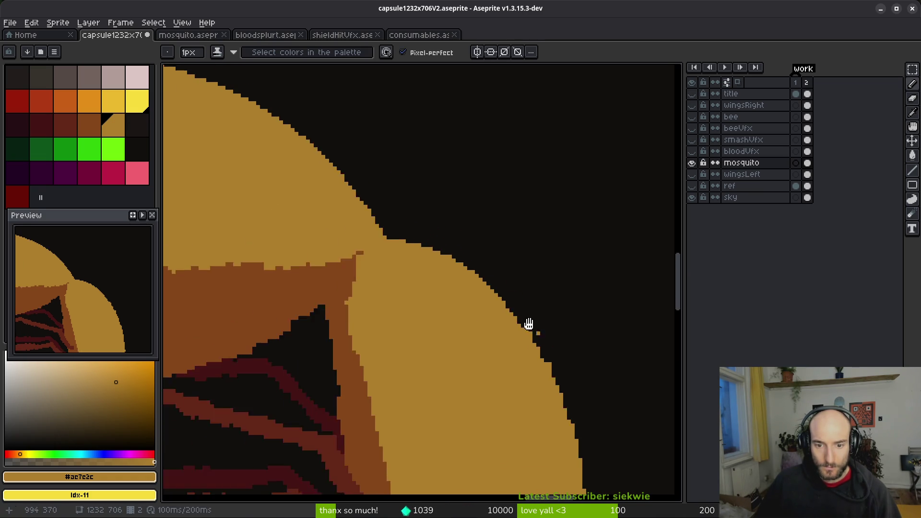
scroll(534, 336, up, 2)
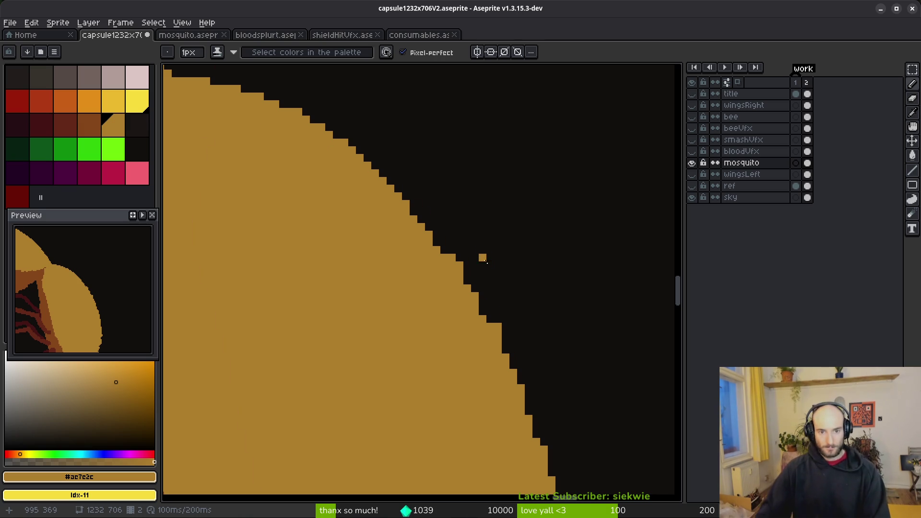
Step: Erase the stray tan pixels along the body's stepped top edge
scroll(479, 253, down, 2)
scroll(422, 270, down, 4)
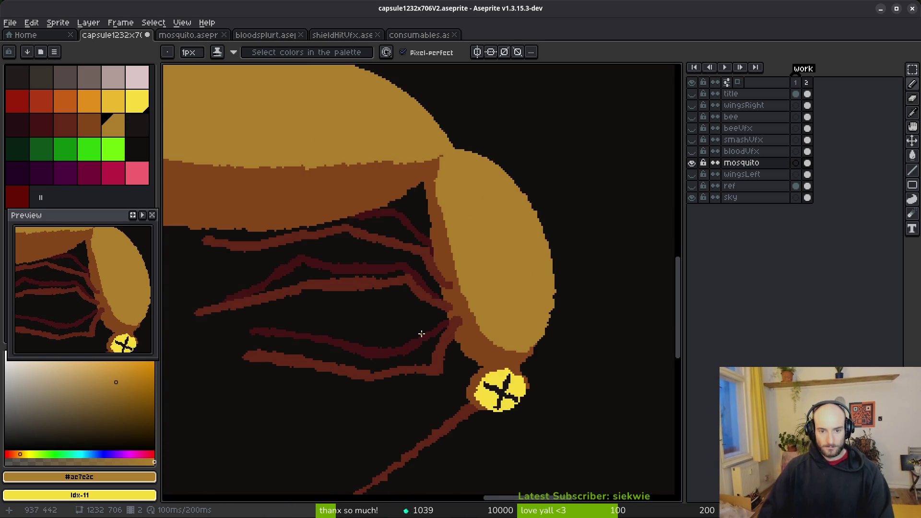
scroll(462, 247, up, 5)
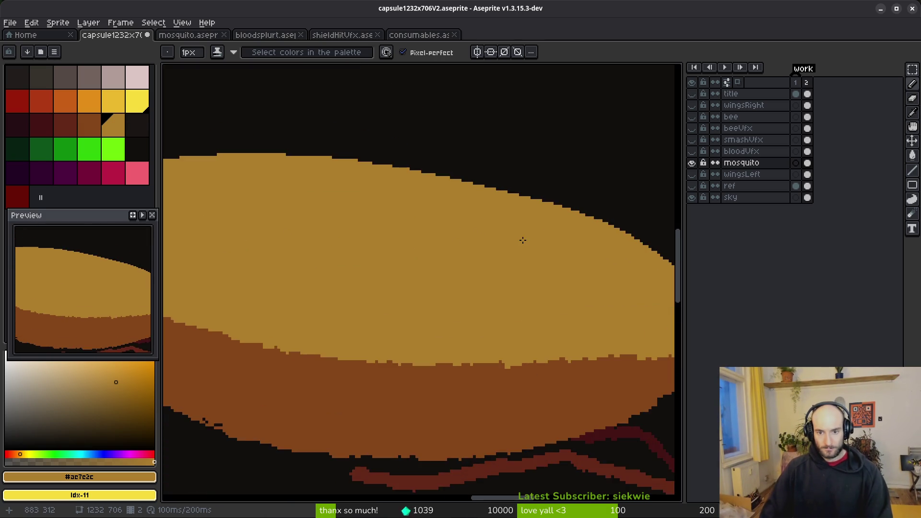
scroll(408, 260, up, 1)
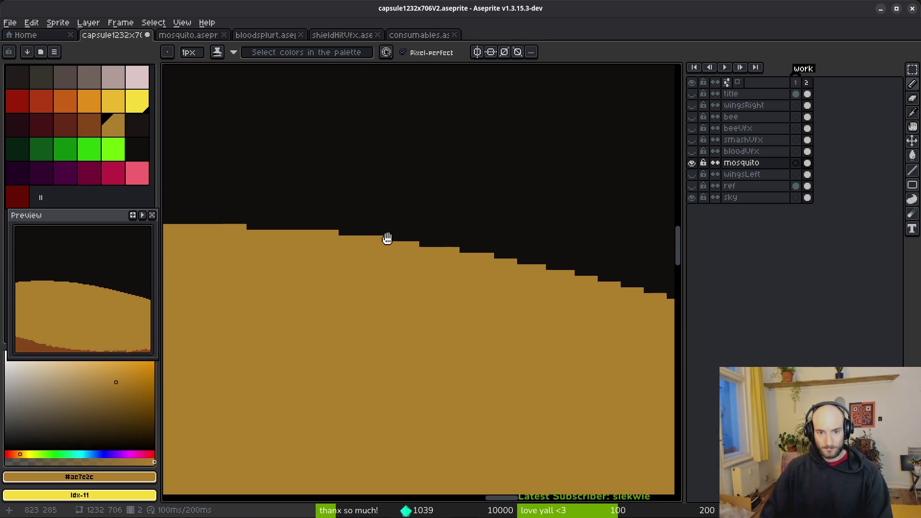
drag(398, 232, 393, 220)
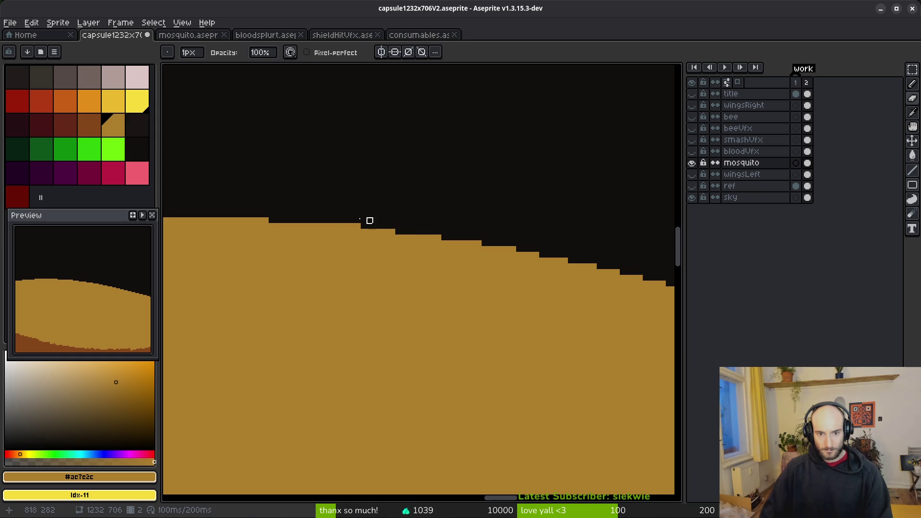
key(b)
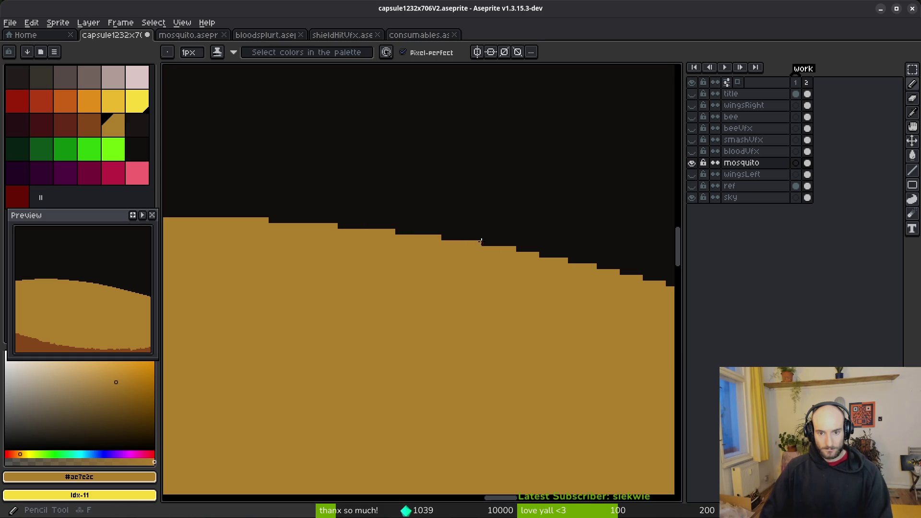
scroll(444, 258, up, 1)
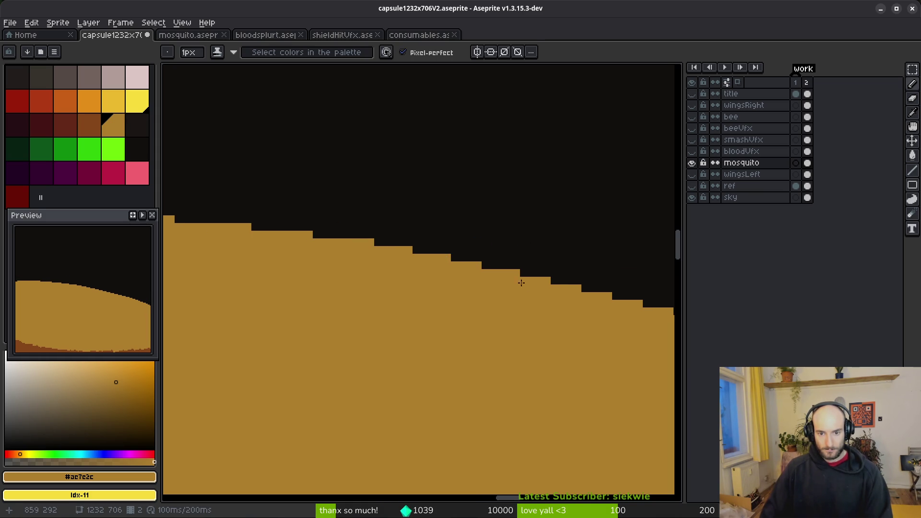
scroll(432, 278, right, 3)
scroll(503, 298, down, 1)
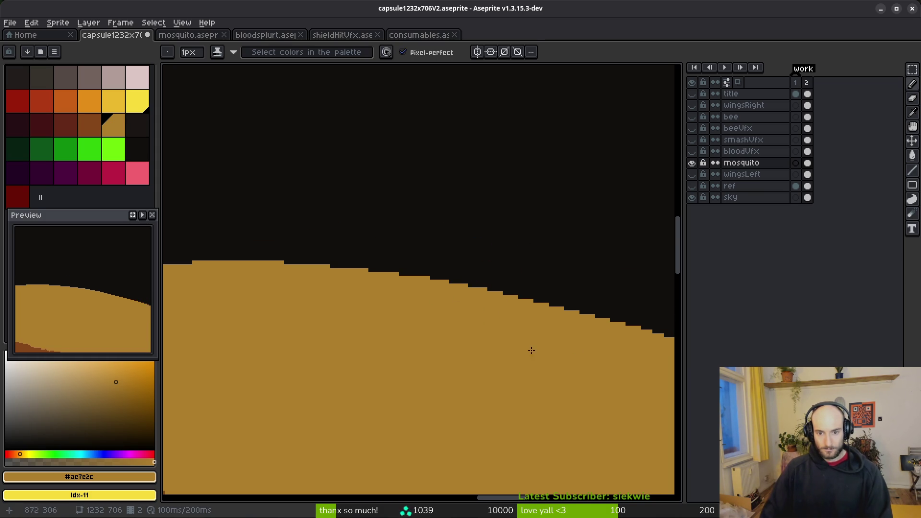
scroll(336, 267, down, 2)
scroll(440, 264, up, 1)
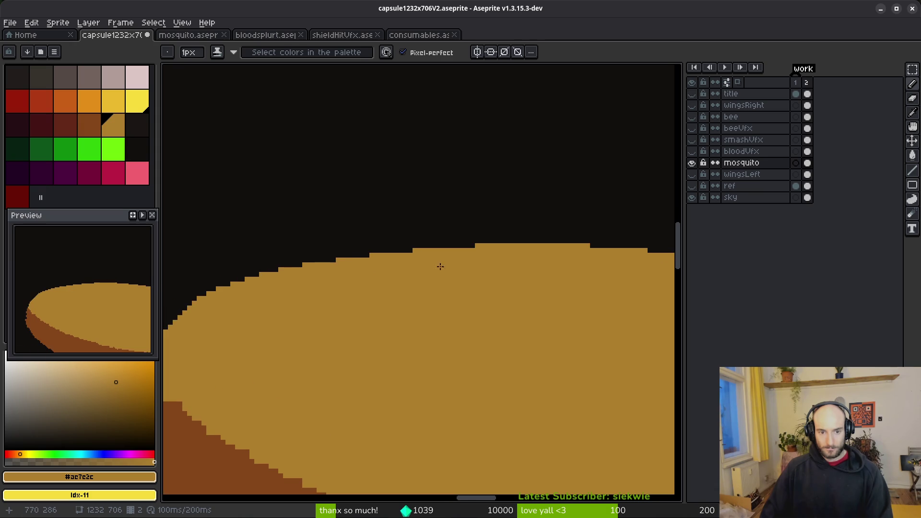
scroll(339, 232, up, 2)
key(e)
drag(331, 292, 531, 225)
click(402, 263)
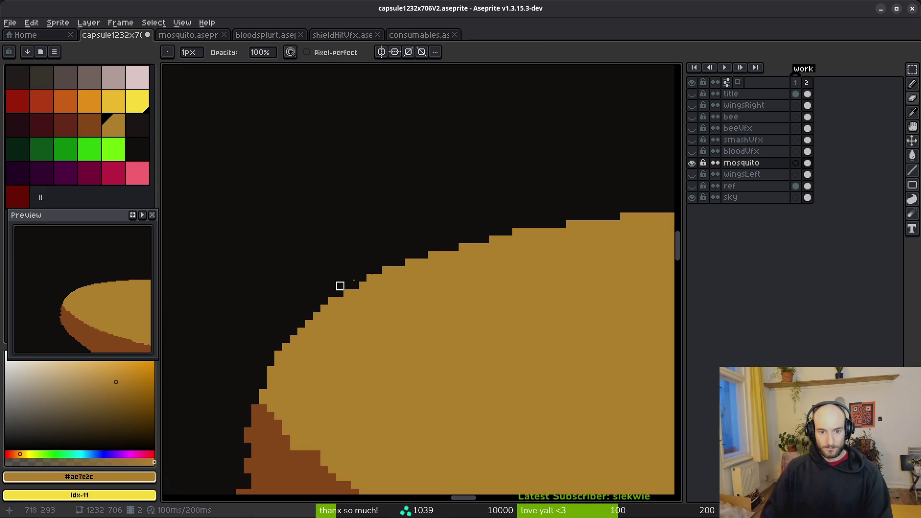
Step: Pick brown #854619 and fill the dark notches and stray dark pixels along the brown lower edge
key(b)
scroll(335, 279, down, 5)
scroll(355, 252, left, 2)
alt+click(305, 250)
drag(302, 275, 302, 286)
mouse_move(318, 315)
mouse_down()
mouse_move(258, 256)
mouse_move(242, 258)
mouse_up()
click(317, 338)
click(245, 253)
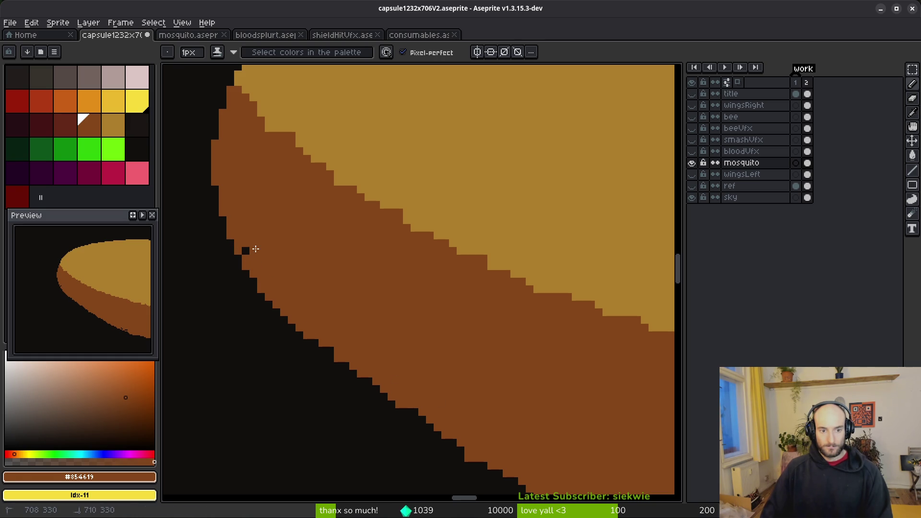
Step: Paint the stray dark specks along the brown band's edge brown
scroll(288, 216, down, 5)
click(222, 145)
drag(287, 238, 303, 250)
click(301, 244)
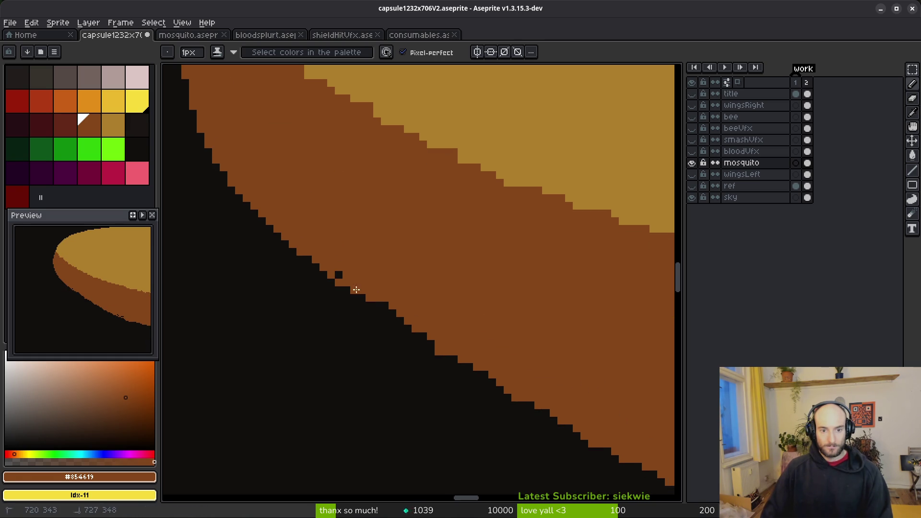
click(338, 274)
scroll(269, 253, down, 2)
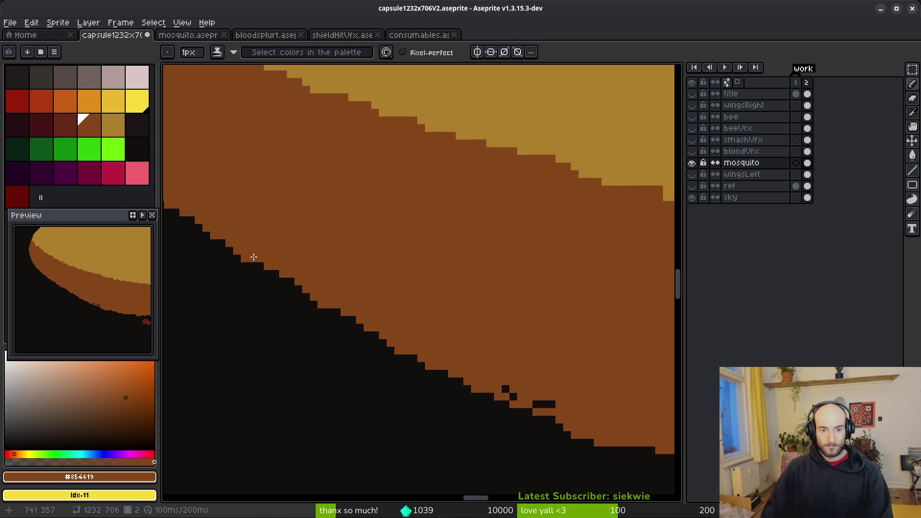
Step: Erase protruding brown pixels along the edge, then redraw brown pixels and cover an isolated dark pixel
key(e)
scroll(314, 244, up, 2)
drag(335, 250, 523, 353)
mouse_move(570, 336)
mouse_down()
mouse_move(449, 282)
mouse_move(540, 300)
mouse_up()
key(b)
drag(295, 203, 433, 287)
click(340, 228)
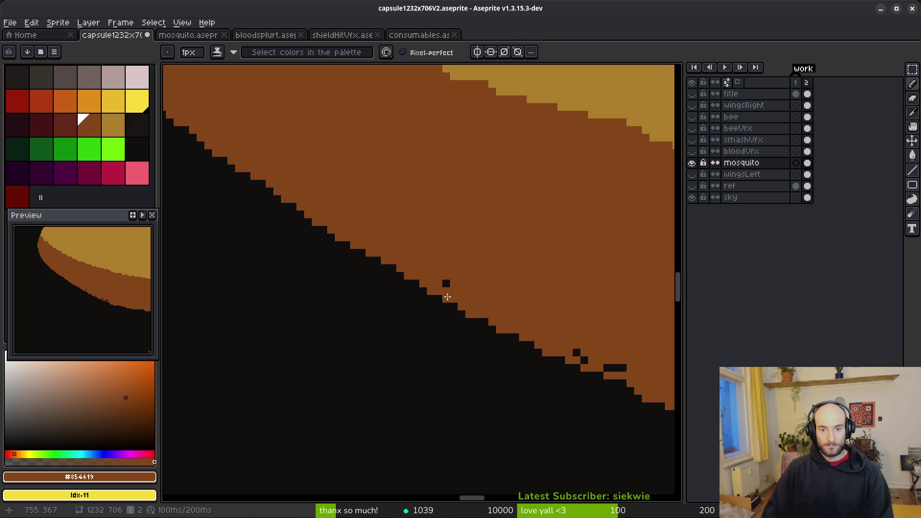
Step: Retouch pixels along the dark-brown edge and paint a dark bump pixel brown
scroll(407, 269, down, 2)
scroll(407, 269, right, 3)
key(e)
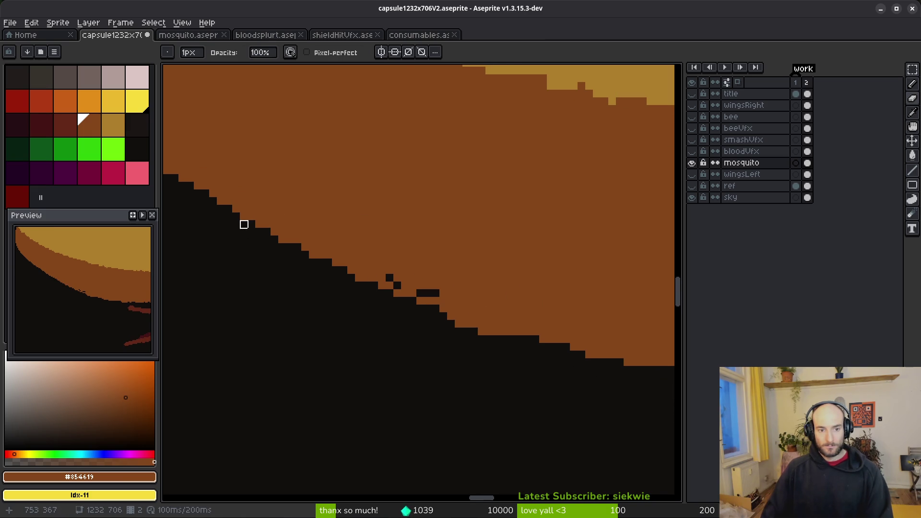
drag(251, 222, 490, 329)
key(b)
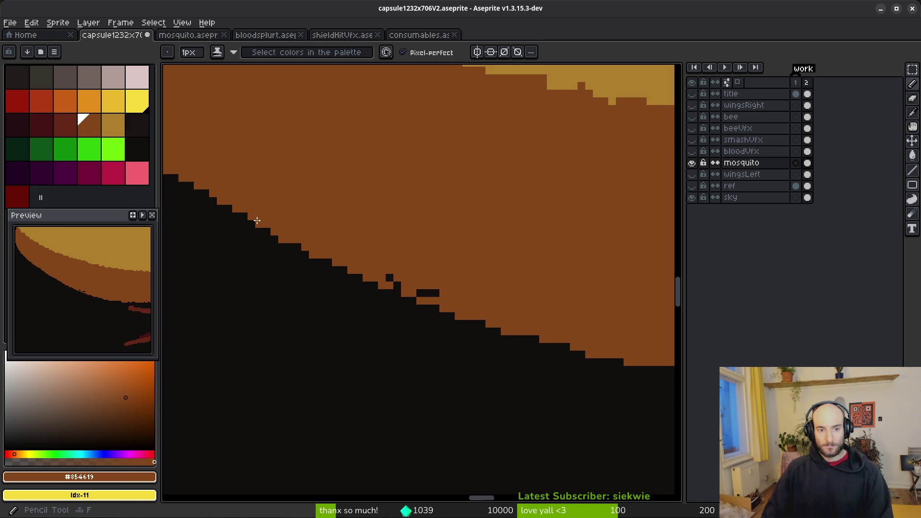
click(323, 264)
scroll(369, 250, right, 2)
scroll(368, 250, down, 1)
Step: Erase the brown pixels still protruding along the band's lower edge
key(e)
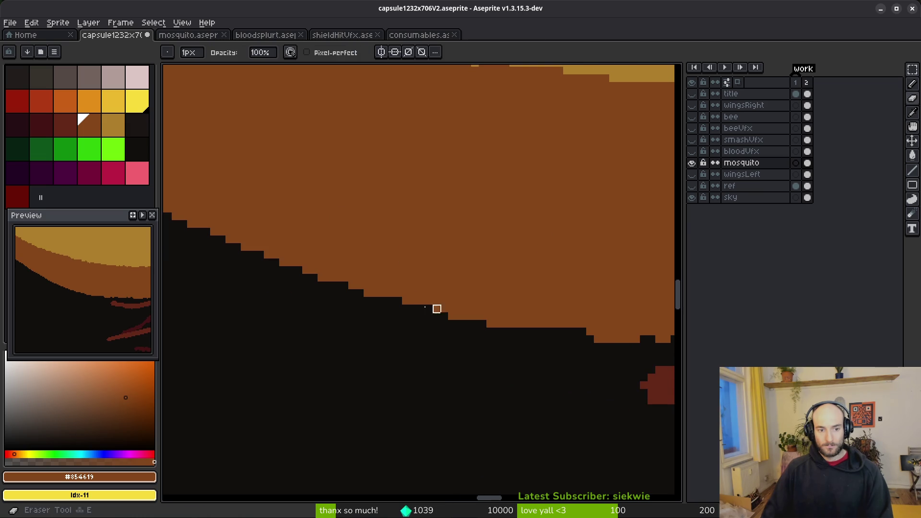
mouse_move(315, 278)
mouse_down()
mouse_move(456, 315)
mouse_move(598, 329)
mouse_up()
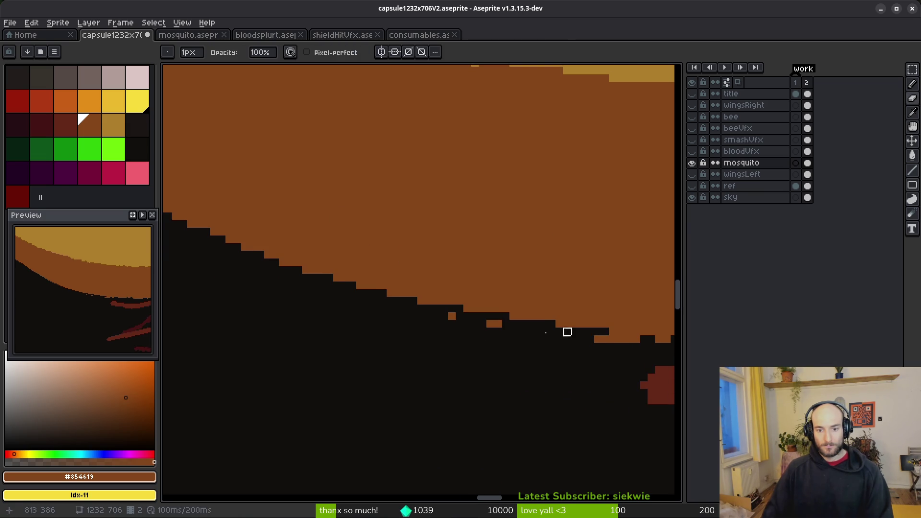
scroll(599, 330, right, 2)
mouse_move(326, 312)
mouse_down()
mouse_move(432, 333)
mouse_move(273, 318)
mouse_move(352, 317)
mouse_move(398, 349)
mouse_up()
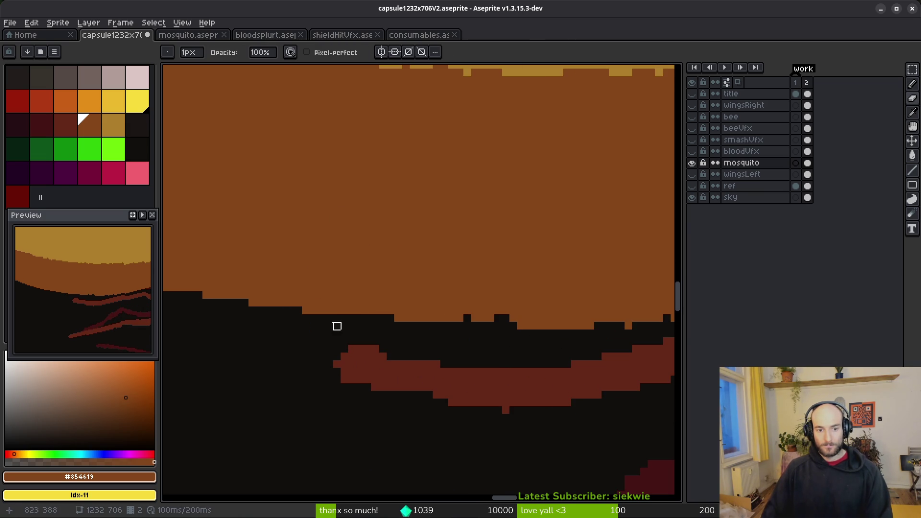
scroll(297, 317, left, 3)
key(b)
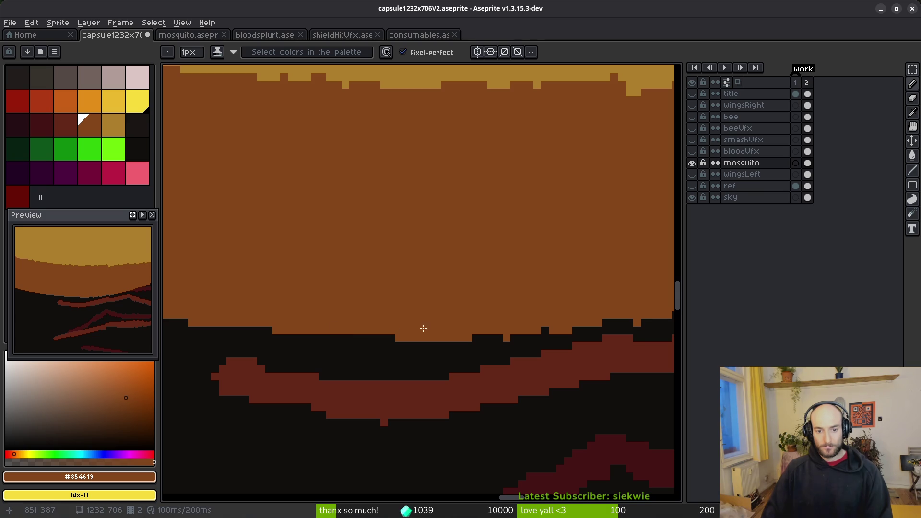
scroll(316, 340, up, 1)
scroll(406, 341, right, 2)
key(e)
scroll(422, 313, right, 2)
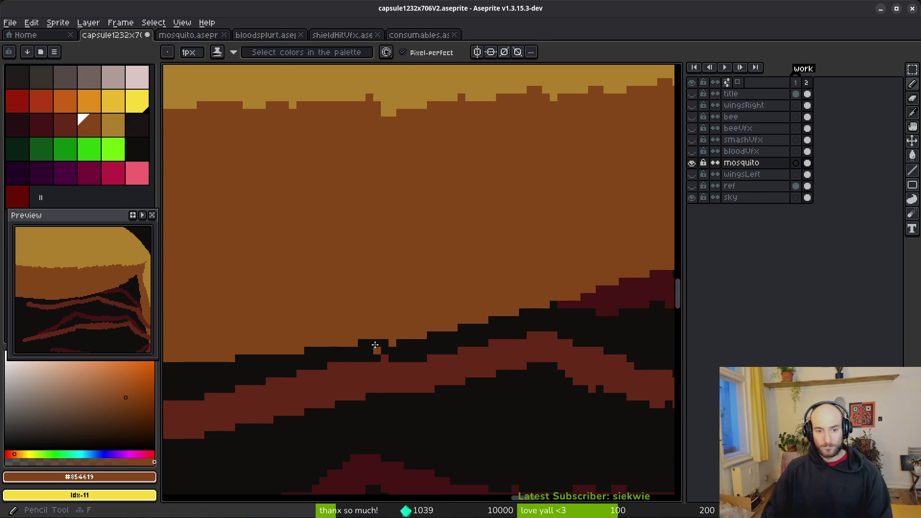
Step: Fill the black stair-step corners along the diagonal edge with brown
key(e)
key(b)
scroll(392, 344, right, 1)
key(e)
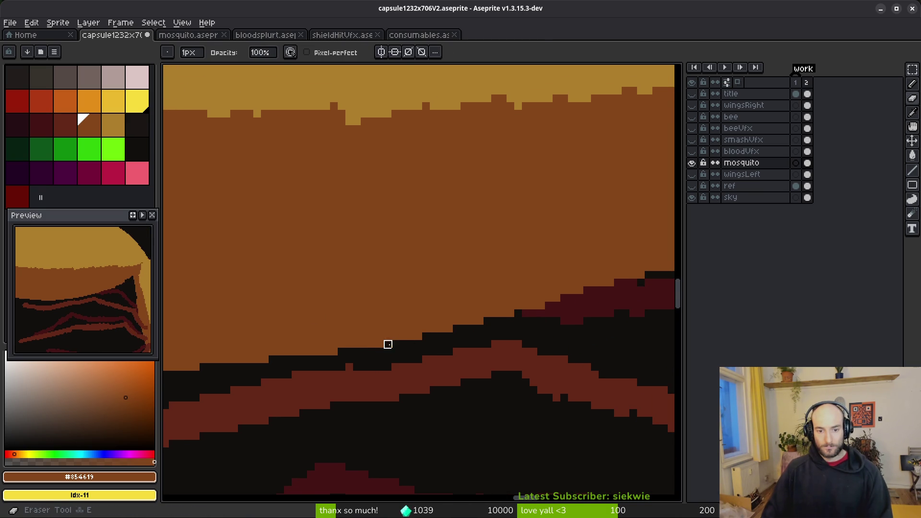
scroll(386, 343, right, 2)
scroll(518, 333, down, 1)
scroll(529, 325, up, 2)
scroll(341, 342, right, 2)
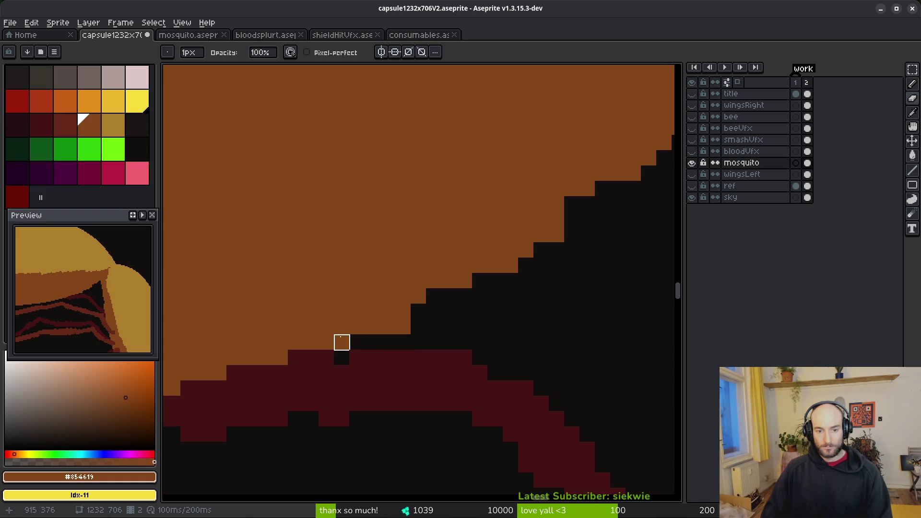
scroll(377, 308, right, 2)
key(b)
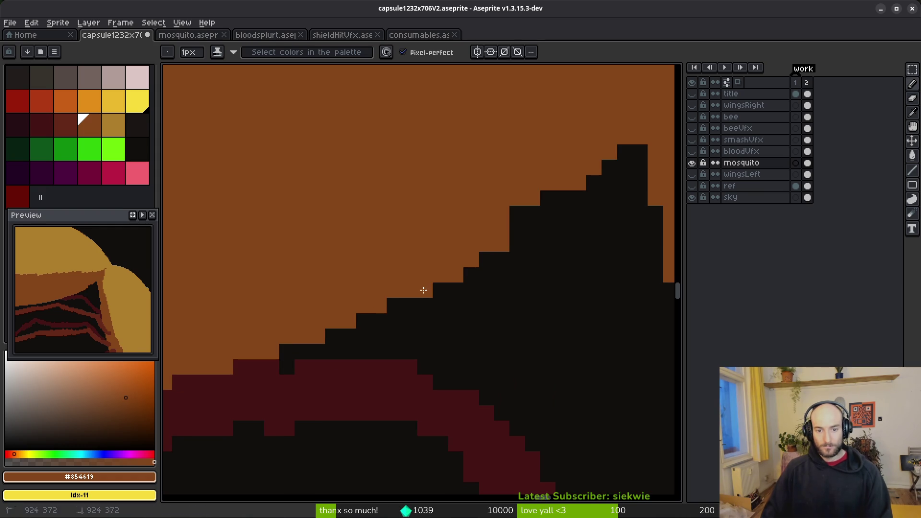
drag(517, 214, 532, 214)
click(548, 199)
click(516, 230)
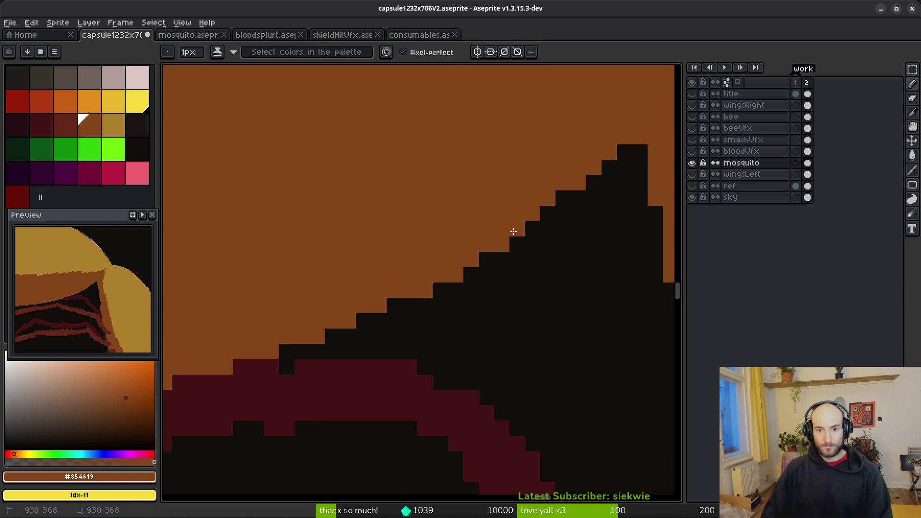
Step: Fill the black stair corners and notch pixels along the brown edge with brown
scroll(514, 232, down, 3)
scroll(485, 302, up, 1)
scroll(495, 246, up, 1)
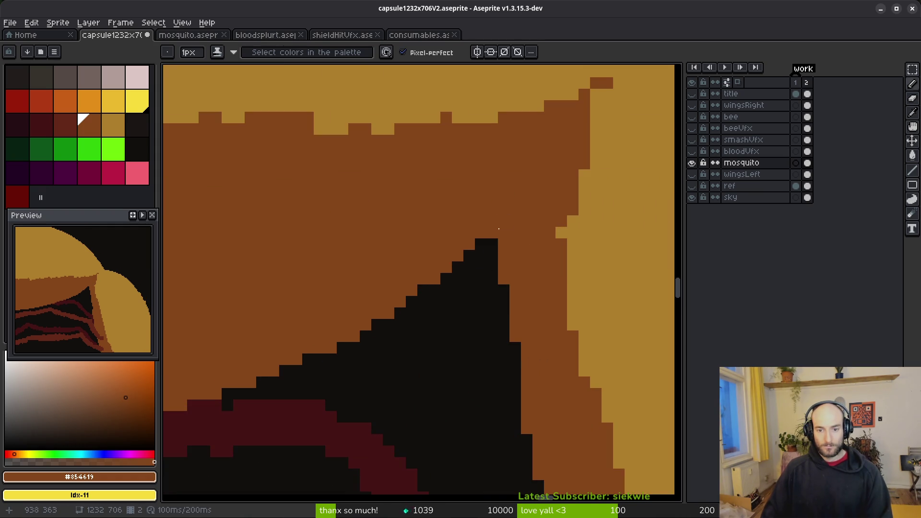
drag(491, 244, 390, 302)
scroll(412, 313, down, 3)
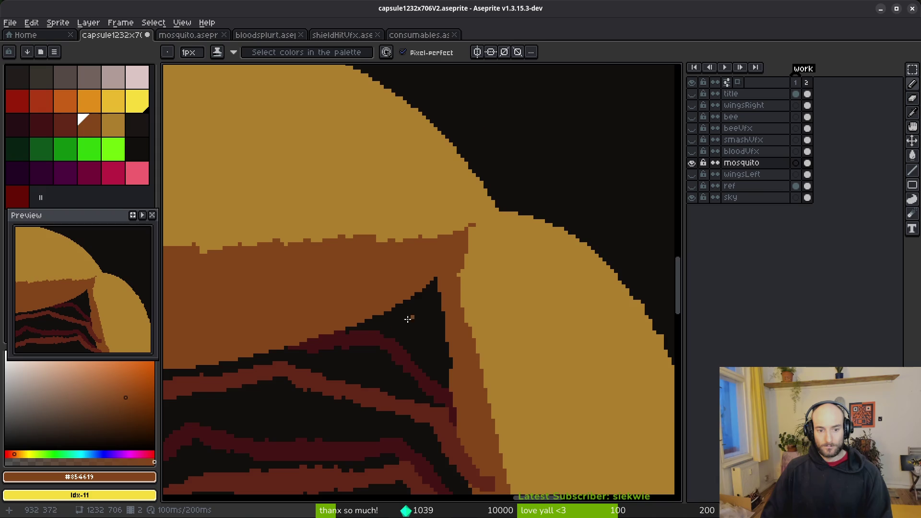
scroll(370, 307, up, 3)
click(375, 327)
scroll(379, 328, down, 2)
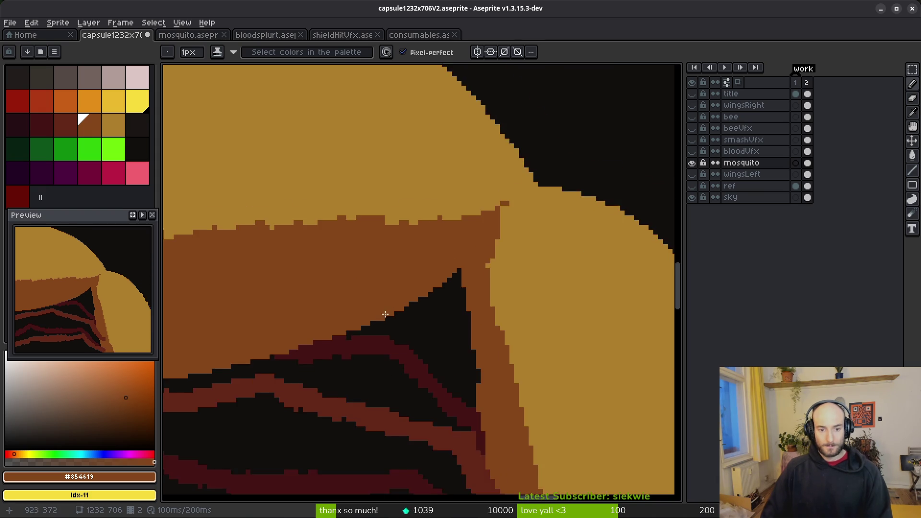
scroll(389, 330, up, 3)
click(399, 332)
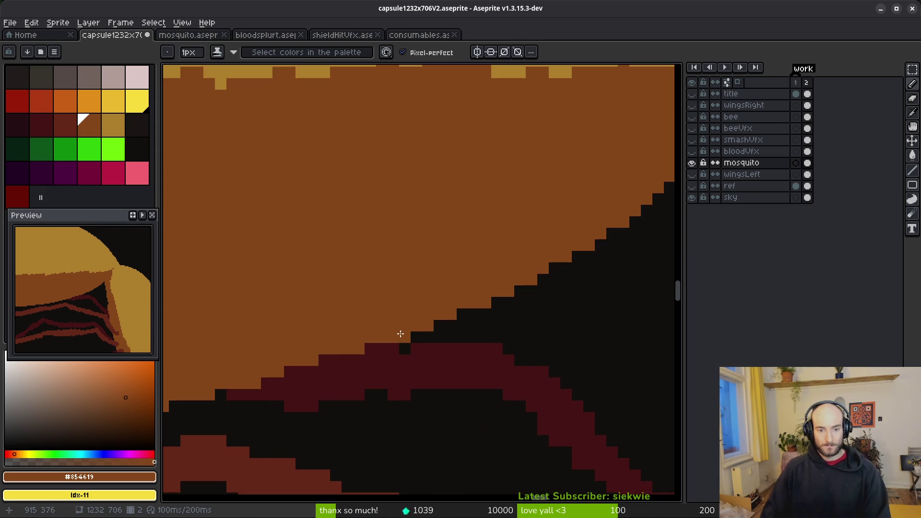
scroll(401, 333, down, 3)
scroll(387, 345, up, 2)
click(375, 331)
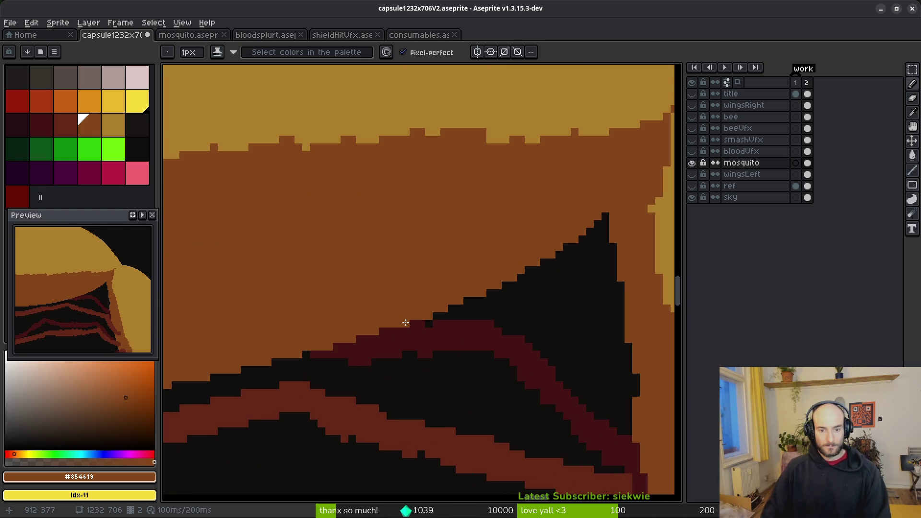
Step: Eyedrop tan #ac7e2c from the abdomen and paint tan pixels into the brown edge
scroll(336, 298, down, 2)
scroll(403, 284, up, 3)
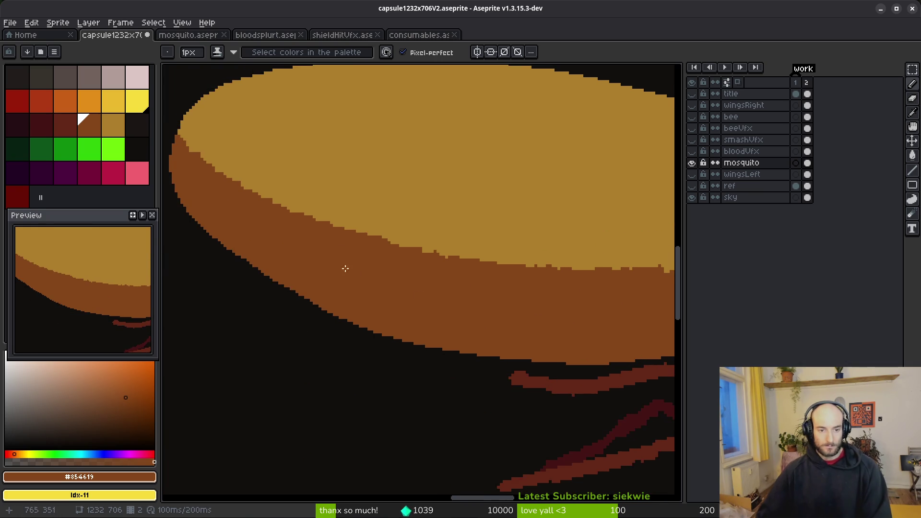
scroll(502, 301, down, 2)
scroll(456, 272, up, 2)
scroll(469, 304, down, 1)
scroll(428, 312, up, 1)
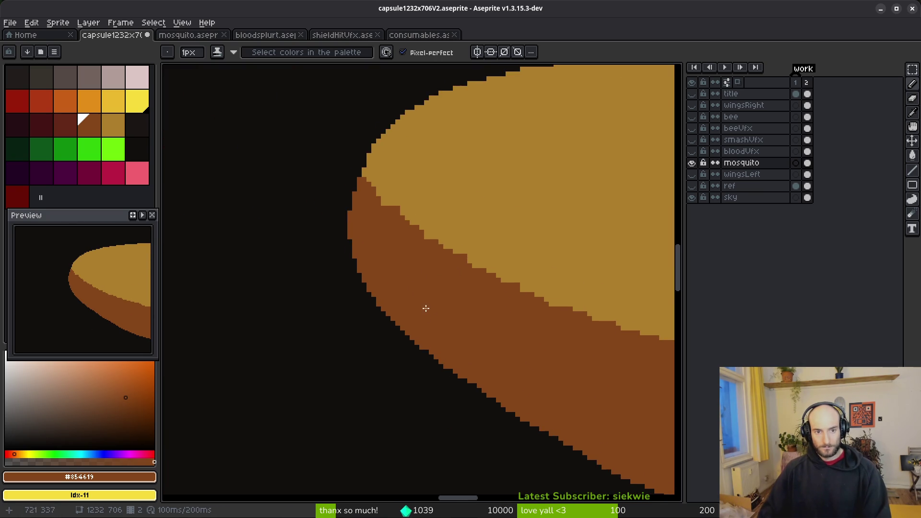
scroll(434, 306, down, 1)
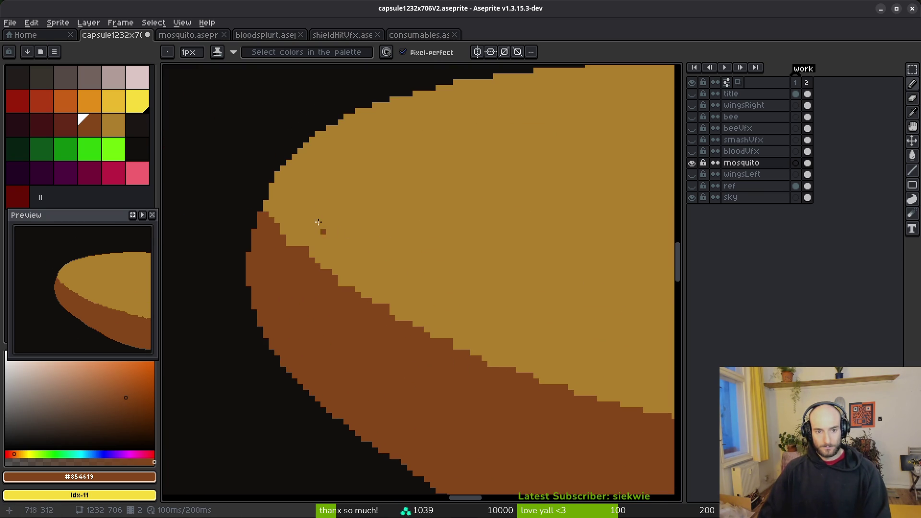
alt+click(287, 218)
scroll(286, 218, up, 1)
scroll(287, 217, up, 1)
mouse_move(254, 223)
mouse_down()
mouse_move(335, 326)
mouse_move(382, 360)
mouse_move(263, 248)
mouse_move(312, 298)
mouse_up()
mouse_move(258, 246)
mouse_down()
mouse_move(298, 298)
mouse_move(398, 362)
mouse_up()
click(266, 235)
Step: Draw a stepped tan line along the tan/brown boundary across the diagonal and flatter edge
mouse_move(264, 234)
mouse_down()
mouse_move(275, 261)
mouse_move(381, 344)
mouse_up()
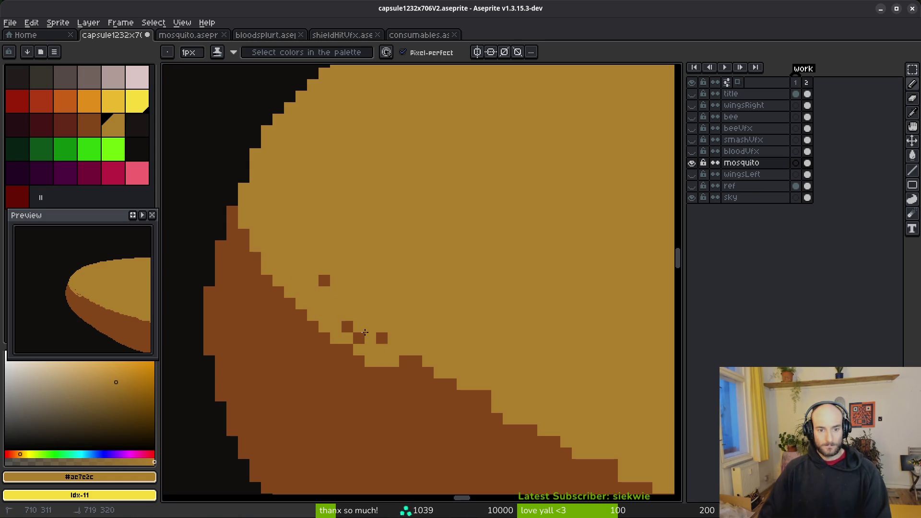
click(324, 280)
scroll(366, 254, down, 2)
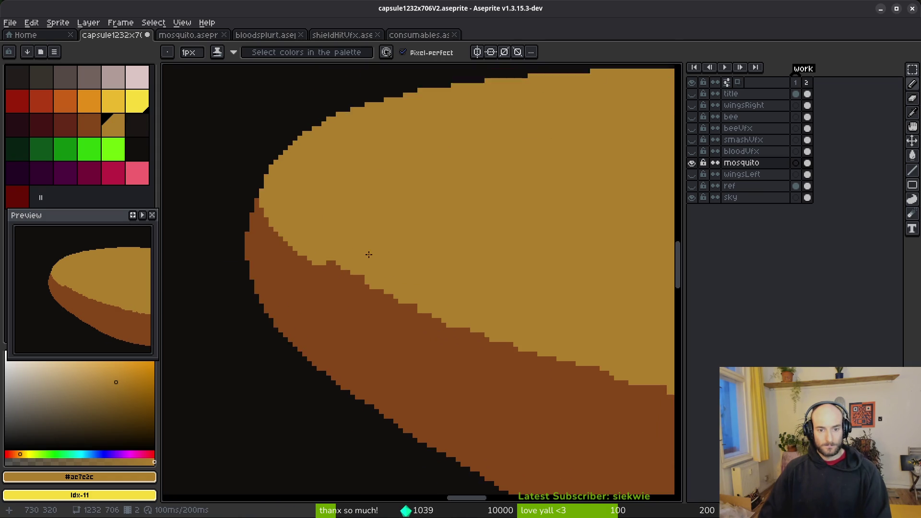
scroll(238, 230, up, 1)
mouse_move(235, 228)
mouse_down()
mouse_move(365, 307)
mouse_move(619, 391)
mouse_up()
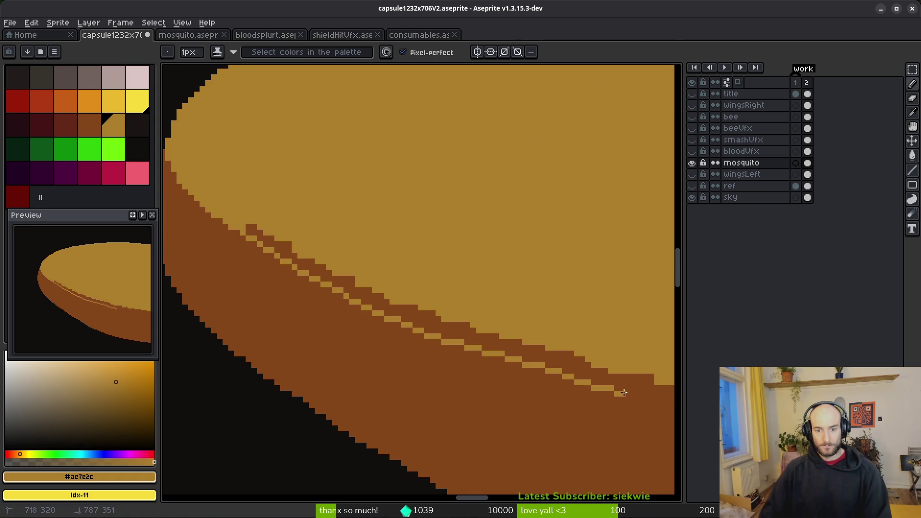
scroll(256, 246, down, 2)
drag(259, 255, 527, 317)
scroll(527, 317, right, 2)
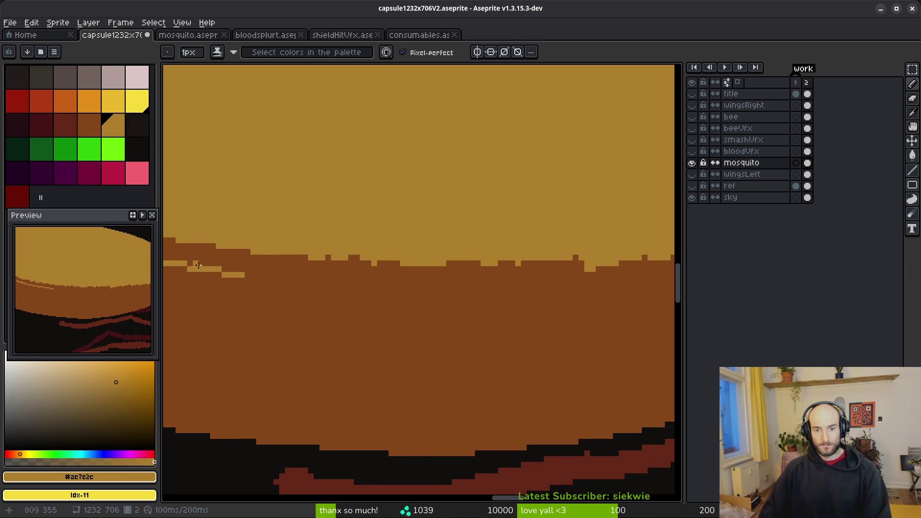
drag(223, 270, 376, 287)
Step: Add more tan strokes along the brown band's top edge, undoing one and redrawing it straight
scroll(365, 295, down, 1)
scroll(358, 302, down, 1)
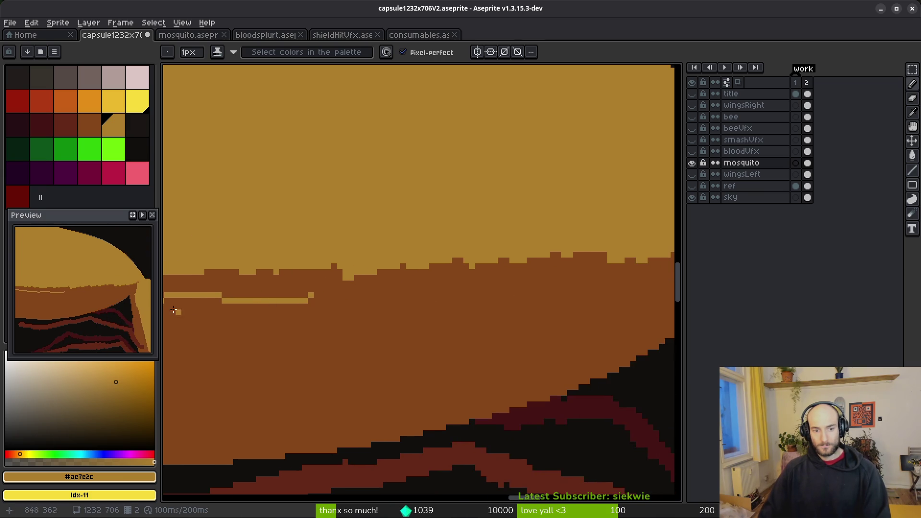
scroll(189, 305, up, 2)
mouse_move(298, 310)
mouse_down()
mouse_move(527, 307)
mouse_move(494, 302)
mouse_move(248, 332)
mouse_up()
scroll(369, 323, right, 3)
scroll(498, 306, right, 2)
key(ctrl+z)
click(611, 275)
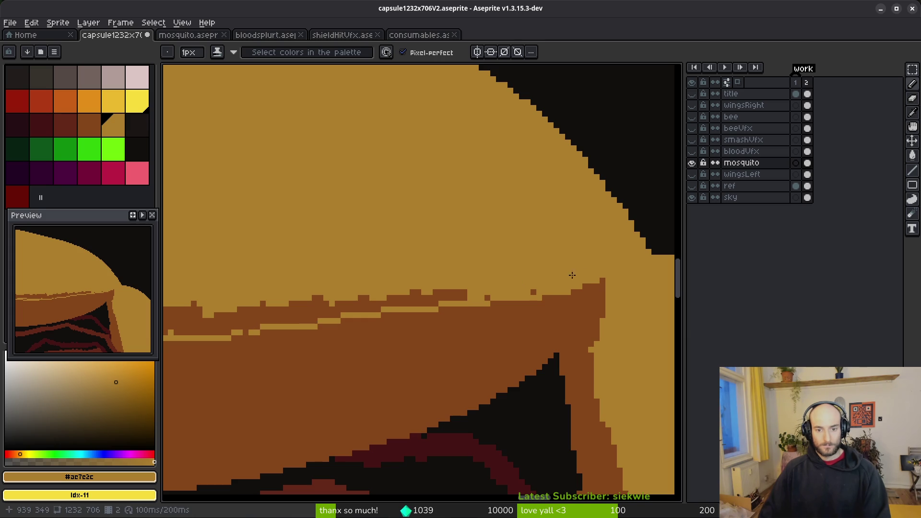
drag(530, 302, 320, 326)
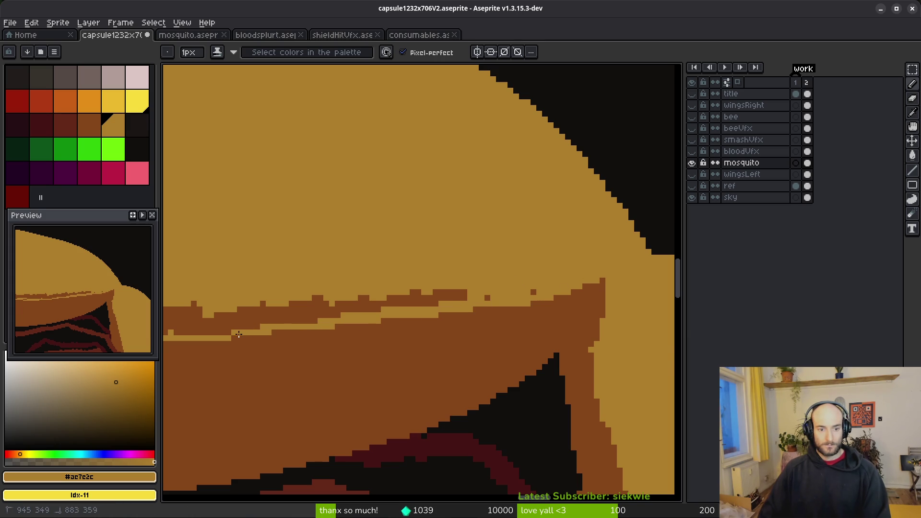
scroll(241, 335, down, 2)
key(g)
scroll(366, 317, down, 3)
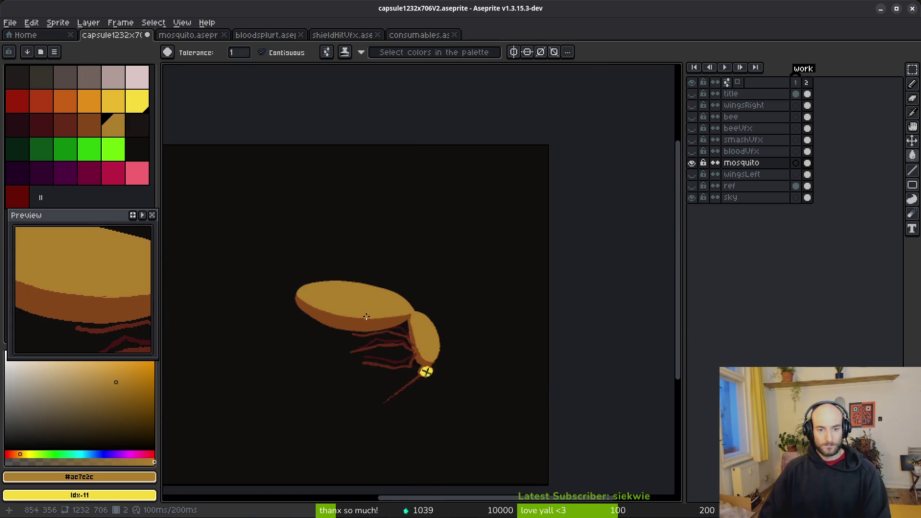
Step: Marquee-select the abdomen's left end, drag it a few pixels right and commit the move
scroll(366, 318, up, 3)
key(b)
scroll(478, 326, up, 2)
scroll(518, 340, down, 2)
scroll(364, 322, up, 1)
scroll(411, 313, down, 4)
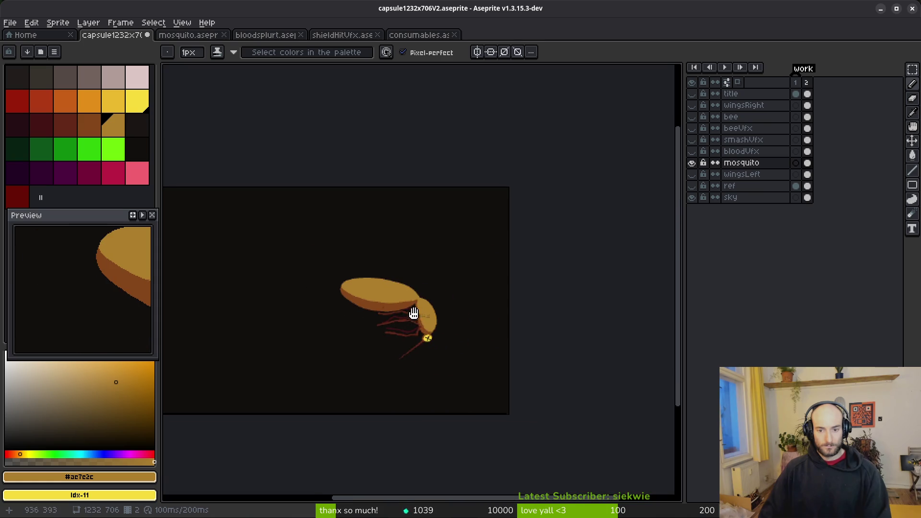
scroll(355, 298, up, 3)
key(m)
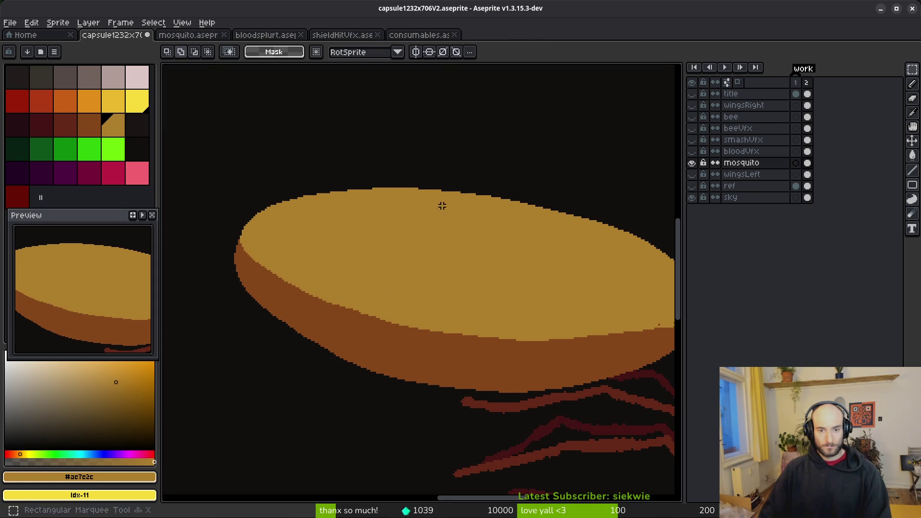
mouse_move(401, 151)
mouse_down()
mouse_move(262, 403)
mouse_move(218, 400)
mouse_up()
drag(310, 306, 338, 305)
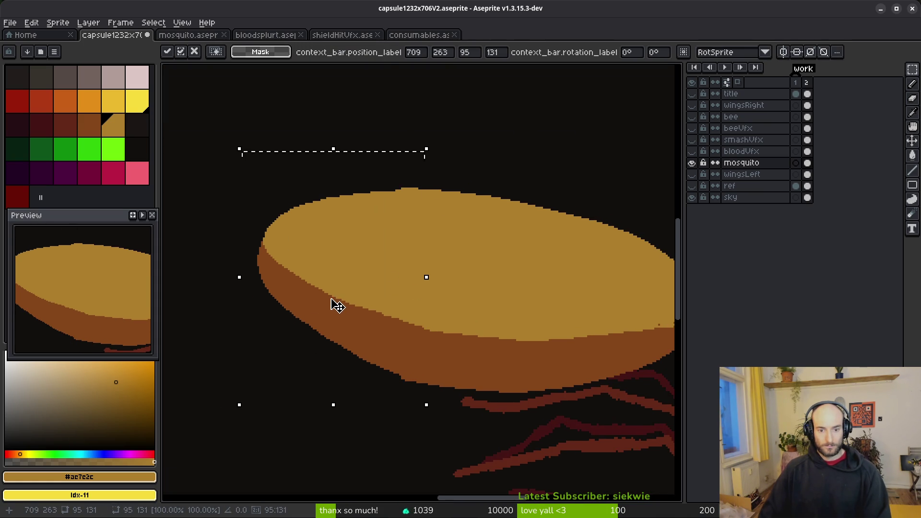
key(Return)
key(e)
key(ctrl+d)
drag(428, 325, 419, 294)
scroll(386, 158, up, 3)
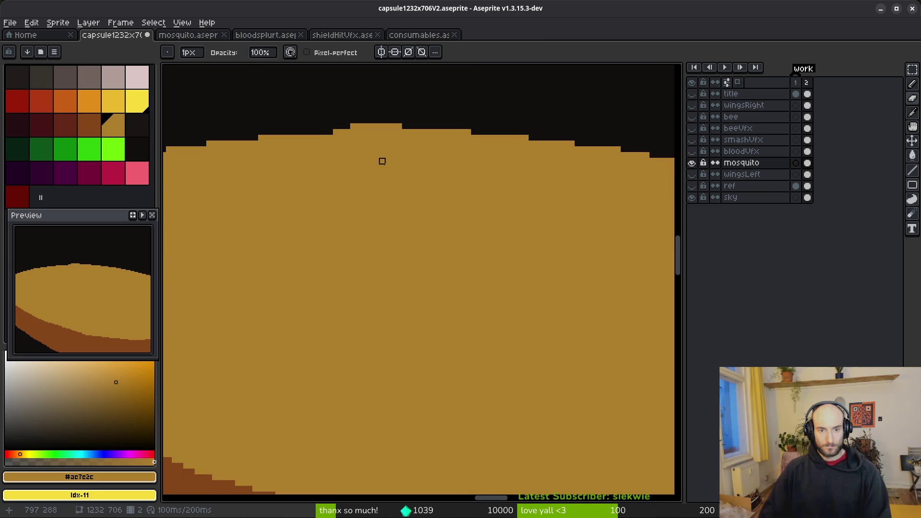
Step: Erase the brown pixels along the abdomen band's lower edge
key(b)
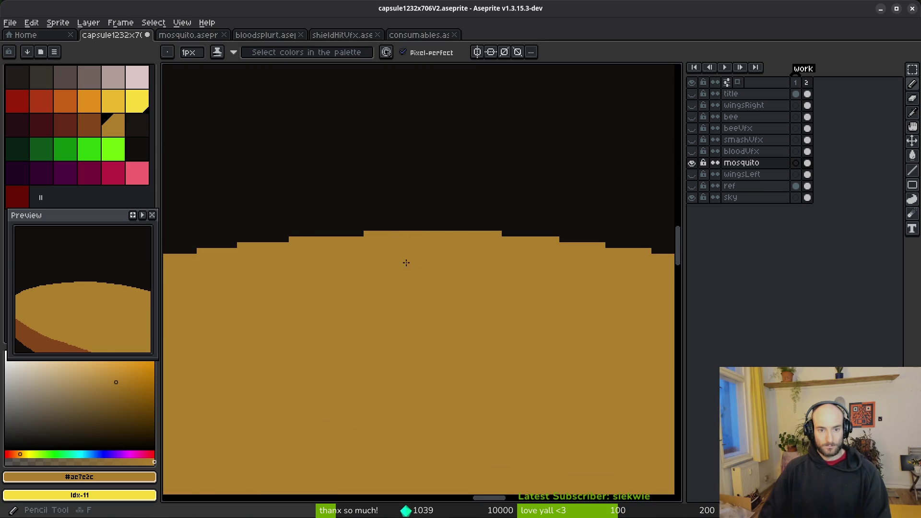
scroll(405, 252, down, 3)
scroll(447, 310, up, 2)
scroll(447, 309, down, 5)
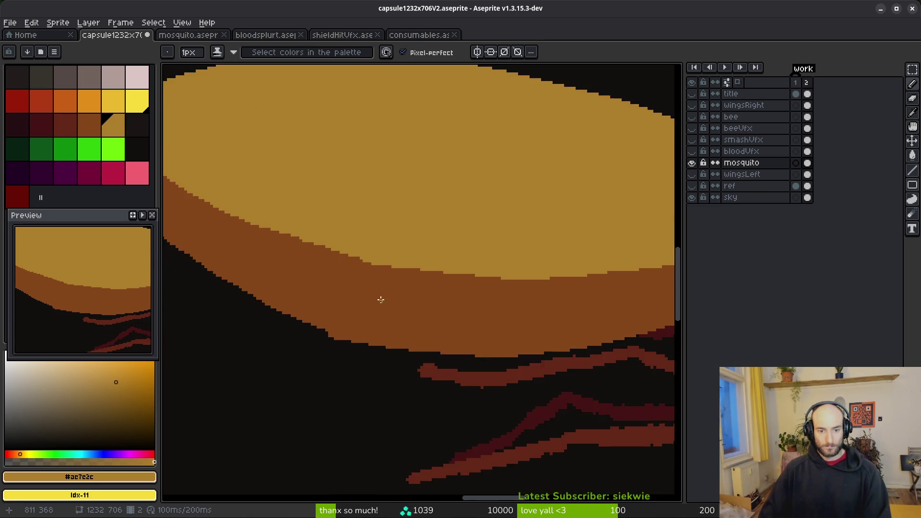
key(e)
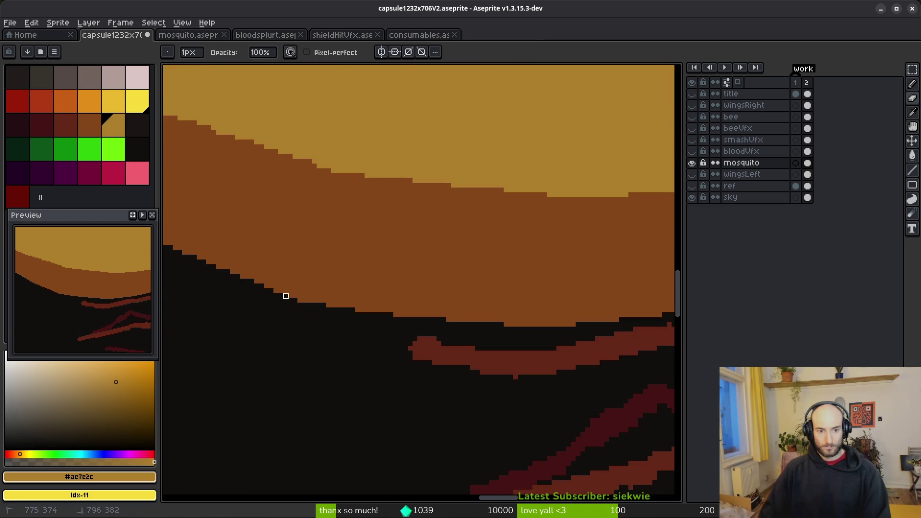
drag(269, 289, 422, 318)
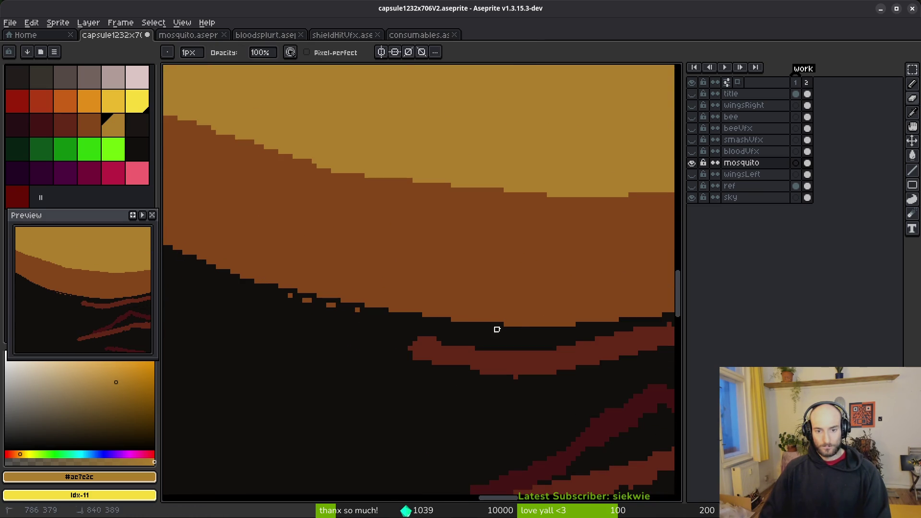
key(e)
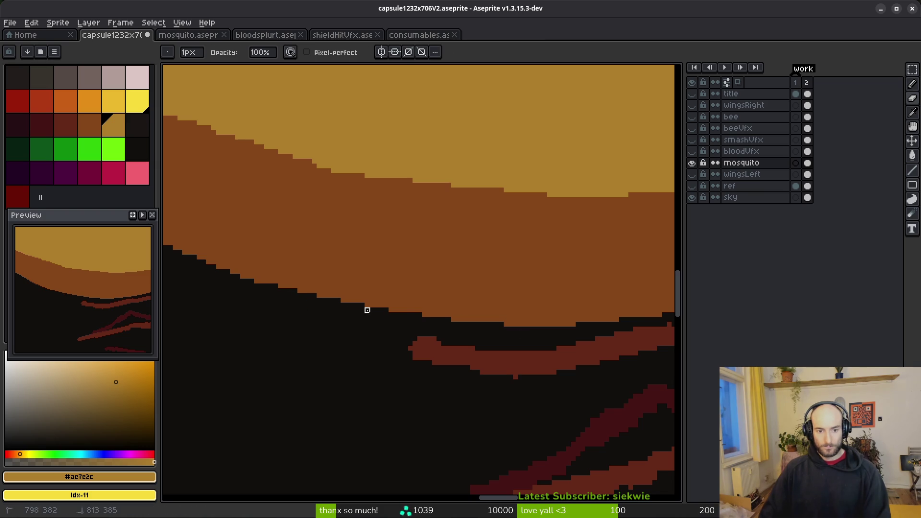
scroll(362, 311, down, 4)
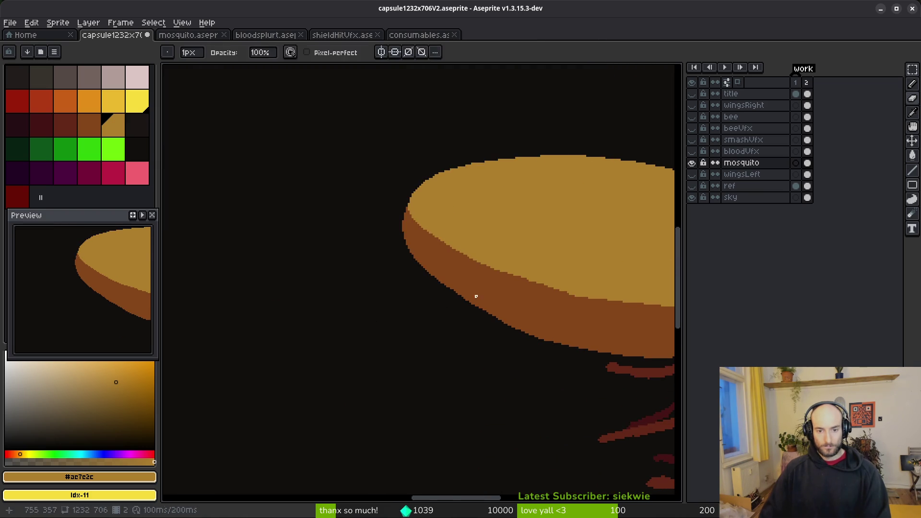
Step: Sample the body's brown and erase the brown edge into a cleaner staircase
key(b)
scroll(412, 247, up, 4)
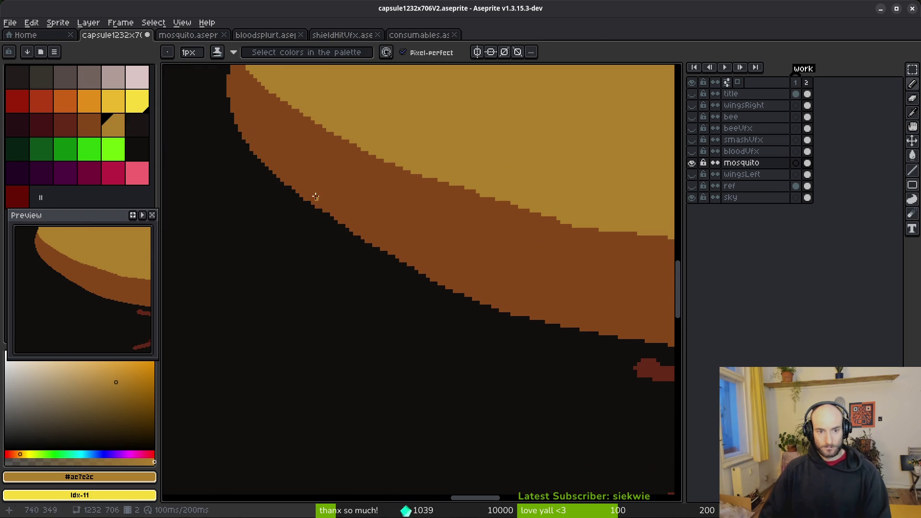
scroll(263, 157, up, 1)
alt+click(257, 159)
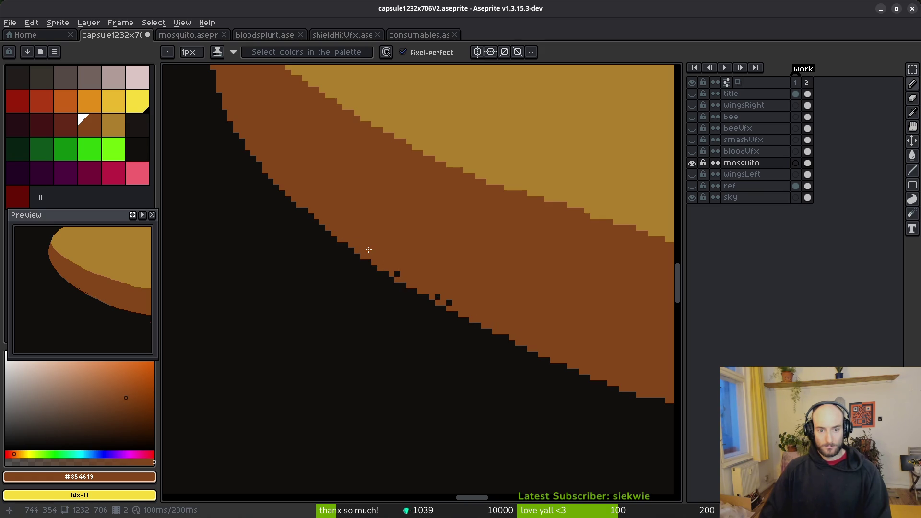
scroll(528, 321, down, 2)
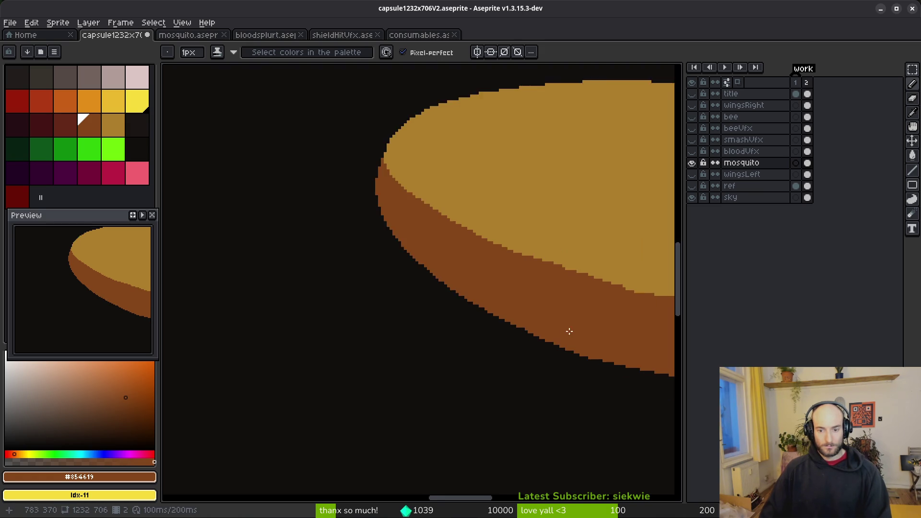
scroll(451, 315, up, 2)
key(e)
scroll(259, 251, up, 2)
mouse_move(315, 240)
mouse_down()
mouse_move(337, 261)
mouse_move(568, 354)
mouse_up()
Step: Fill five black edge steps with brown and erase one excess brown pixel
key(f)
click(416, 284)
click(384, 273)
click(325, 251)
click(338, 251)
click(307, 238)
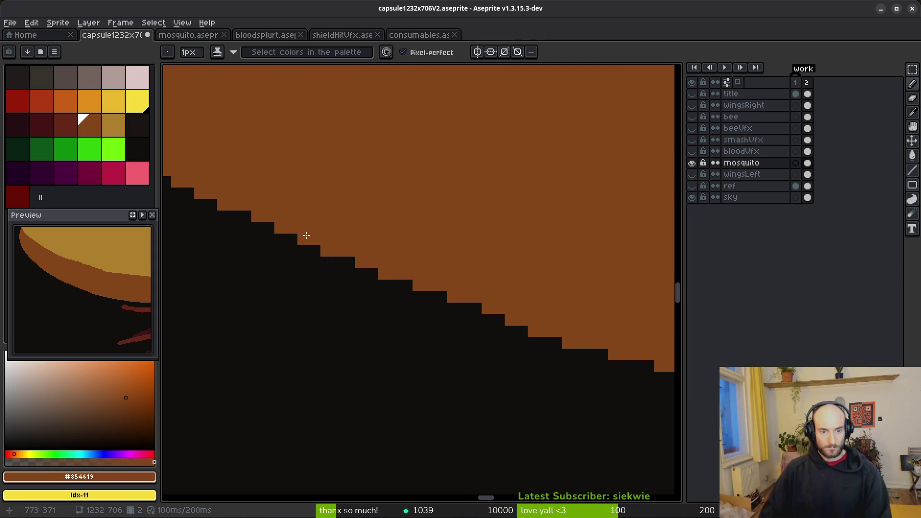
key(e)
click(326, 251)
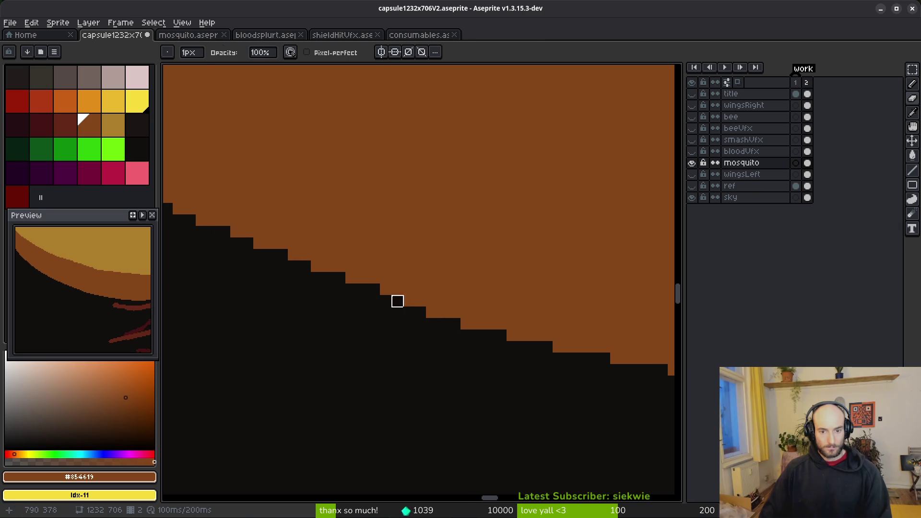
Step: Erase a stray pixel on the edge and move along to the next part
key(b)
scroll(539, 304, down, 2)
scroll(500, 320, up, 1)
key(e)
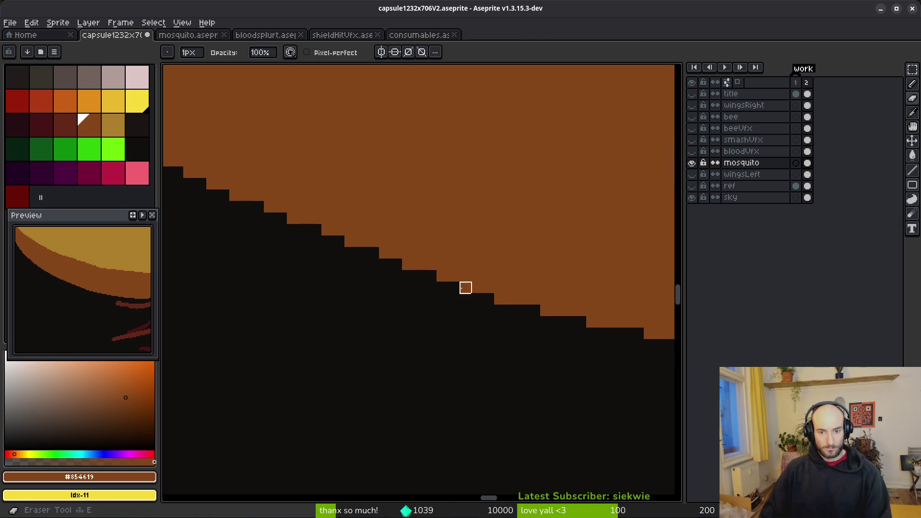
click(511, 299)
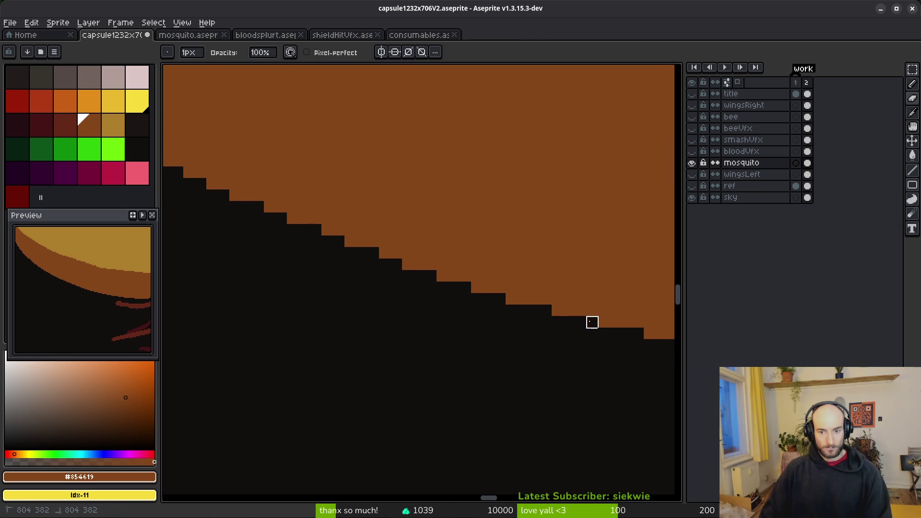
drag(592, 322, 459, 312)
Step: Switch to the pixel-perfect Pencil and zoom in on the abdomen's lower rim
scroll(504, 312, down, 3)
scroll(417, 323, up, 2)
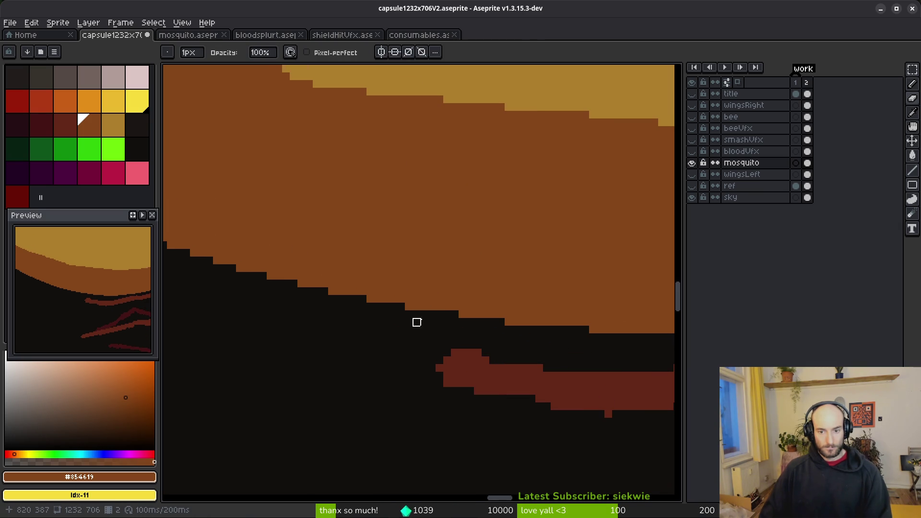
scroll(461, 309, up, 2)
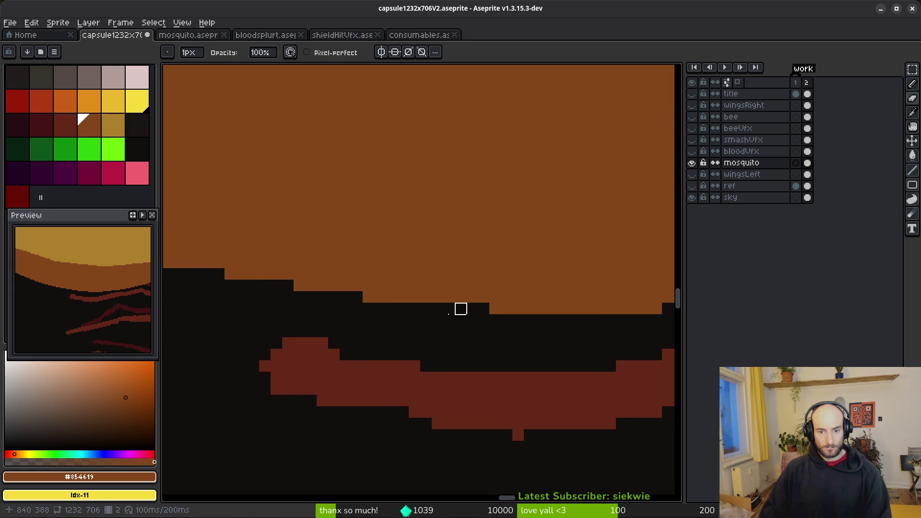
scroll(384, 307, down, 4)
scroll(485, 315, up, 2)
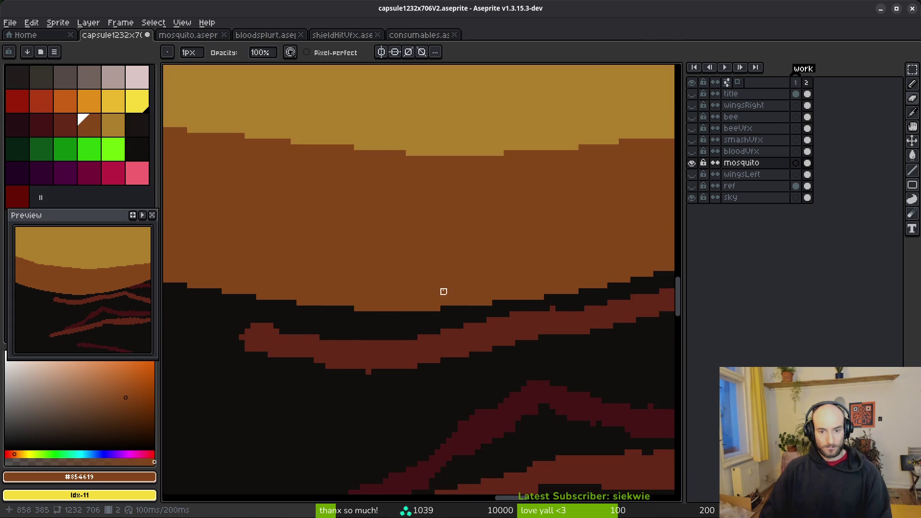
scroll(452, 309, down, 1)
scroll(319, 204, up, 2)
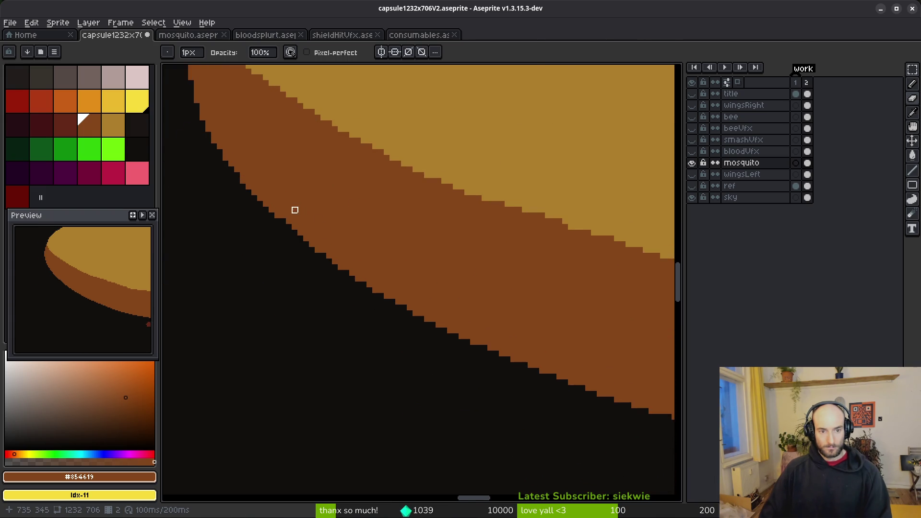
key(b)
scroll(295, 208, up, 2)
scroll(352, 286, down, 3)
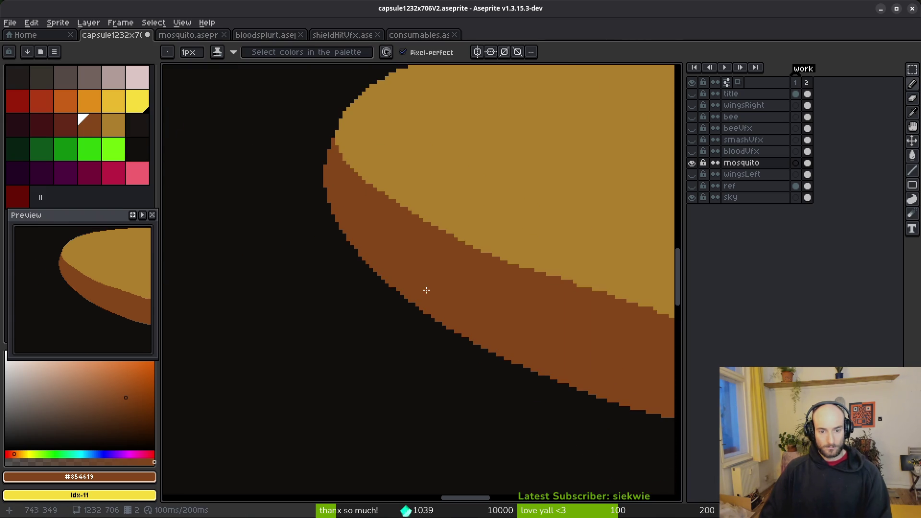
scroll(392, 254, up, 5)
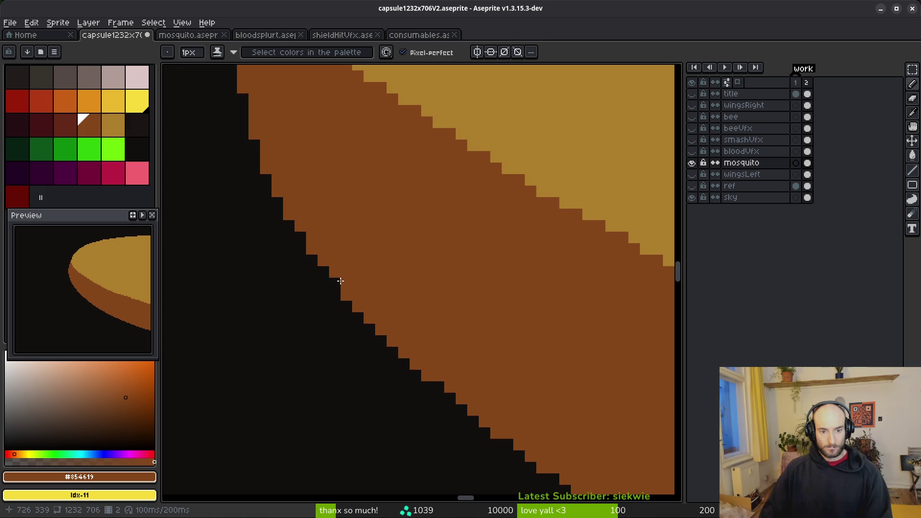
scroll(360, 223, down, 3)
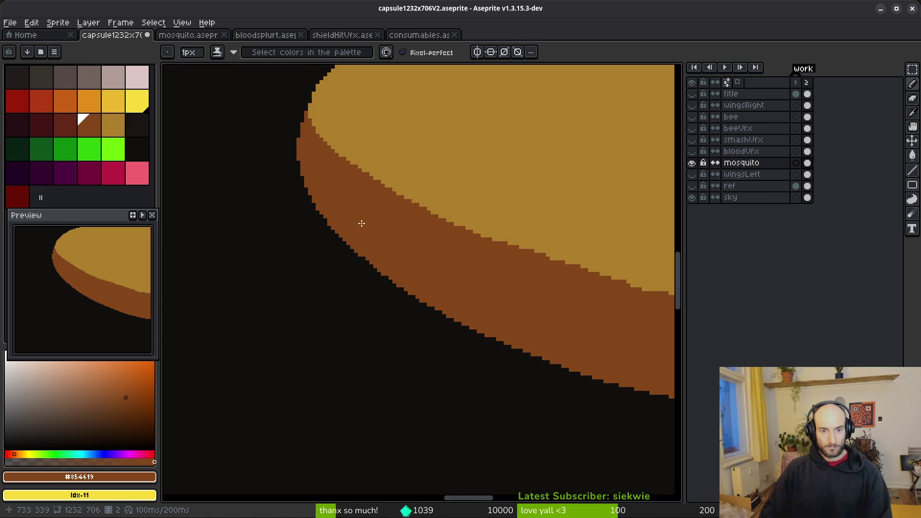
scroll(365, 224, down, 2)
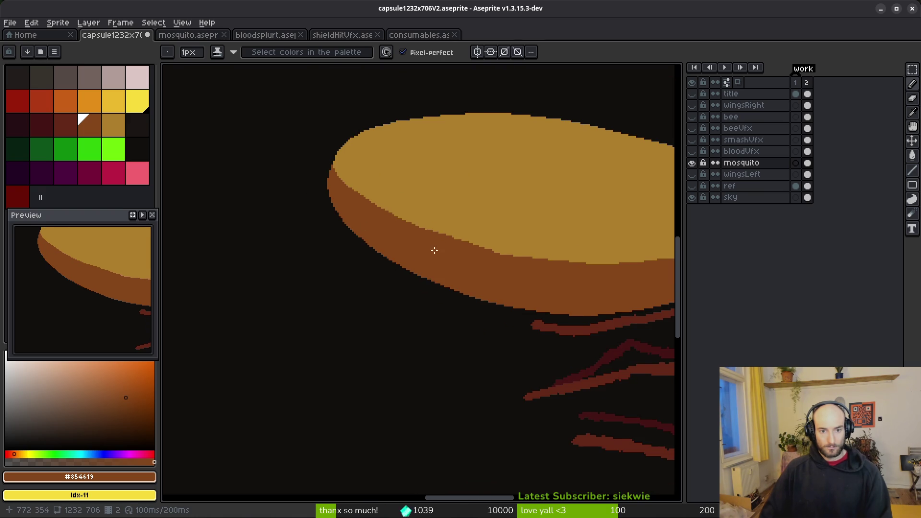
drag(428, 248, 368, 245)
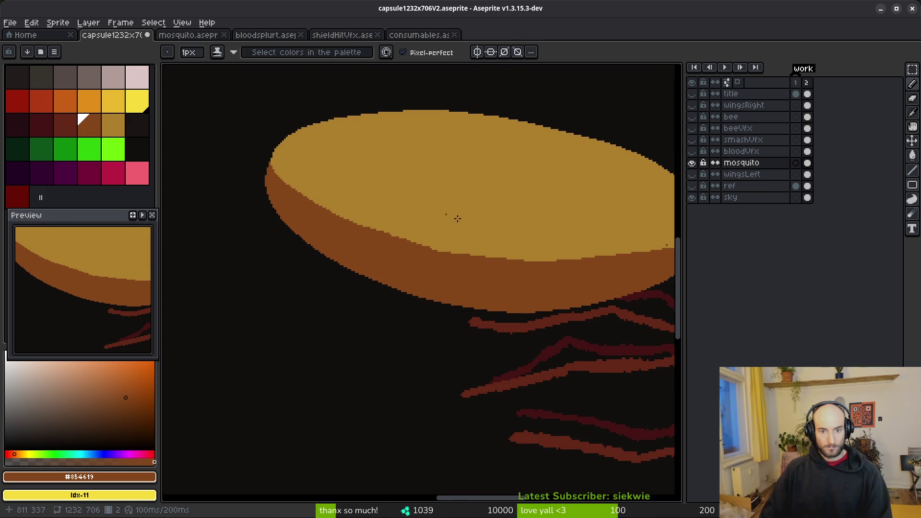
scroll(443, 213, up, 5)
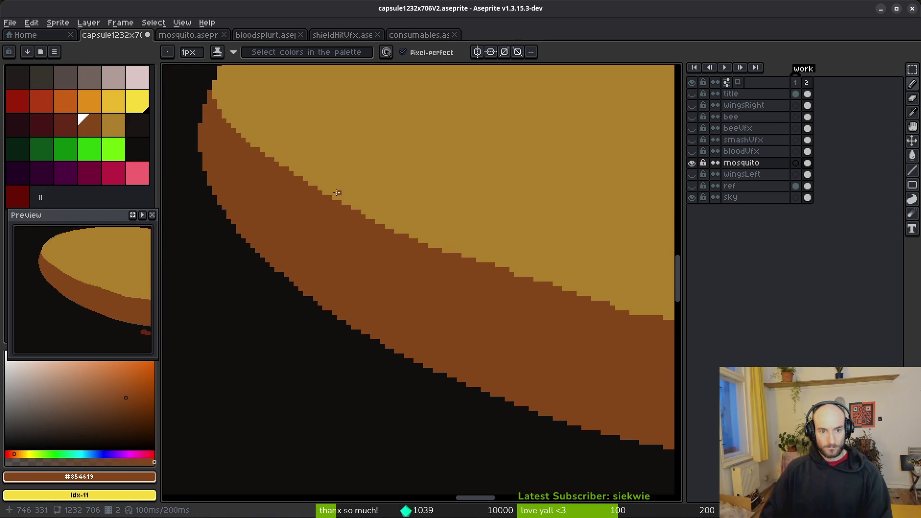
Step: Pick up the abdomen's tan and paint stray brown edge pixels tan
alt+click(338, 193)
scroll(230, 118, up, 2)
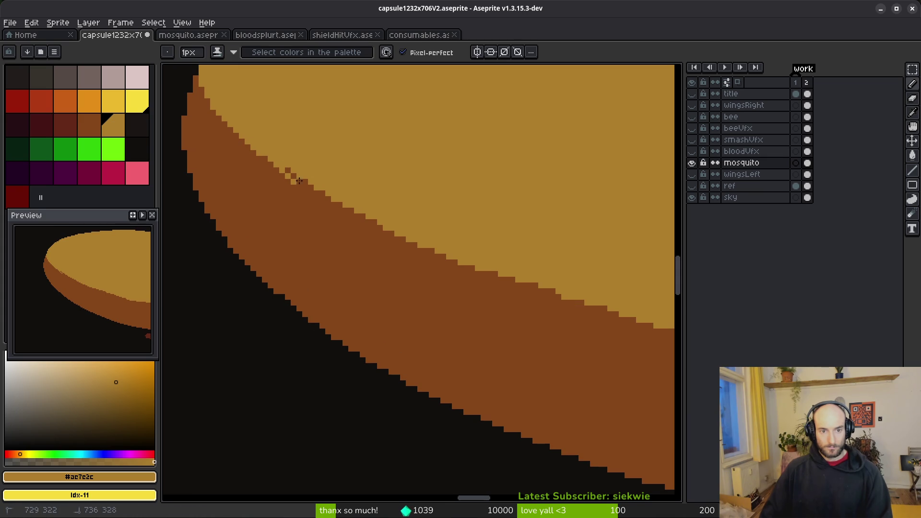
click(624, 316)
drag(287, 171, 334, 195)
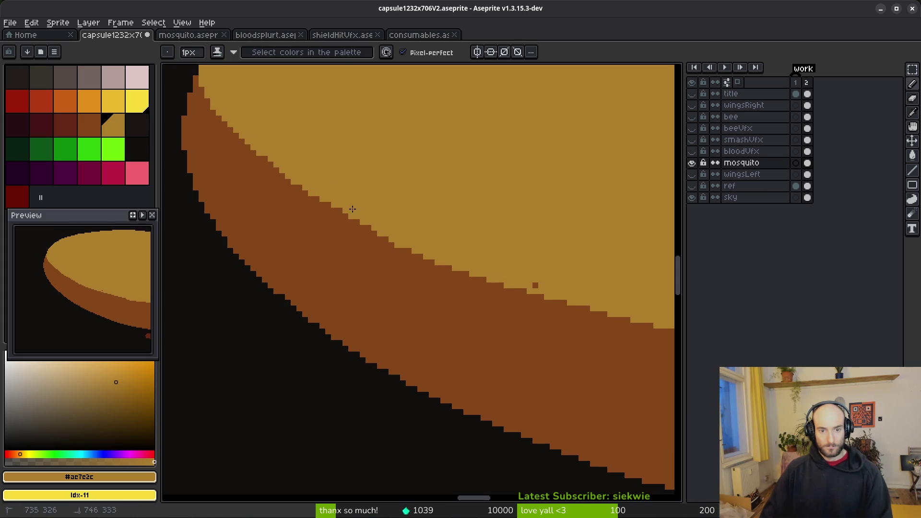
scroll(549, 290, right, 3)
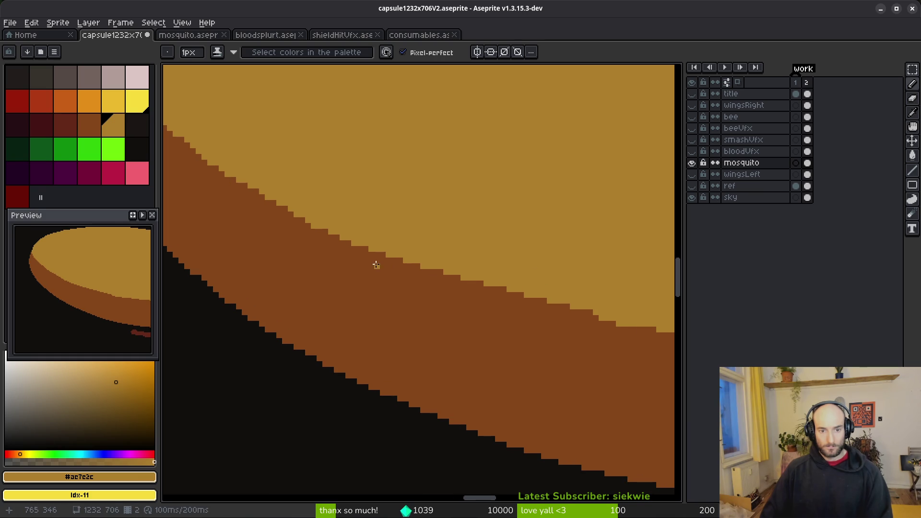
Step: Pick up the rim brown, raise the brown edge, extend two steps and fill a notch
alt+click(331, 248)
scroll(373, 252, up, 1)
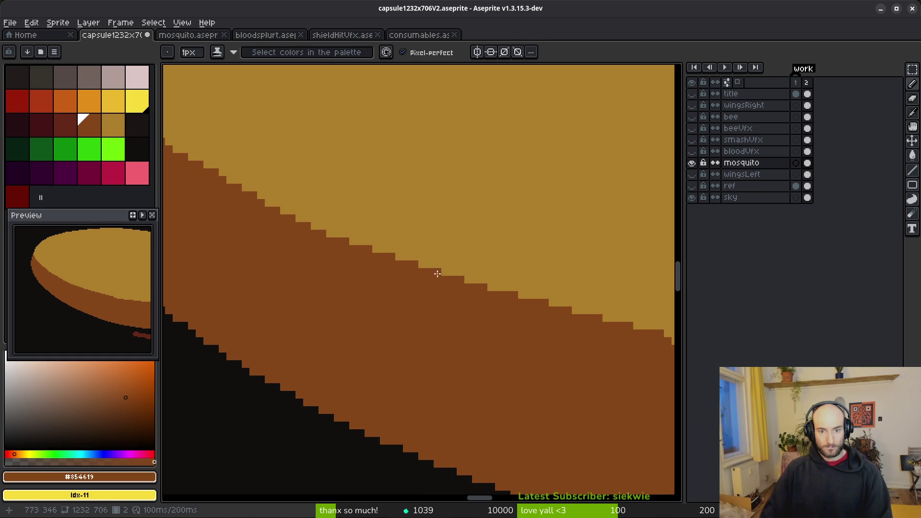
scroll(498, 291, right, 10)
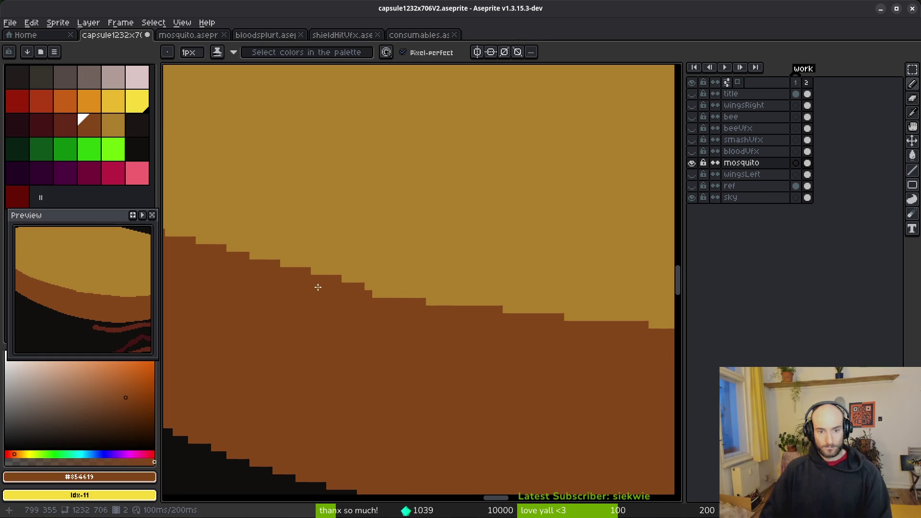
scroll(474, 308, right, 5)
drag(353, 298, 297, 297)
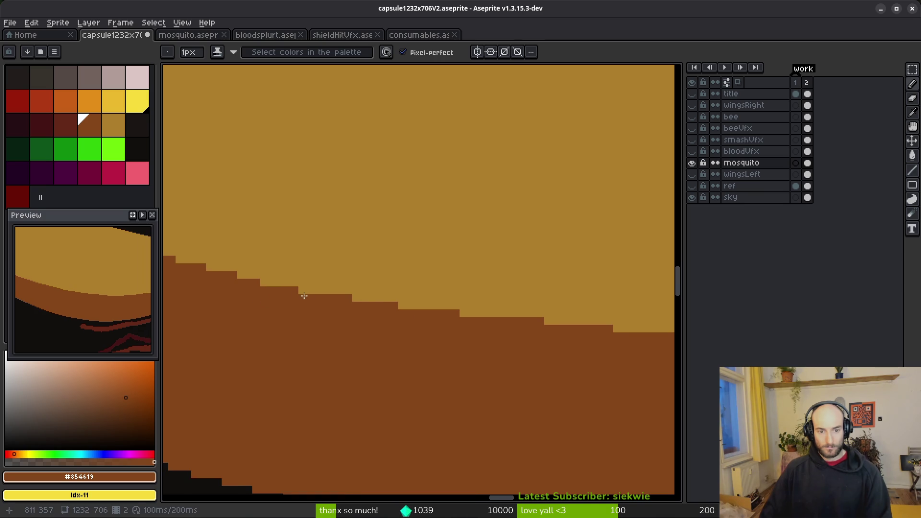
click(302, 290)
click(402, 306)
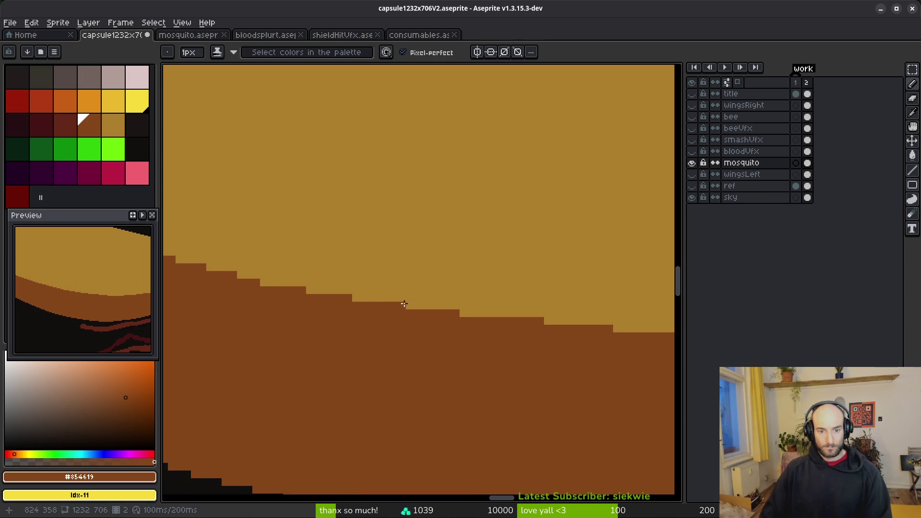
scroll(463, 312, right, 6)
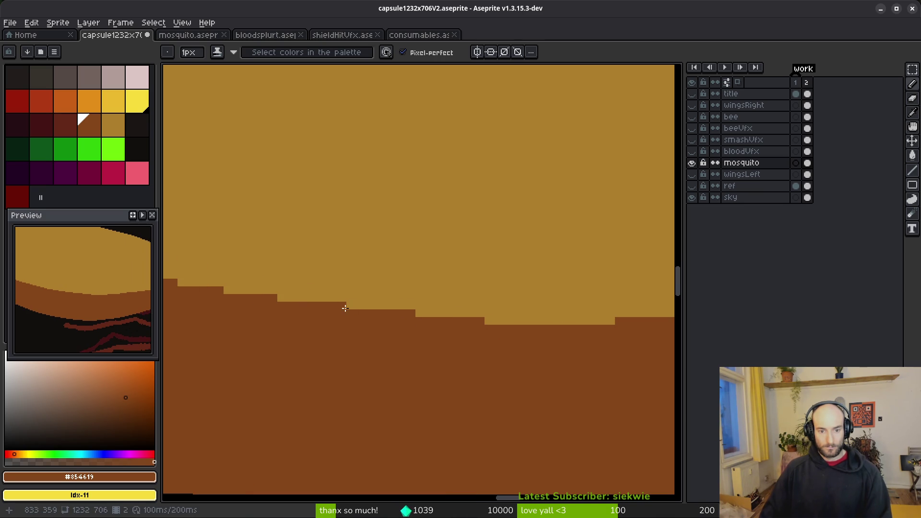
click(488, 321)
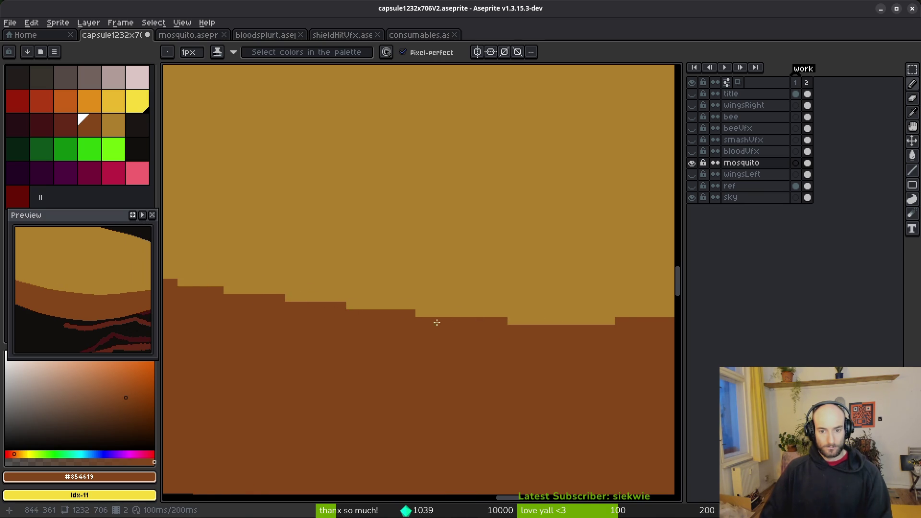
scroll(426, 323, down, 3)
scroll(390, 336, up, 3)
Step: Paint a row of tan pixels along the brown edge and turn a brown block tan
alt+click(332, 297)
click(307, 311)
click(296, 310)
click(318, 310)
click(283, 311)
scroll(331, 311, right, 7)
click(387, 290)
drag(377, 292, 352, 290)
scroll(383, 297, down, 3)
scroll(436, 305, up, 3)
scroll(437, 304, left, 1)
Step: Fill a notch in the edge with brown, then reselect the tan
alt+click(427, 312)
click(409, 293)
alt+click(399, 257)
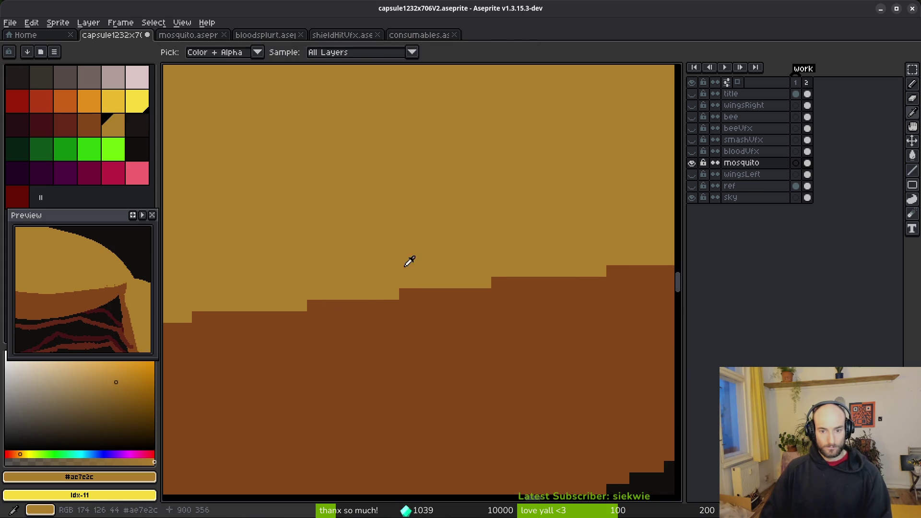
Step: Paint two stray brown pixels tan and cut a tan notch into the brown edge
scroll(399, 269, down, 3)
scroll(379, 267, up, 3)
click(354, 256)
click(446, 245)
click(355, 280)
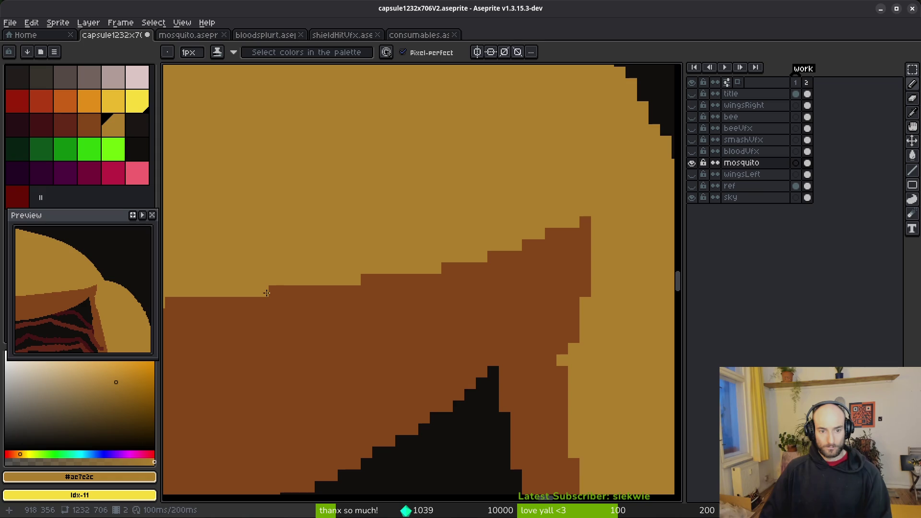
scroll(438, 279, down, 3)
scroll(461, 286, up, 2)
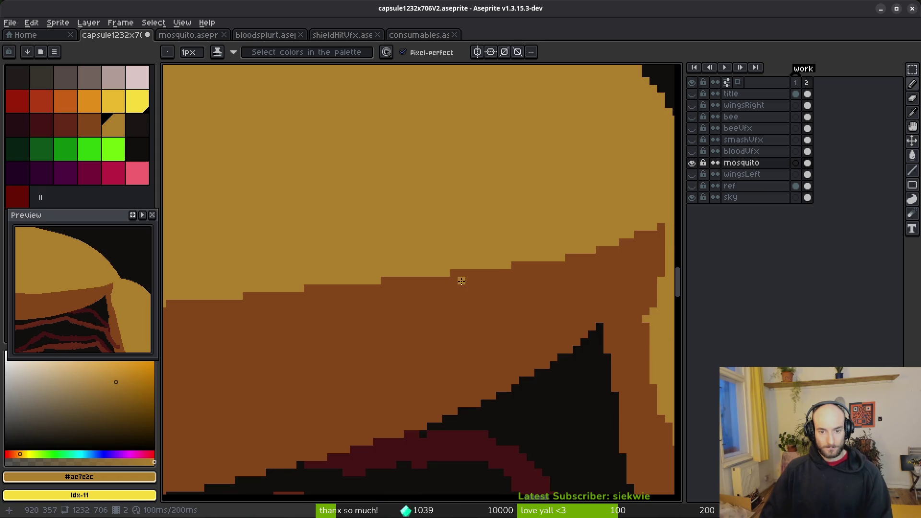
scroll(563, 262, up, 2)
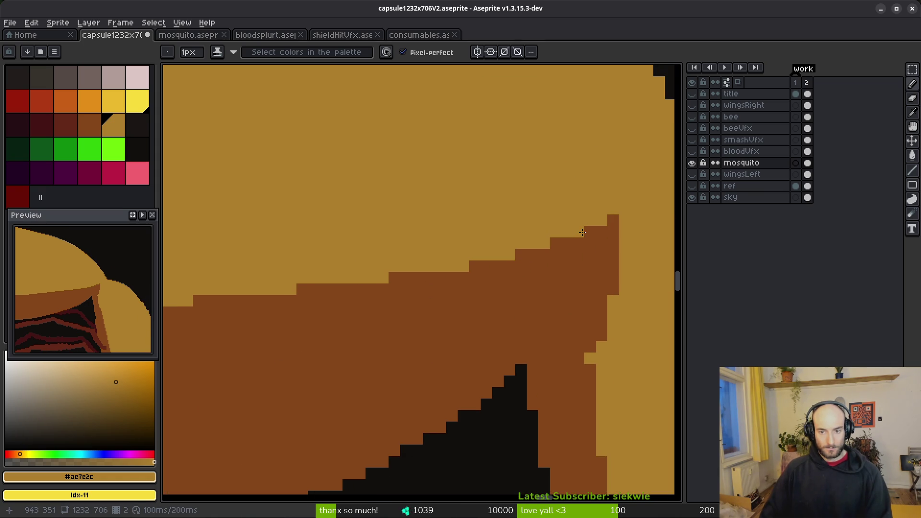
Step: Swap two step pixels between tan and brown and paint the brown bumps tan
right_click(553, 244)
click(588, 231)
drag(563, 243, 509, 250)
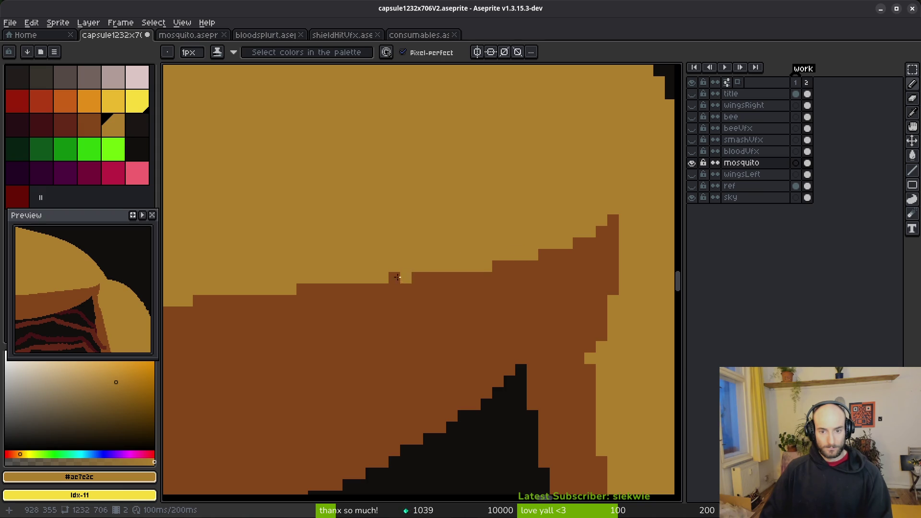
scroll(457, 291, left, 2)
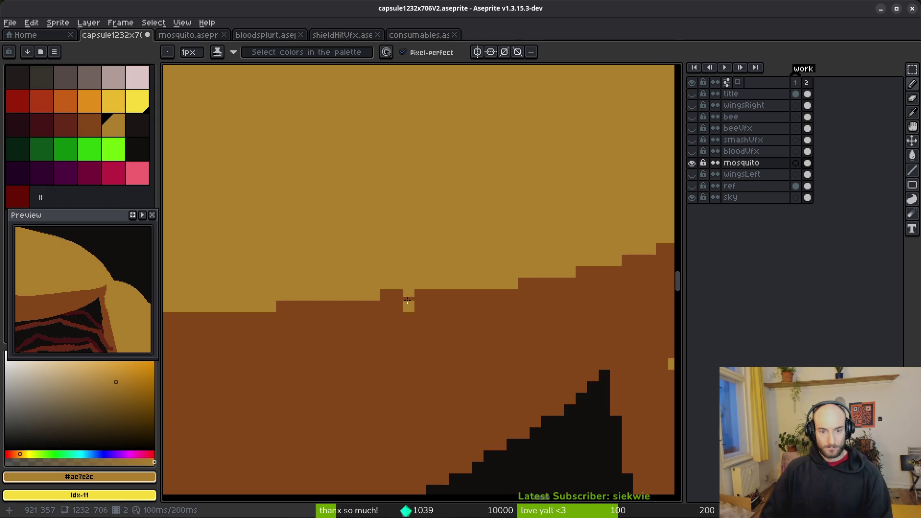
scroll(464, 299, left, 2)
drag(368, 308, 296, 303)
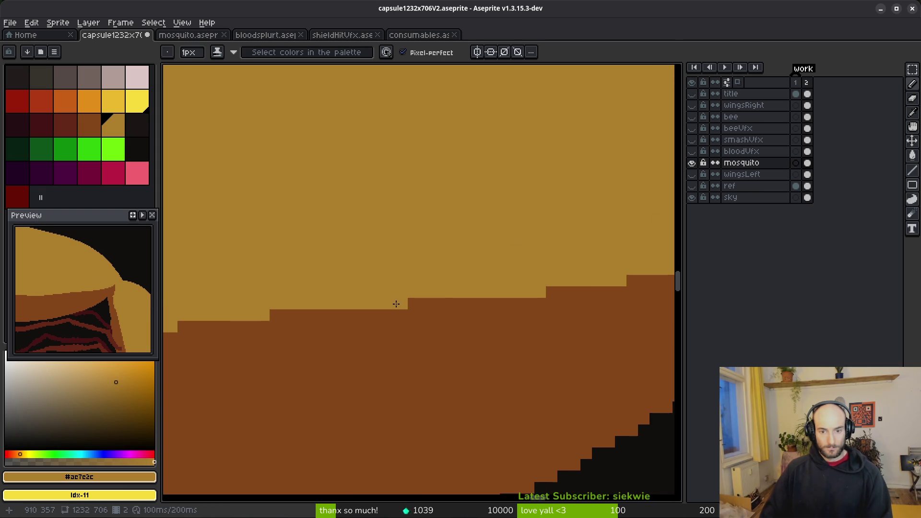
scroll(422, 323, down, 3)
scroll(500, 318, up, 2)
Step: Add tan pixels along the edge, then undo the last reshaping stroke
scroll(500, 319, down, 4)
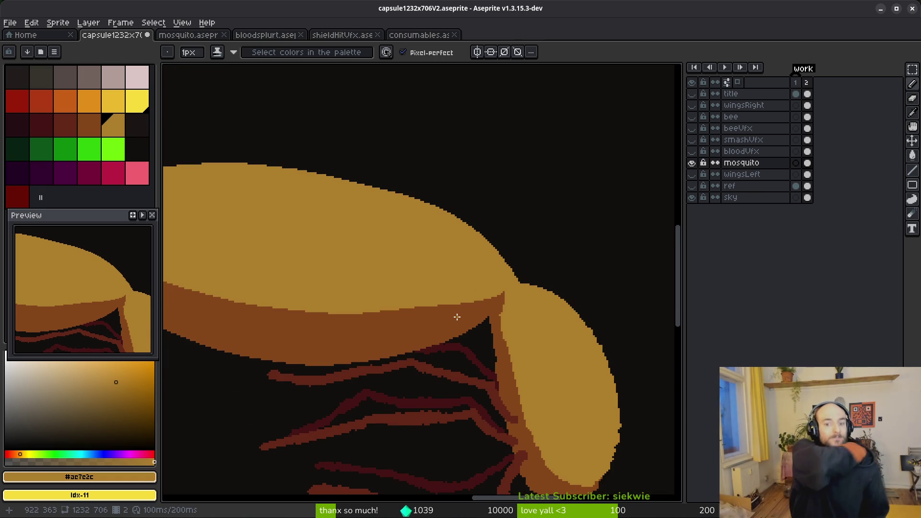
click(499, 237)
scroll(512, 255, up, 4)
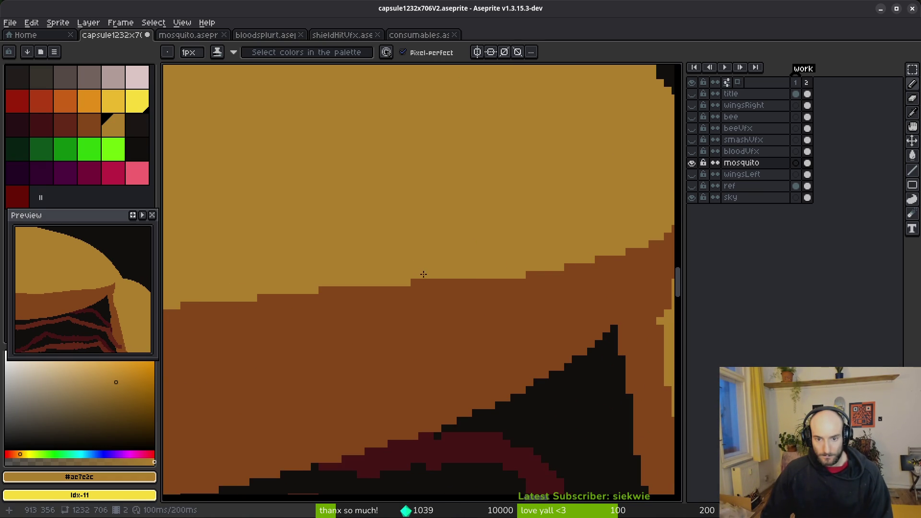
drag(400, 290, 319, 291)
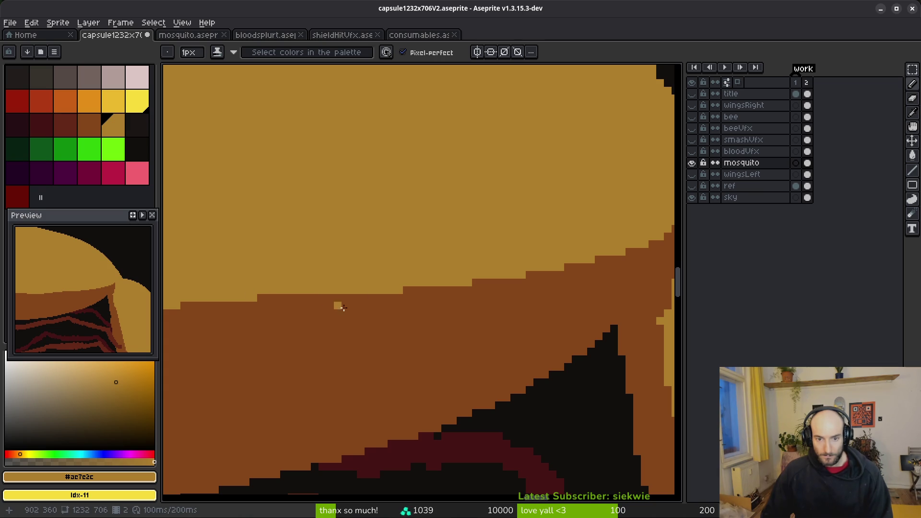
drag(474, 303, 280, 312)
key(ctrl+z)
Step: Redraw a run of edge pixels in tan where the abdomen meets the thorax
drag(372, 308, 331, 309)
scroll(330, 311, down, 3)
scroll(499, 325, up, 1)
scroll(428, 327, down, 4)
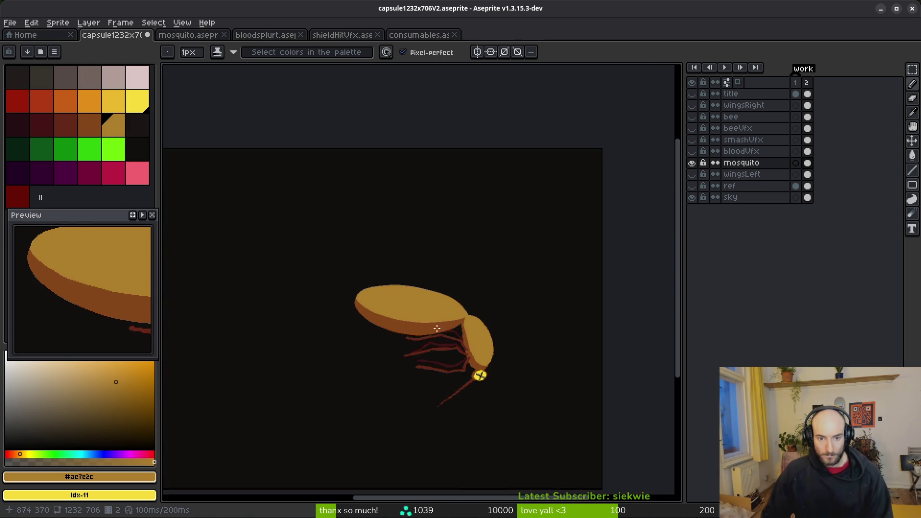
scroll(439, 337, up, 4)
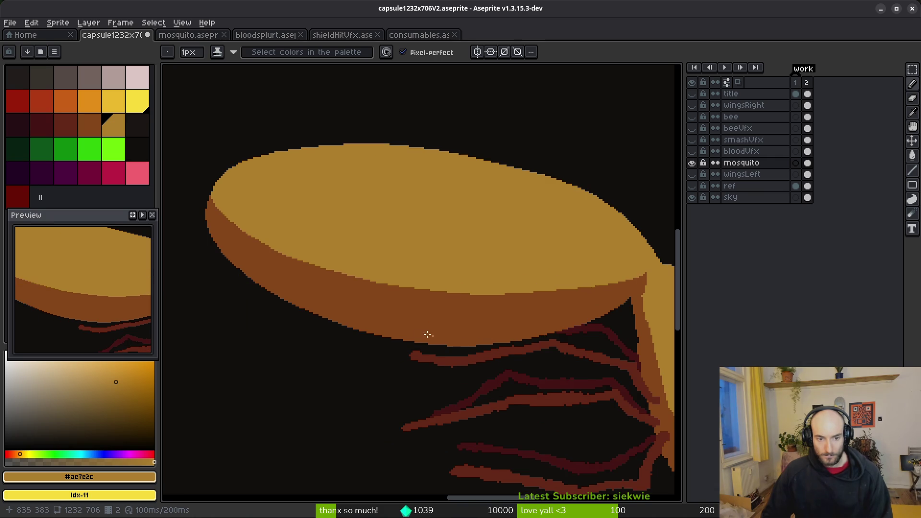
scroll(479, 237, down, 1)
scroll(460, 237, up, 3)
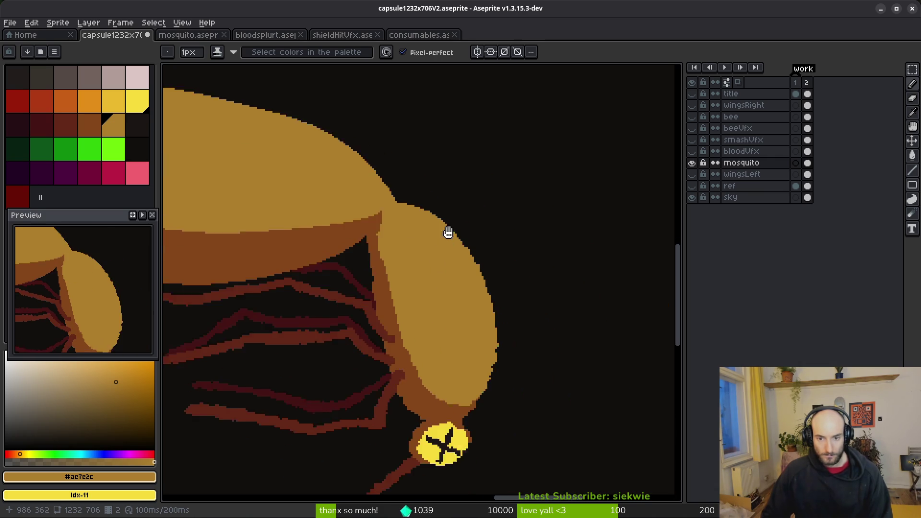
scroll(379, 205, up, 2)
Step: Sample the brown and draw brown lines down the thorax base
alt+click(370, 240)
drag(358, 334, 362, 368)
drag(350, 258, 350, 314)
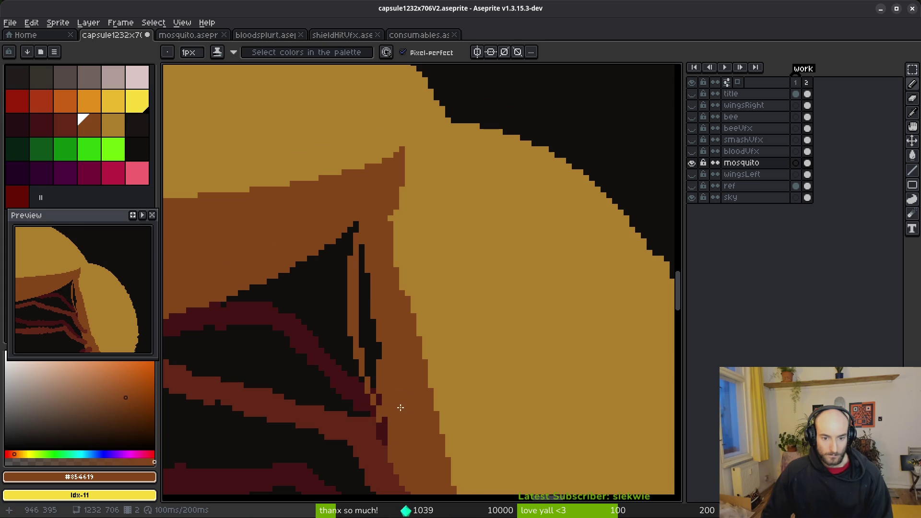
drag(374, 405, 359, 316)
drag(345, 244, 350, 318)
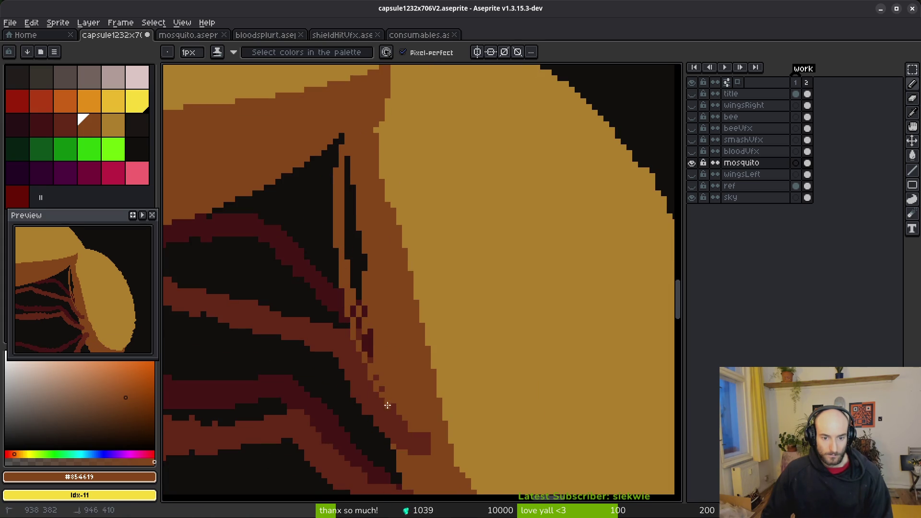
Step: Bucket-fill the black strip and stray dark-red pixels with brown
key(g)
click(353, 240)
scroll(366, 304, down, 1)
scroll(363, 317, up, 1)
click(362, 320)
click(355, 284)
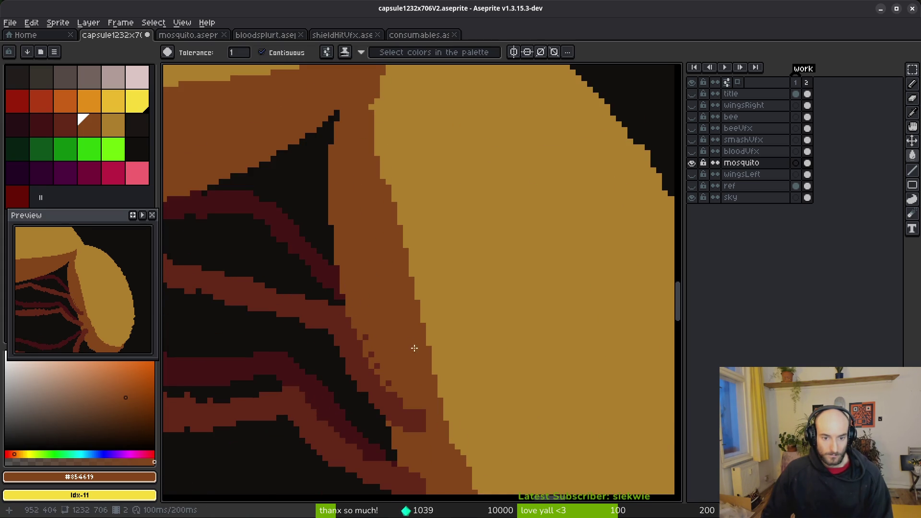
scroll(380, 305, down, 1)
Step: Pencil brown pixels down the remaining thorax edge
key(b)
scroll(374, 245, up, 1)
drag(346, 236, 389, 405)
scroll(389, 288, down, 2)
drag(453, 375, 398, 266)
scroll(310, 224, up, 1)
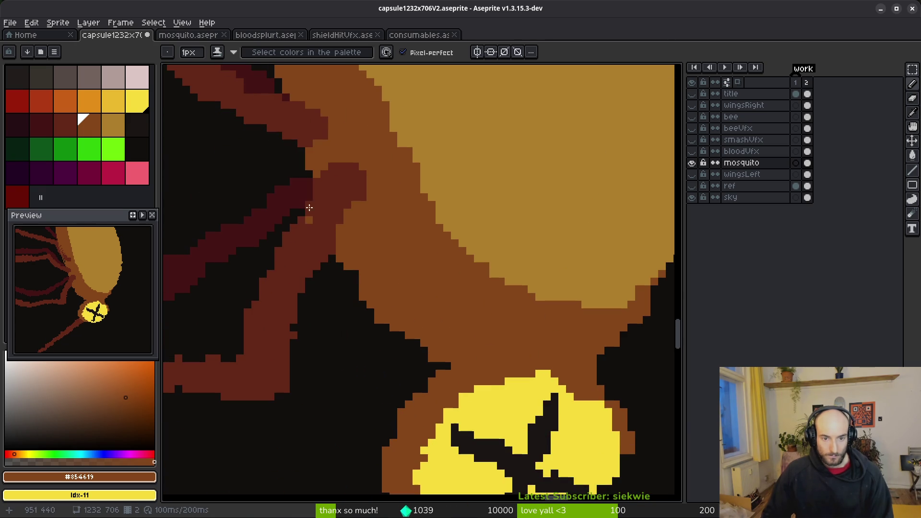
Step: Erase the short brown run beside the head, then undo those erasures
key(e)
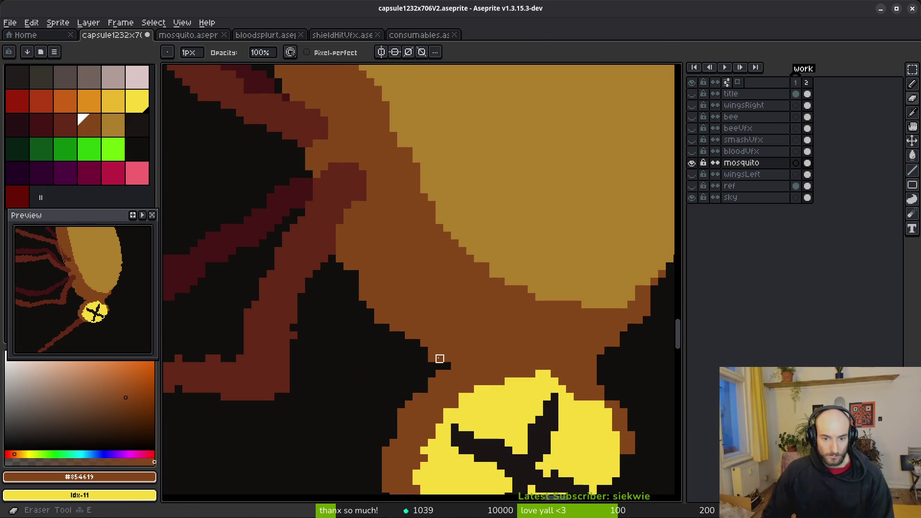
drag(440, 366, 463, 366)
scroll(447, 287, up, 2)
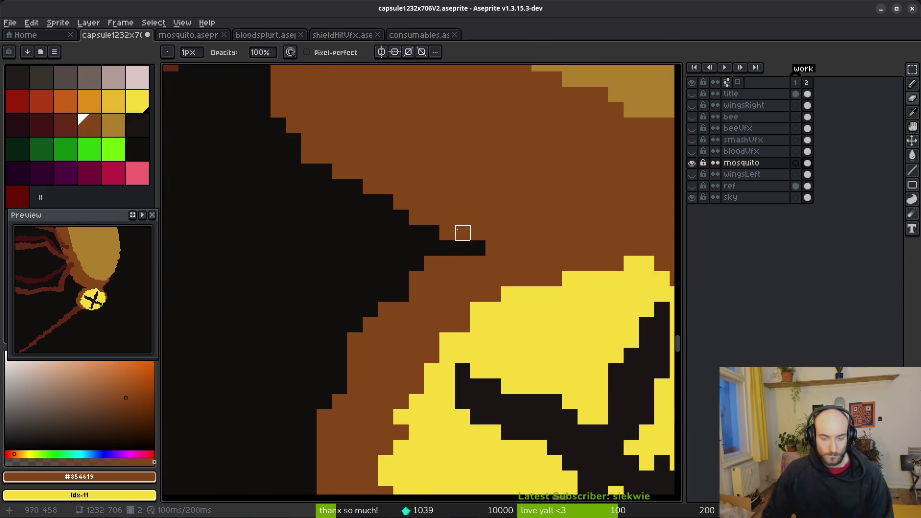
key(b)
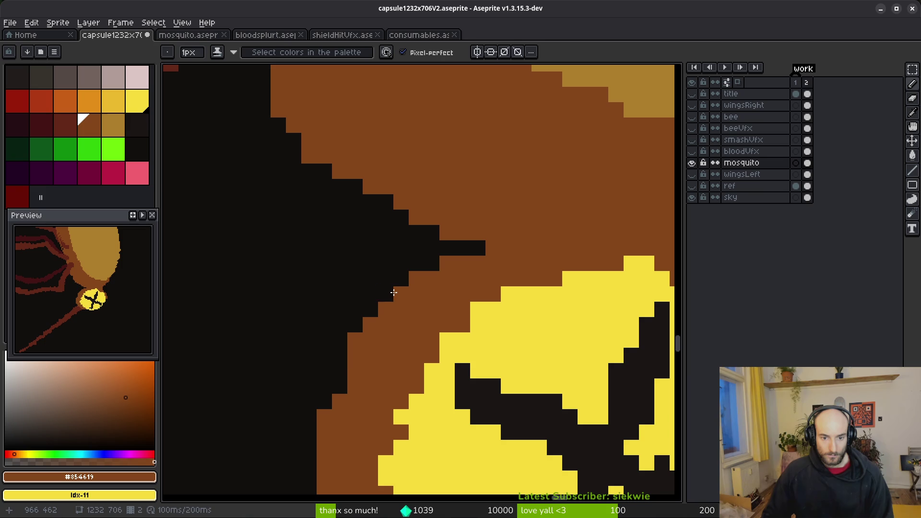
drag(360, 377, 349, 278)
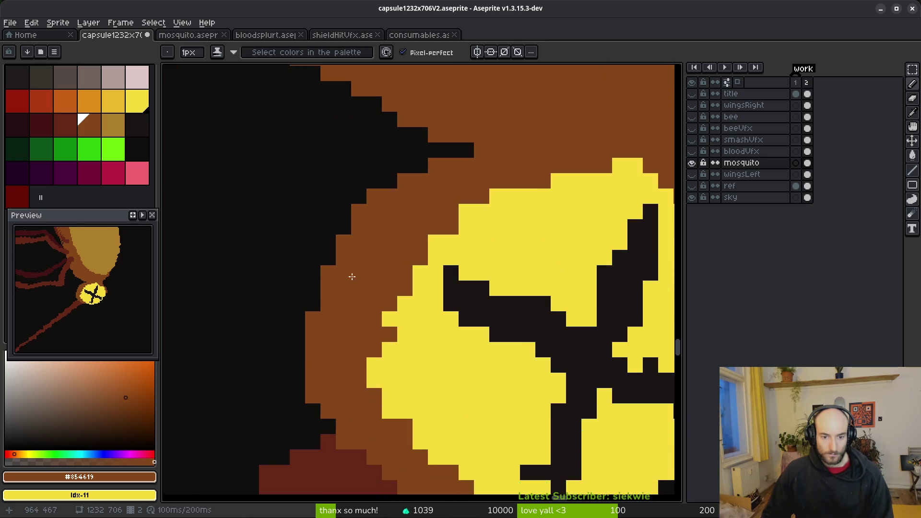
scroll(349, 278, down, 2)
scroll(379, 350, up, 2)
key(ctrl+z)
scroll(432, 406, down, 3)
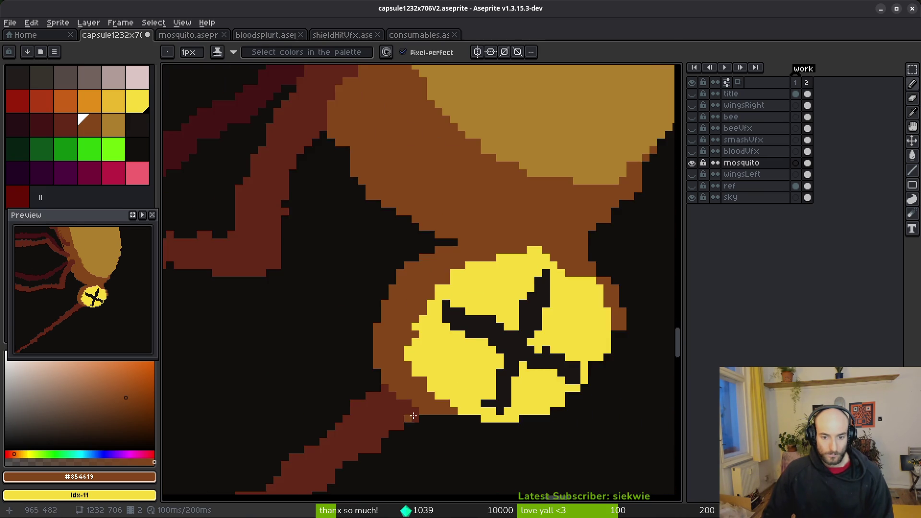
scroll(460, 326, up, 3)
key(ctrl+z)
Step: Clear two brown edge pixels and add brown pixels along the head's diagonal edge
key(e)
drag(340, 253, 354, 253)
key(f)
click(492, 146)
scroll(465, 247, up, 2)
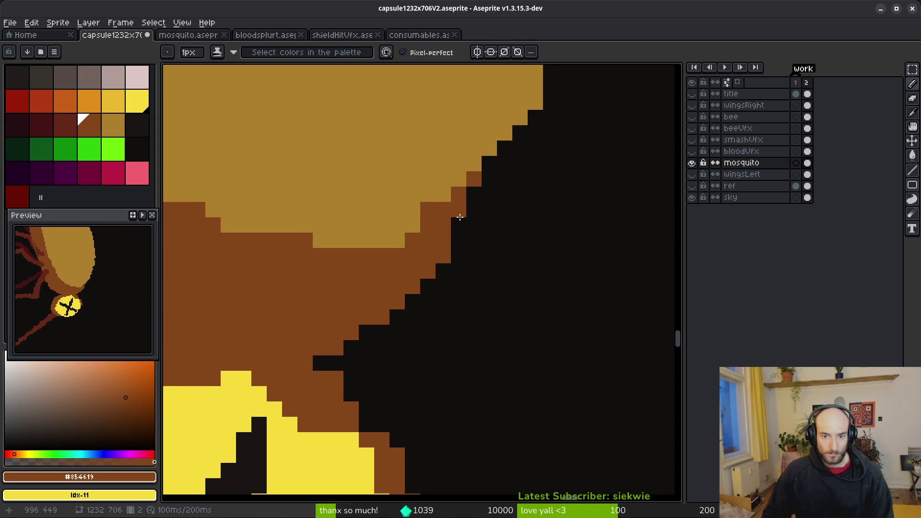
drag(461, 216, 492, 163)
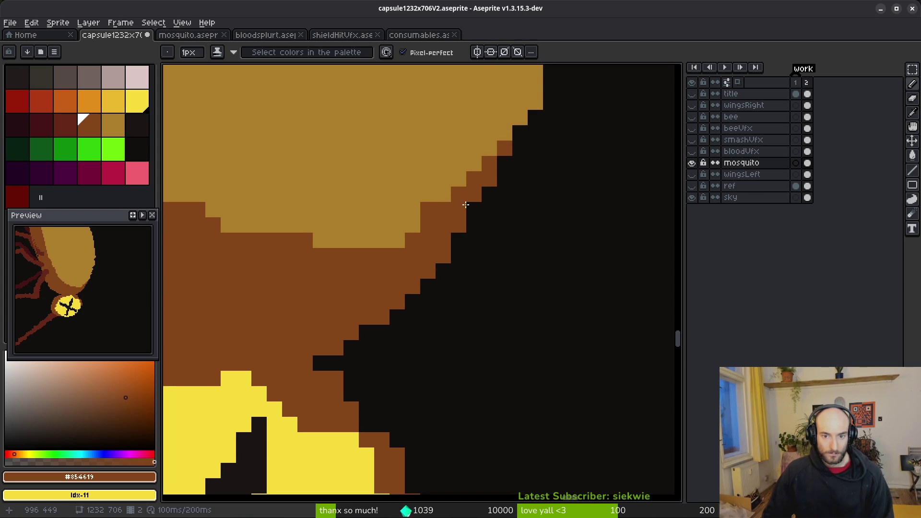
scroll(474, 212, down, 4)
scroll(518, 265, up, 3)
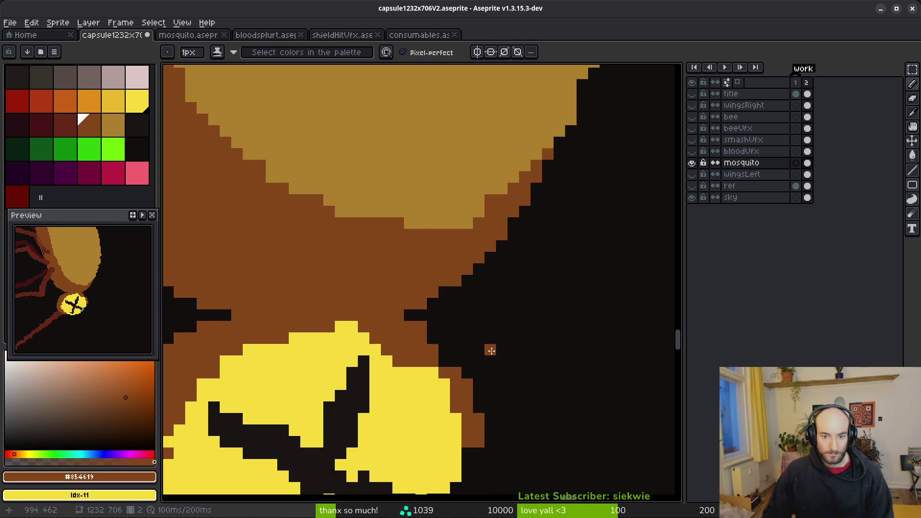
Step: Erase stray brown rim pixels, restore one, and fill a black gap in the rim with brown
key(e)
click(354, 244)
click(331, 232)
drag(342, 220, 354, 221)
key(b)
click(338, 219)
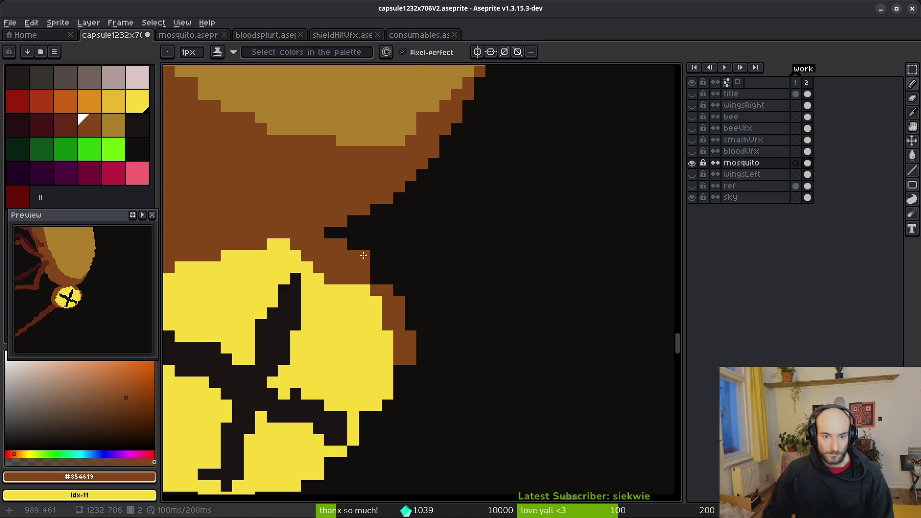
click(365, 259)
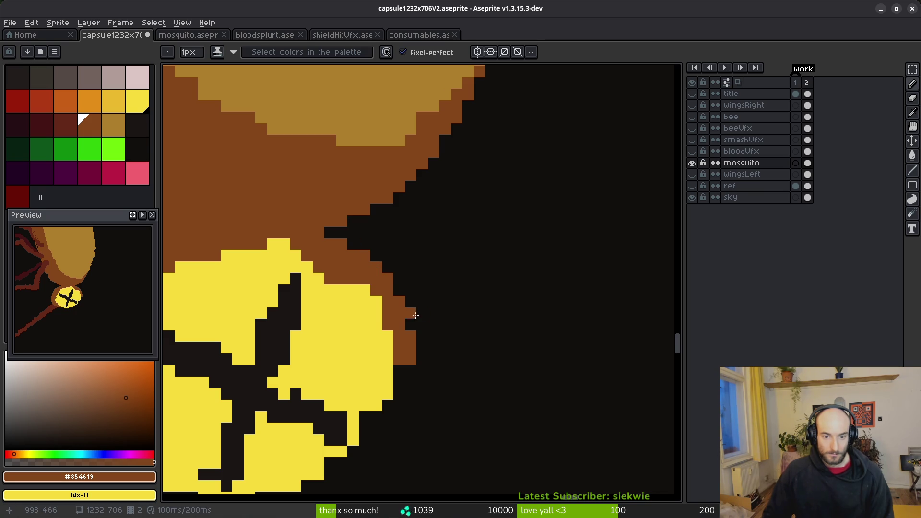
Step: Add two brown pixels to the lower rim and paint the black notch pixels yellow
drag(412, 358, 429, 301)
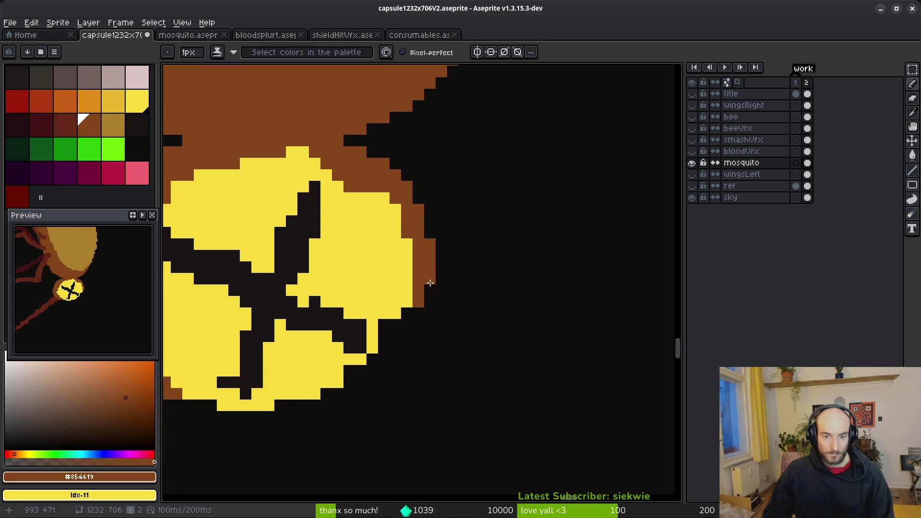
click(408, 313)
click(396, 336)
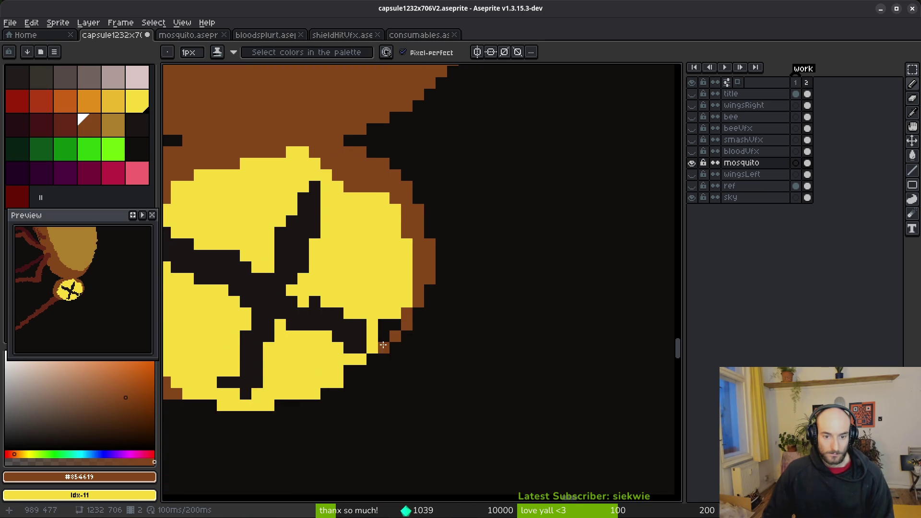
alt+click(396, 288)
drag(383, 326, 386, 337)
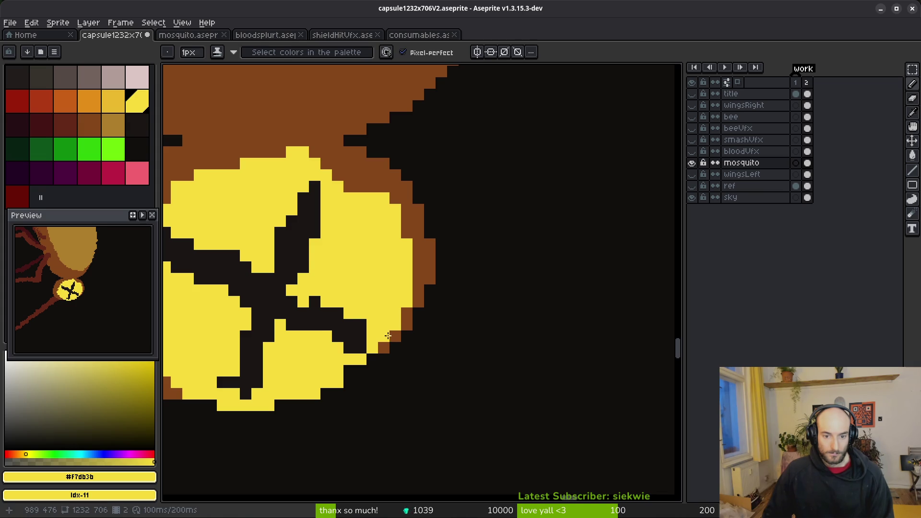
Step: Paint two black pixels beside the head yellow
scroll(386, 337, down, 3)
scroll(391, 321, up, 2)
click(373, 334)
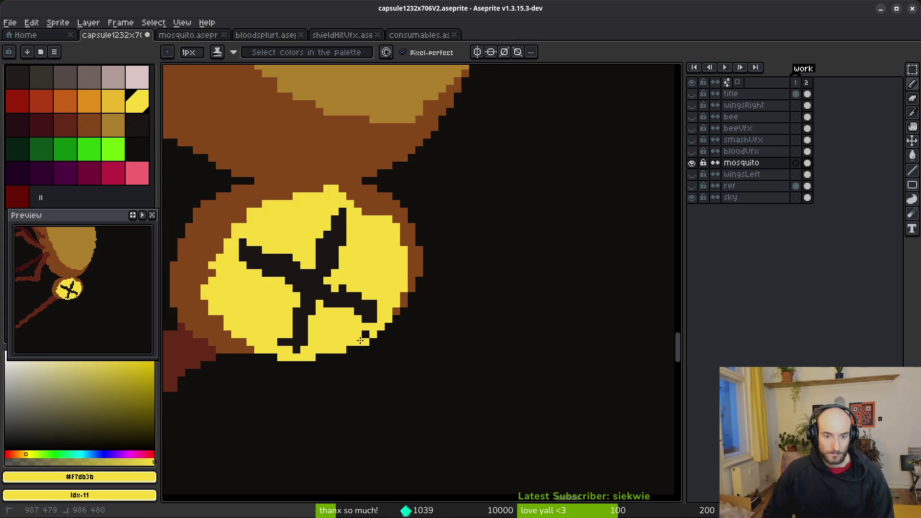
click(366, 334)
scroll(364, 330, up, 2)
key(e)
scroll(368, 370, down, 2)
key(b)
scroll(330, 366, up, 2)
key(e)
key(b)
key(e)
key(b)
Step: Round the head's lower-left and upper-left edges with yellow pixels
click(229, 334)
click(213, 317)
click(213, 302)
click(198, 300)
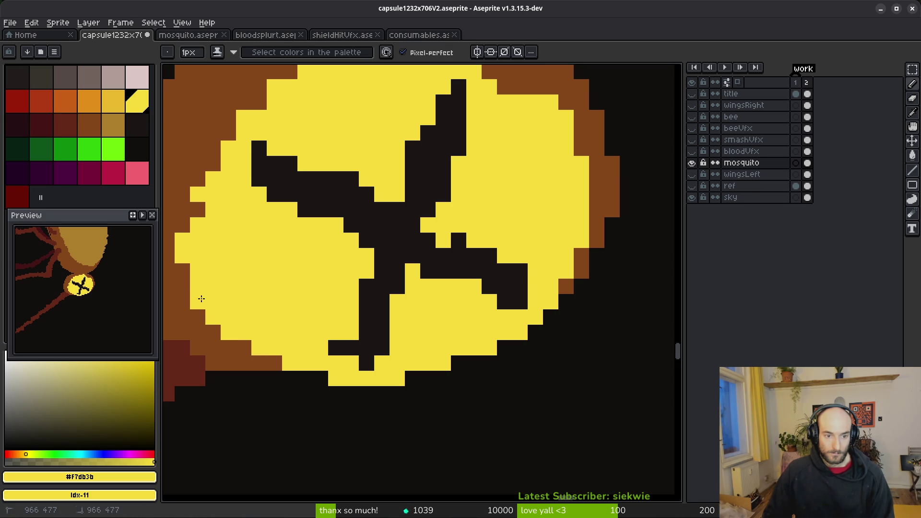
click(198, 179)
click(214, 163)
click(228, 132)
click(213, 148)
Step: Turn the top-edge yellow bumps brown, extend the upper-right yellow, and save
drag(288, 145, 334, 259)
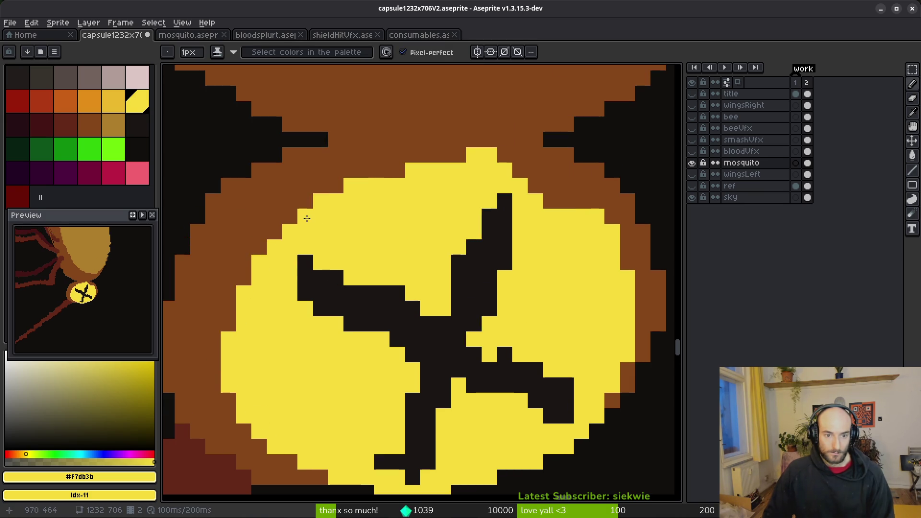
alt+click(352, 174)
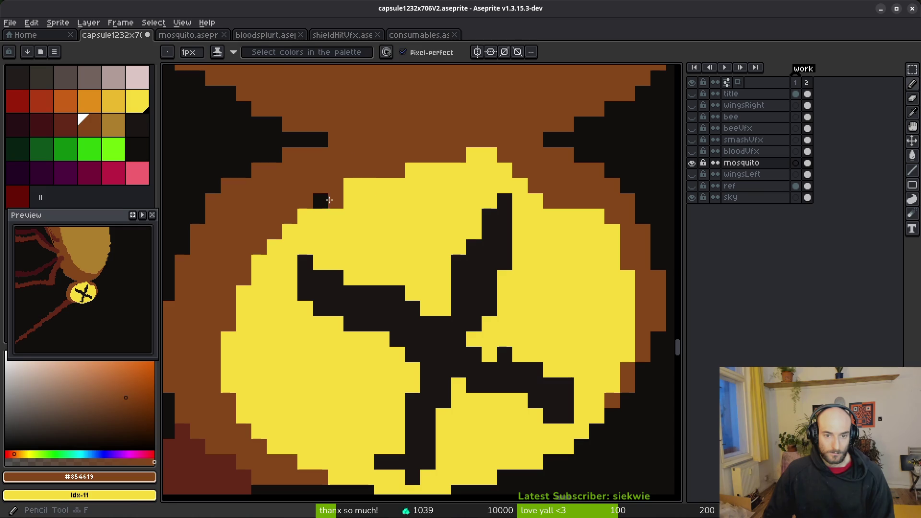
click(351, 185)
click(408, 170)
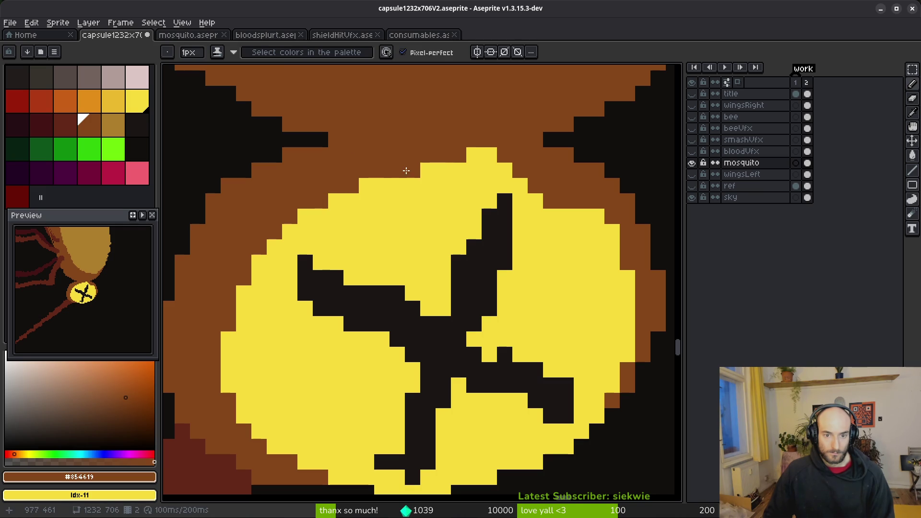
alt+click(501, 168)
click(489, 155)
mouse_move(581, 201)
mouse_down()
mouse_move(552, 202)
mouse_move(548, 188)
mouse_up()
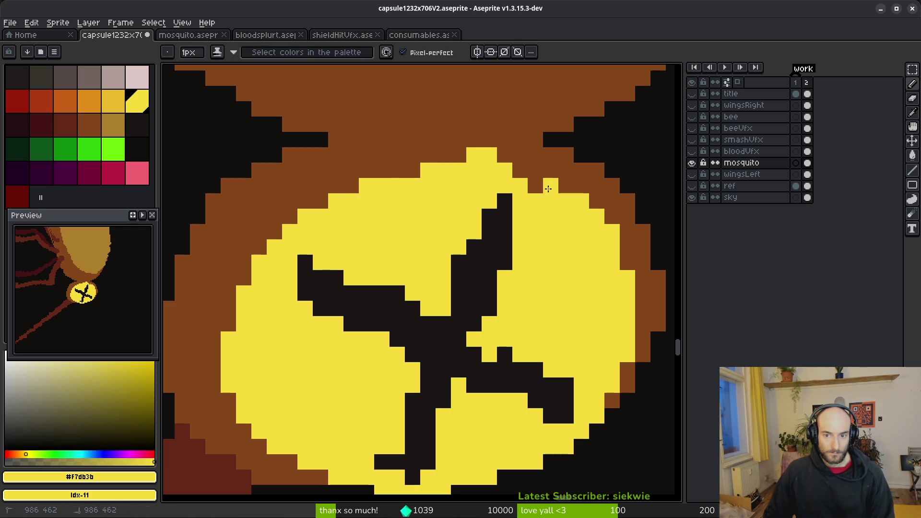
alt+click(519, 144)
click(482, 155)
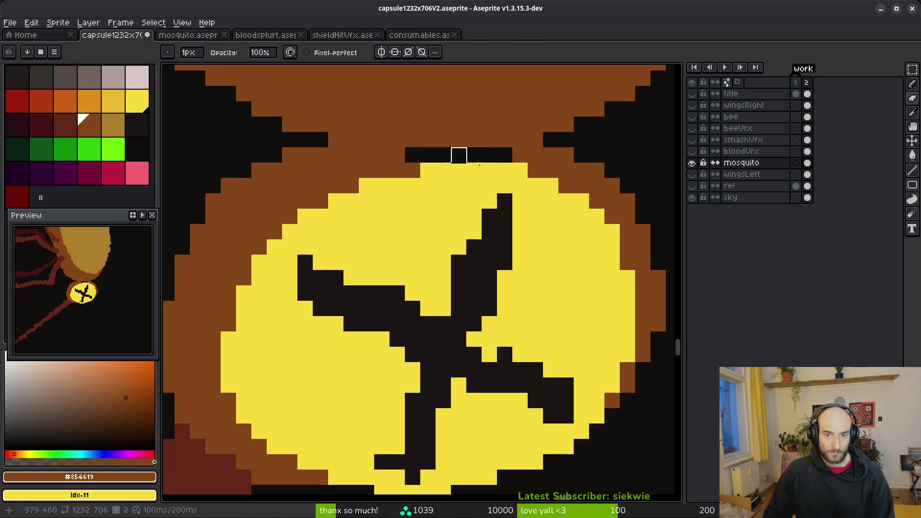
scroll(374, 156, down, 4)
key(ctrl+s)
Step: Paint brown edge pixels and the bottom black notch yellow, removing one protruding pixel
scroll(474, 223, up, 2)
scroll(474, 222, up, 3)
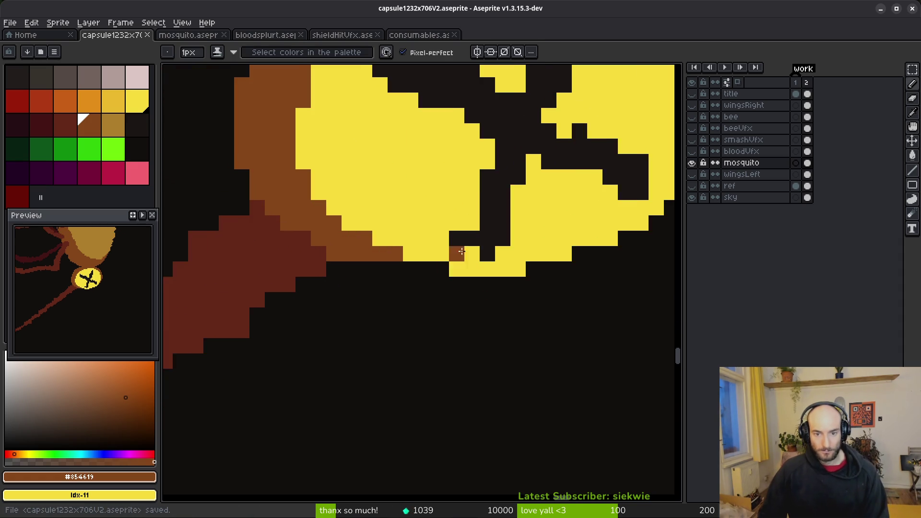
alt+click(370, 214)
click(374, 241)
click(407, 257)
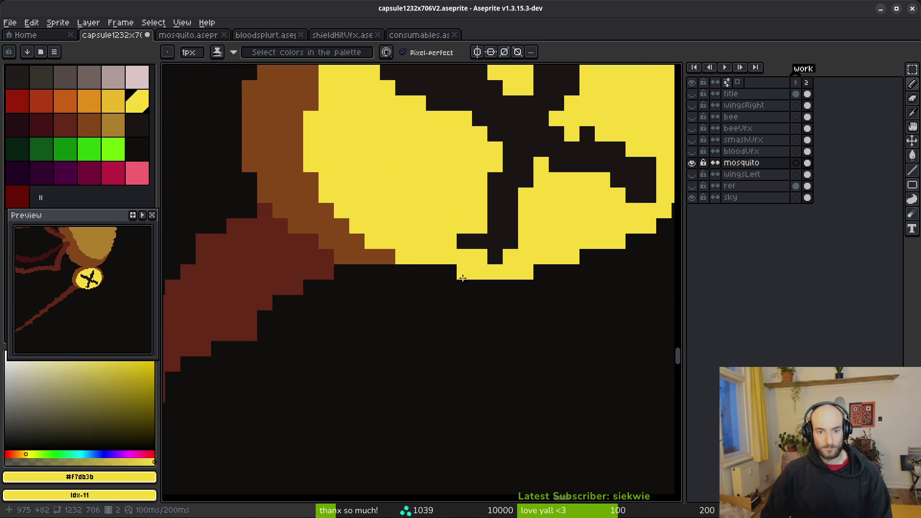
click(449, 272)
scroll(554, 309, down, 3)
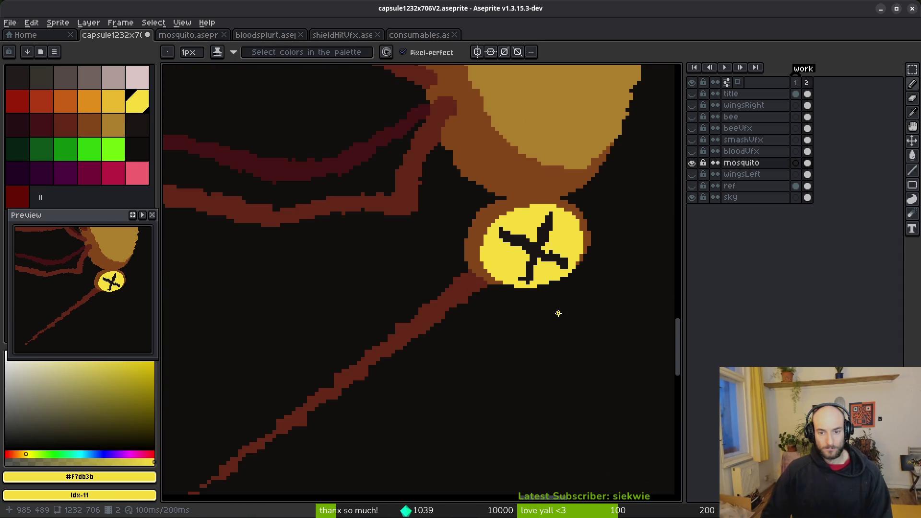
scroll(561, 314, up, 4)
right_click(427, 246)
Step: Save the retouched sprite as capsule1232x706V2.aseprite again
scroll(501, 306, down, 3)
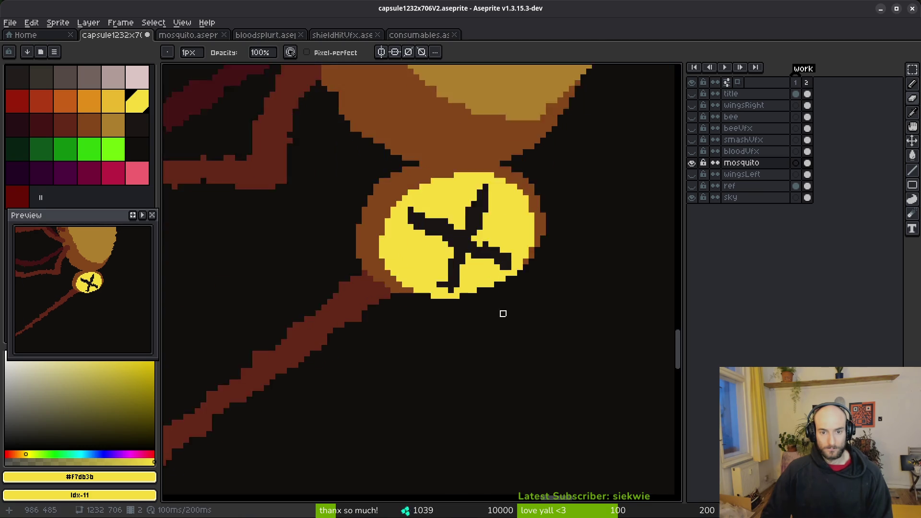
scroll(512, 317, up, 2)
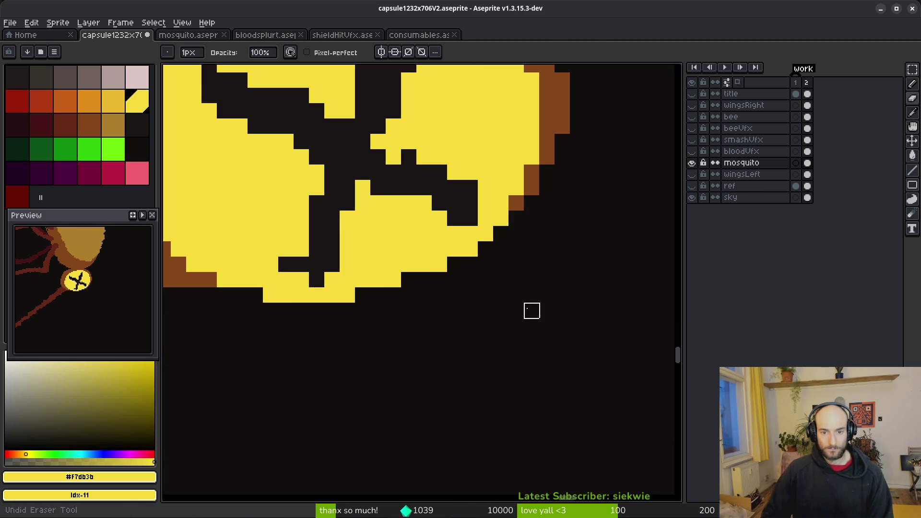
scroll(525, 314, down, 3)
scroll(439, 223, up, 2)
scroll(433, 251, down, 2)
key(ctrl+s)
scroll(489, 266, down, 2)
scroll(426, 221, up, 5)
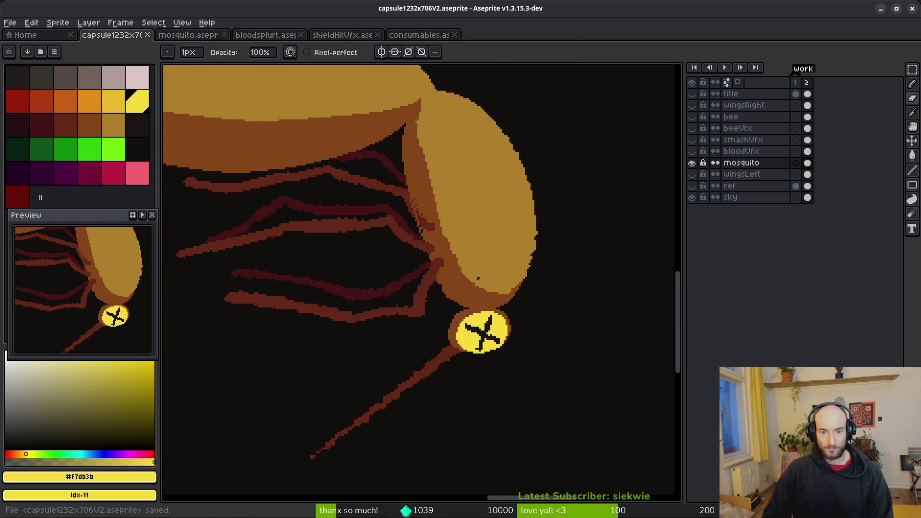
alt+click(456, 197)
Step: Try bucket-filling the dark-red patch with brown, then undo it
scroll(463, 333, up, 2)
key(g)
click(451, 309)
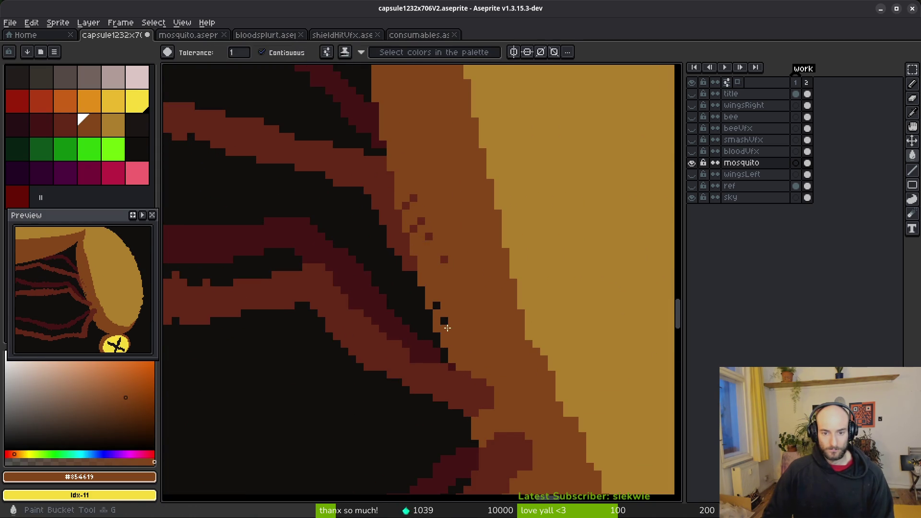
scroll(441, 319, up, 1)
key(ctrl+z)
key(b)
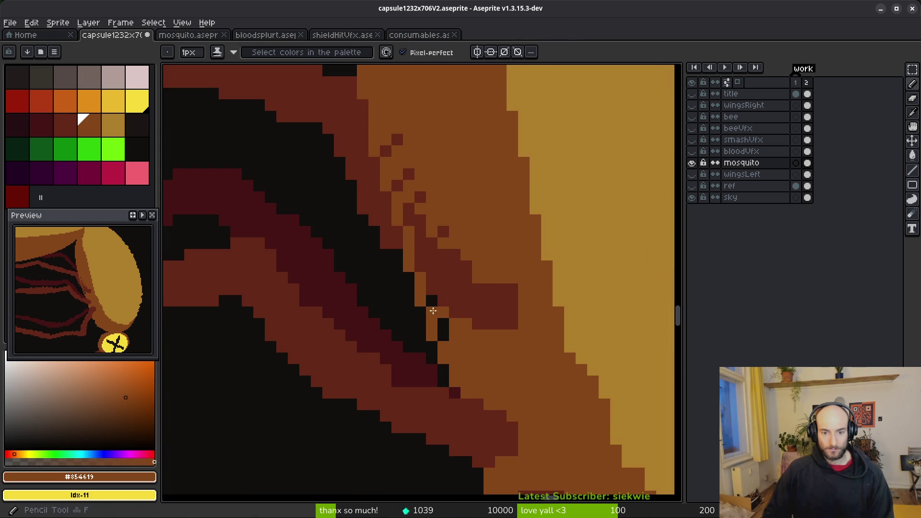
scroll(469, 219, down, 3)
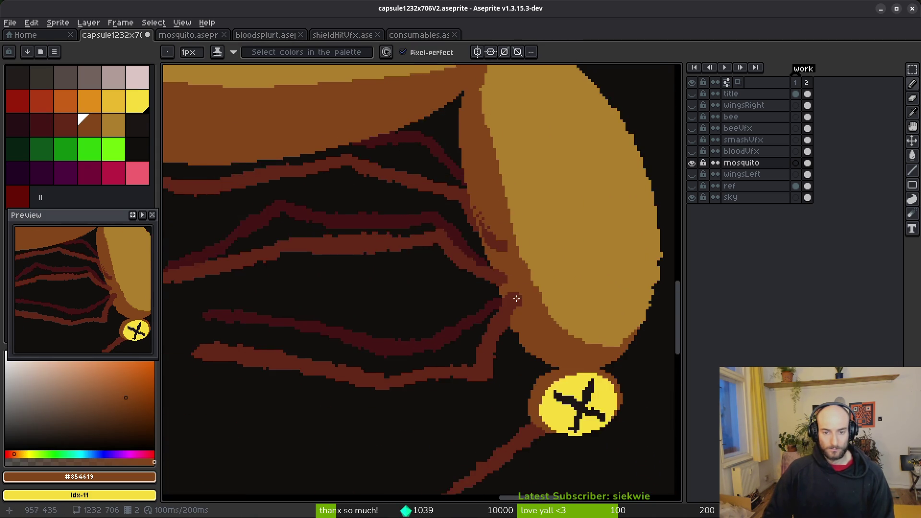
scroll(467, 186, up, 2)
Step: Draw brown along the leg's black edge to fill its jagged notches
mouse_move(416, 146)
mouse_down()
mouse_move(439, 250)
mouse_move(491, 371)
mouse_up()
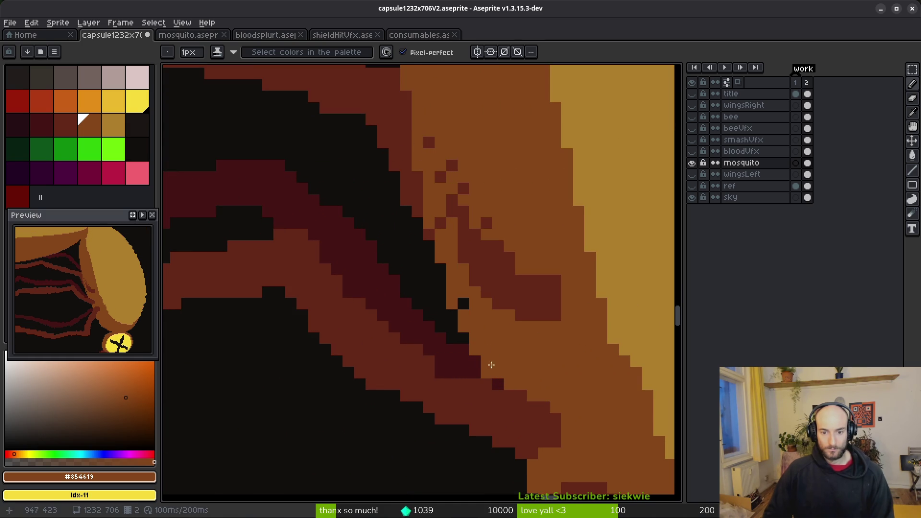
scroll(464, 306, down, 1)
scroll(432, 270, up, 1)
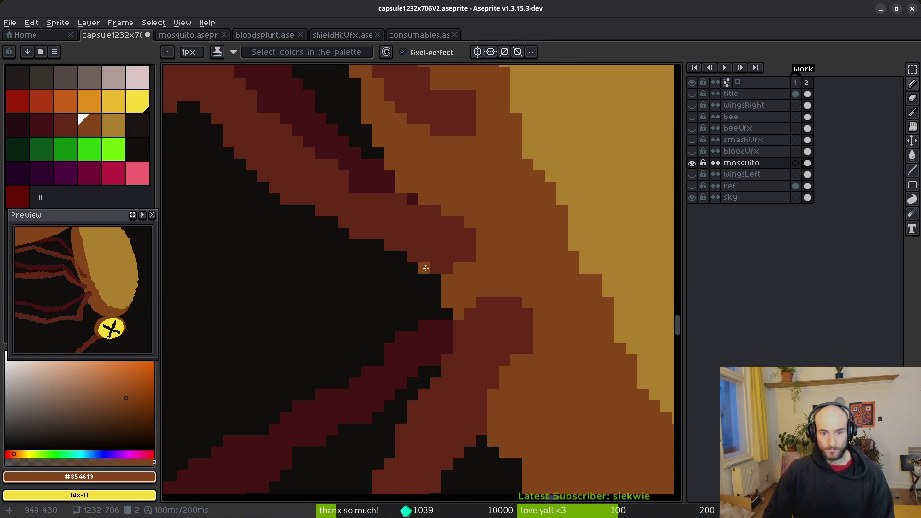
drag(426, 268, 438, 312)
scroll(451, 234, down, 1)
scroll(479, 302, up, 1)
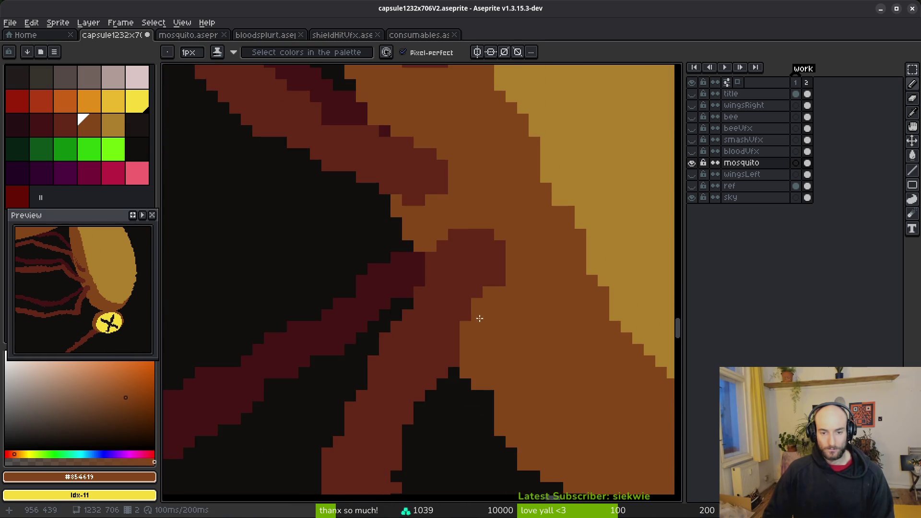
scroll(479, 302, down, 1)
scroll(421, 251, up, 1)
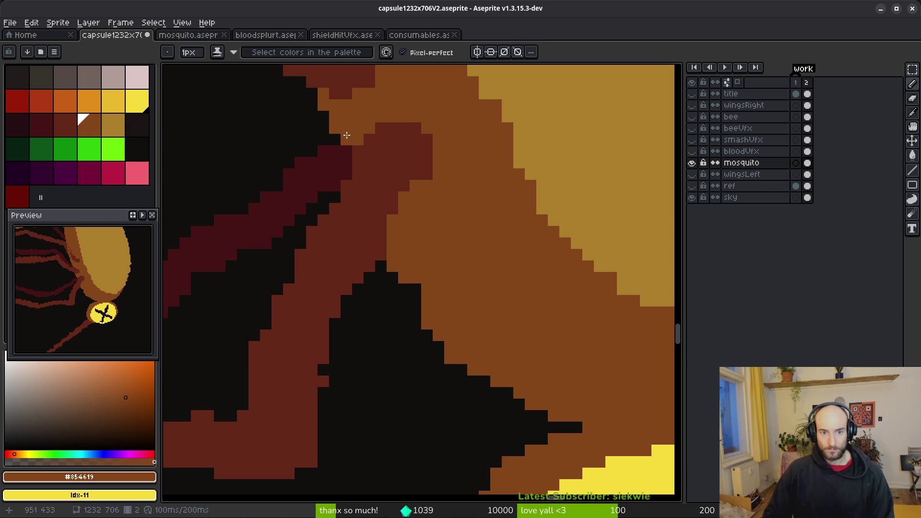
Step: Fill the remaining stray black notches on the leg outline with brown
drag(344, 146, 345, 169)
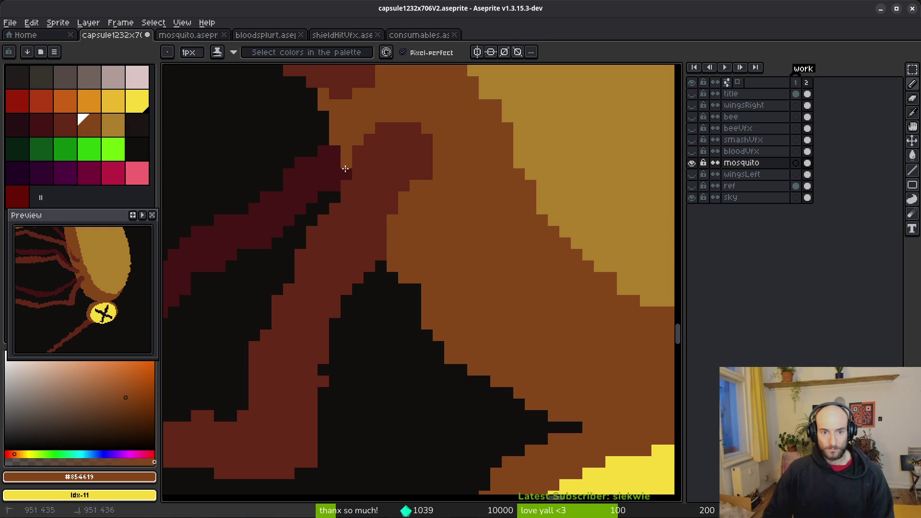
drag(381, 267, 419, 303)
scroll(487, 314, down, 3)
scroll(487, 314, right, 3)
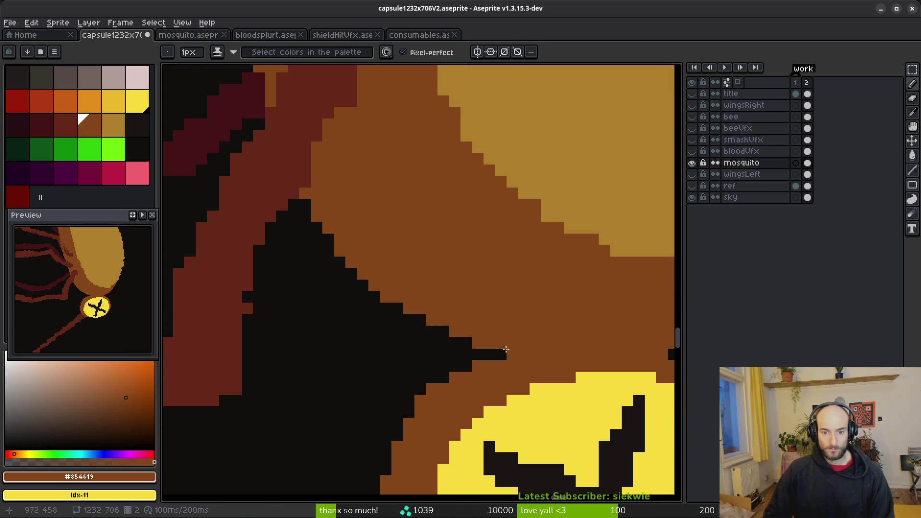
scroll(384, 329, down, 3)
scroll(563, 313, up, 4)
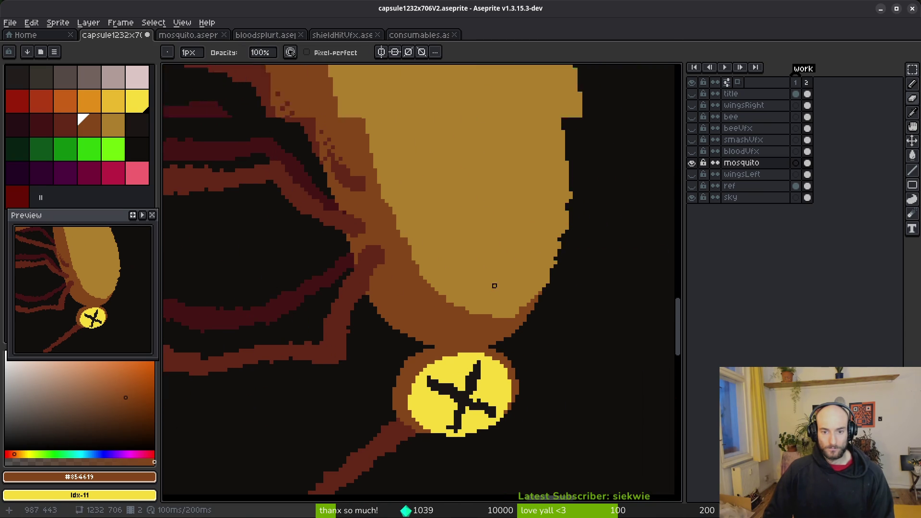
alt+click(568, 282)
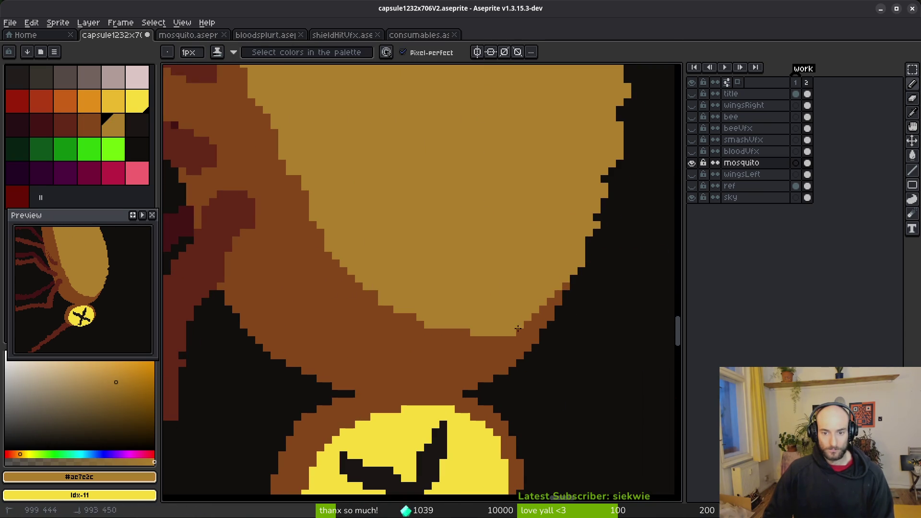
Step: Erase tan corner pixels along the upper abdomen edge
scroll(310, 234, down, 3)
scroll(442, 211, up, 3)
scroll(442, 162, up, 2)
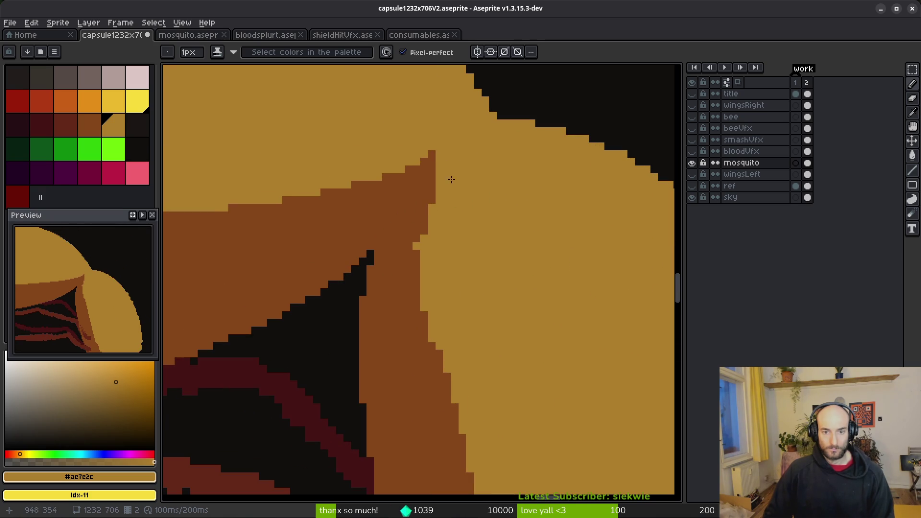
mouse_move(459, 164)
mouse_down()
mouse_move(461, 273)
mouse_move(466, 240)
mouse_up()
key(e)
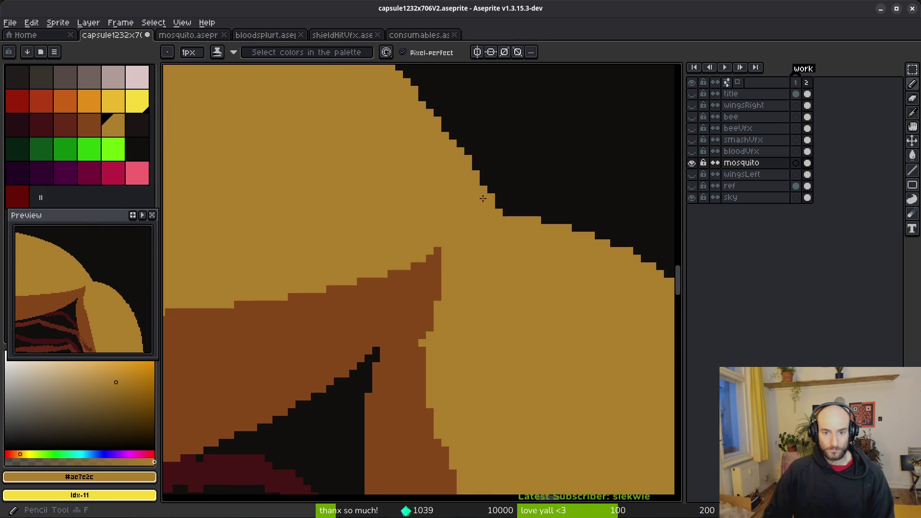
drag(449, 139, 484, 220)
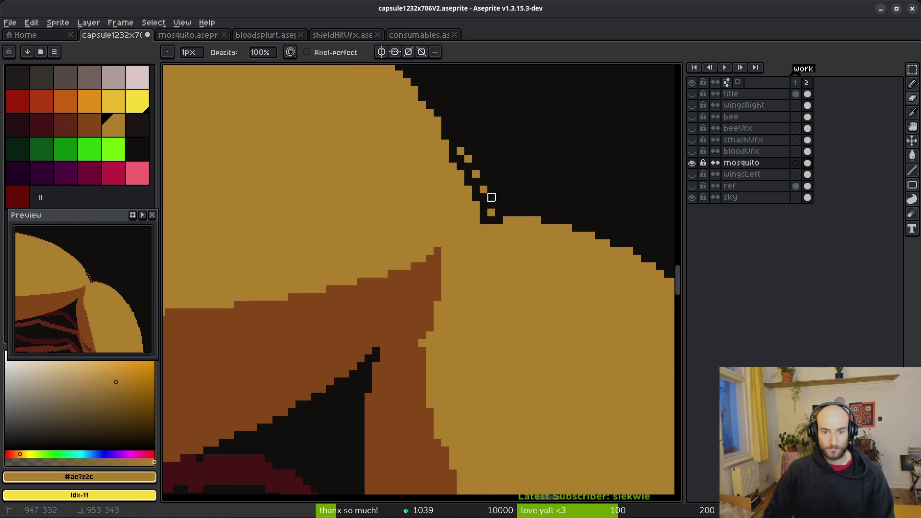
scroll(461, 142, up, 2)
key(b)
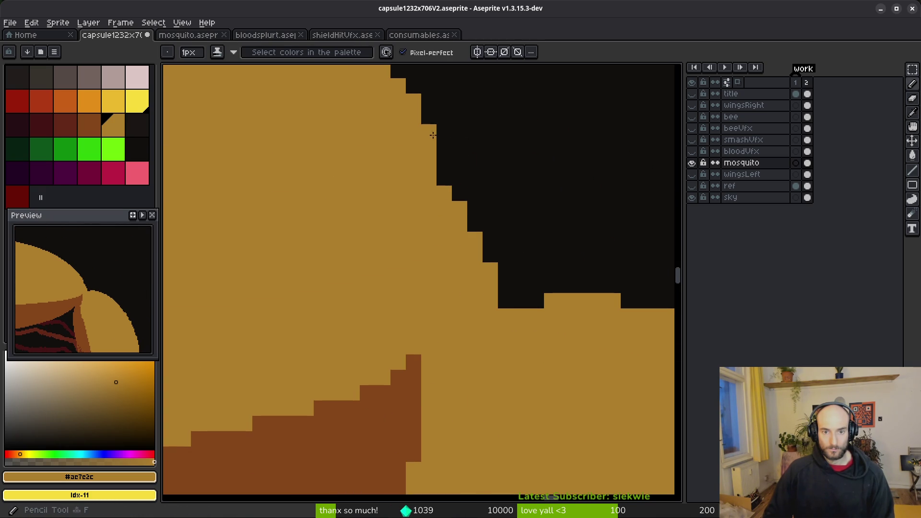
Step: Erase five more tan stair-step corner pixels down the abdomen's edge
right_click(444, 162)
key(e)
click(460, 208)
click(475, 239)
click(490, 269)
click(490, 300)
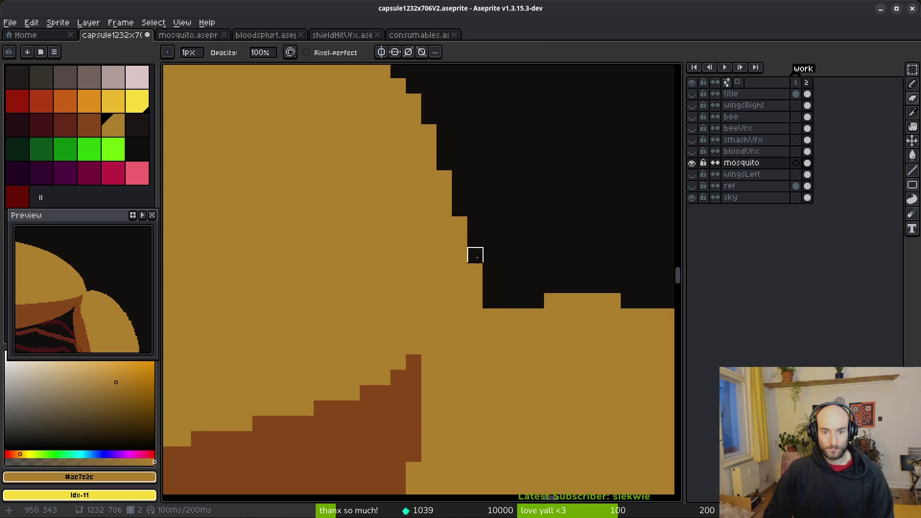
scroll(472, 250, down, 3)
scroll(432, 250, up, 2)
key(b)
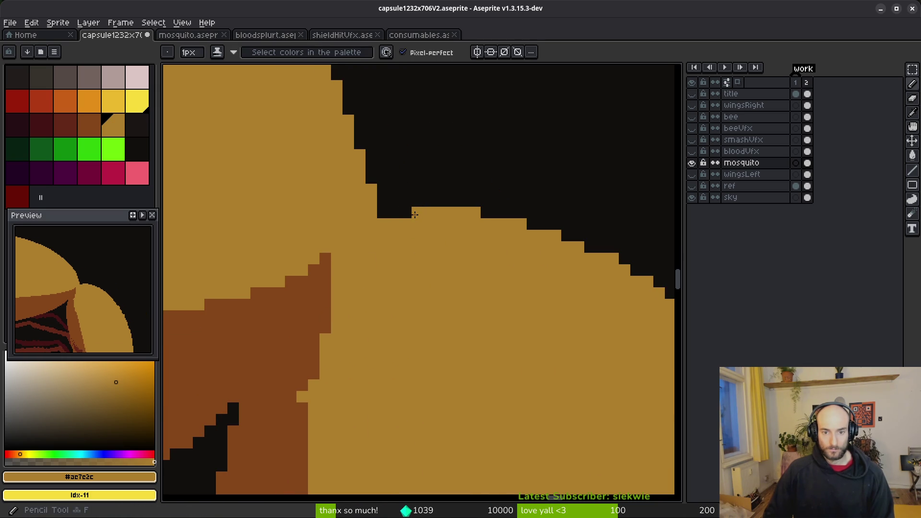
Step: Add brown pixels along the staircase boundary between the tan and brown areas
alt+click(326, 259)
click(360, 247)
click(348, 258)
click(337, 270)
click(341, 259)
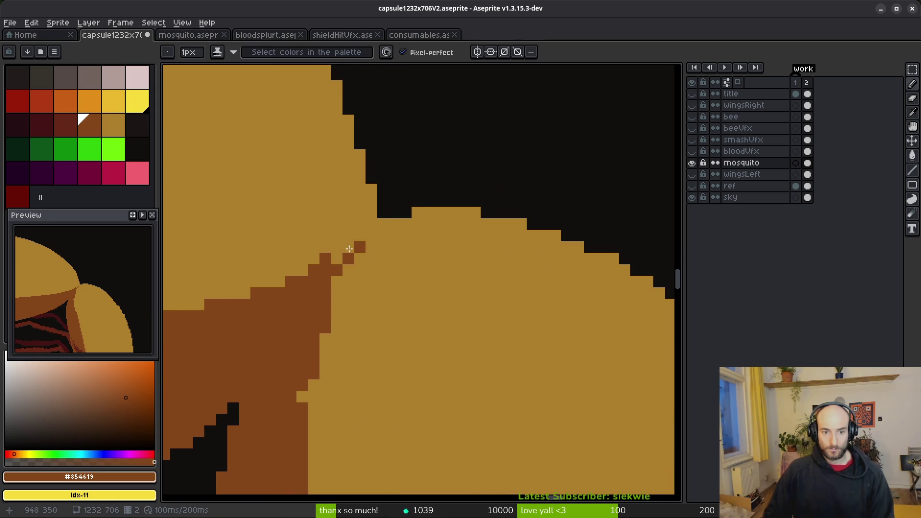
drag(358, 235, 337, 259)
Step: Repaint stray brown edge pixels tan to even out the abdomen boundary
alt+click(331, 257)
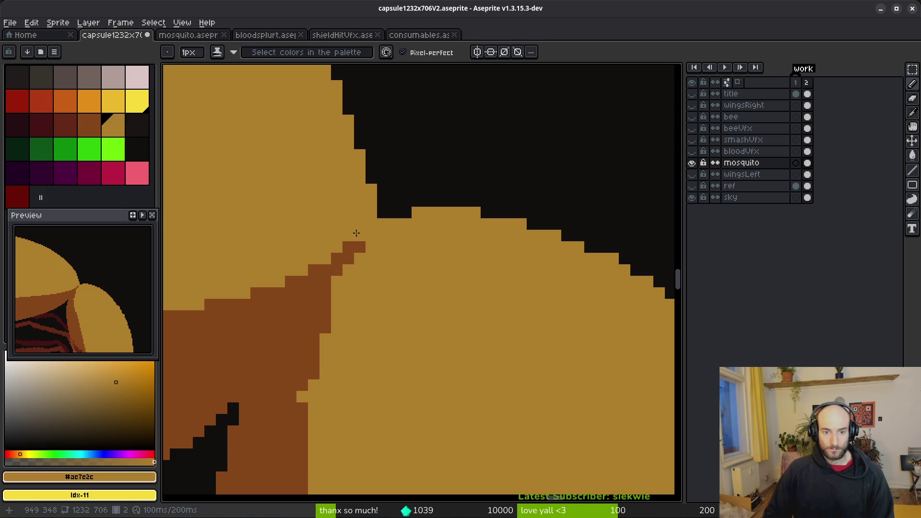
click(314, 270)
scroll(341, 294, down, 2)
scroll(411, 293, up, 2)
click(399, 290)
click(399, 302)
mouse_move(389, 315)
mouse_down()
mouse_move(388, 350)
mouse_move(436, 251)
mouse_up()
key(alt)
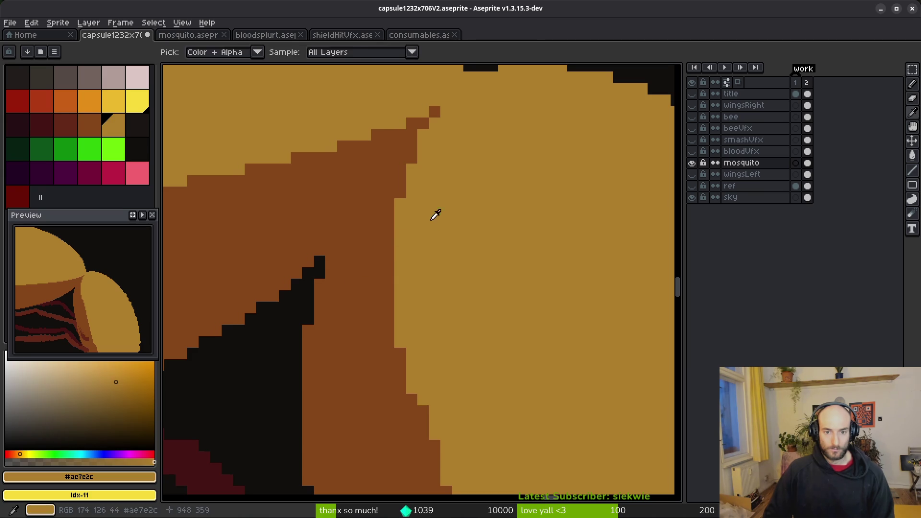
Step: Repaint the first brown stair-step pixels tan along the abdomen's diagonal edge
scroll(410, 320, down, 2)
scroll(335, 216, up, 1)
drag(331, 197, 366, 356)
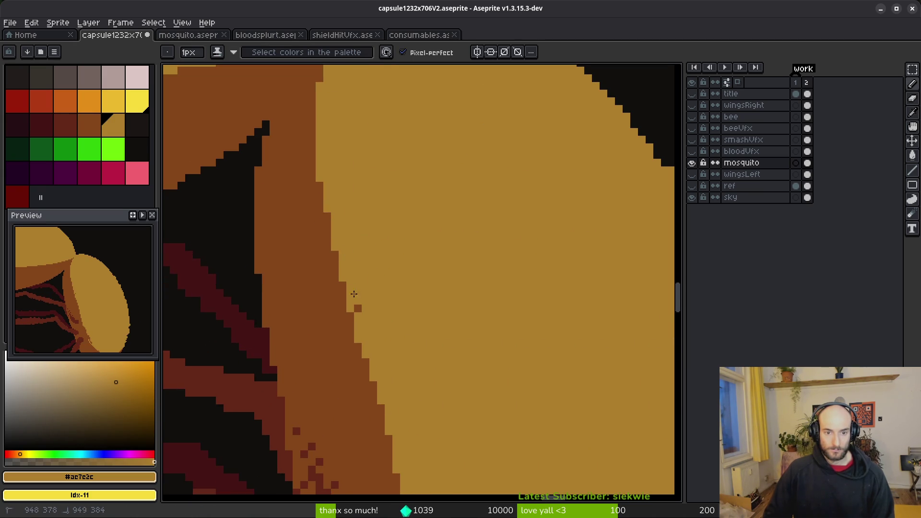
scroll(371, 259, down, 3)
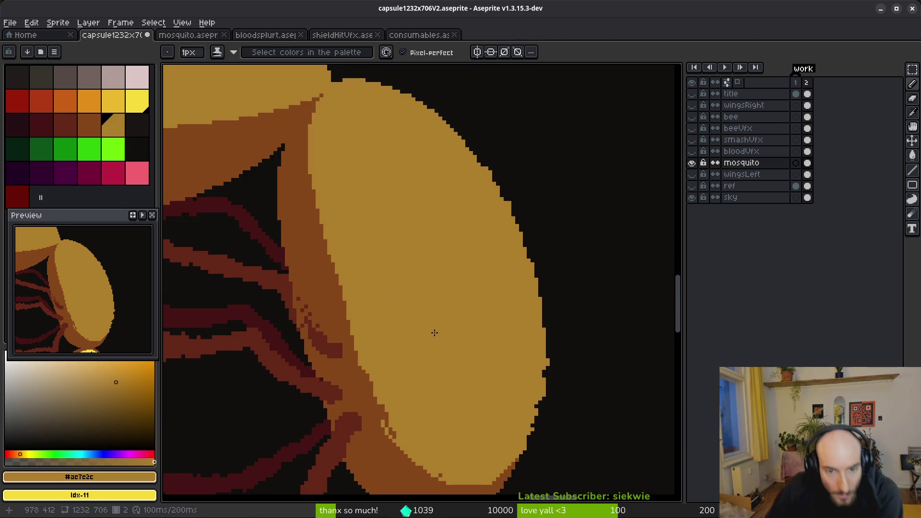
scroll(376, 278, down, 1)
scroll(415, 311, down, 1)
scroll(307, 297, up, 2)
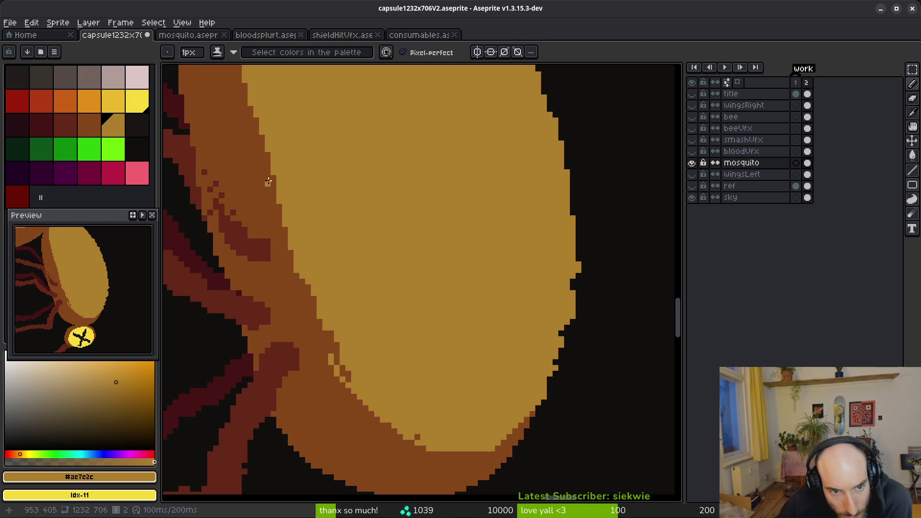
mouse_move(296, 274)
mouse_down()
mouse_move(303, 308)
mouse_move(315, 314)
mouse_up()
Step: Repaint the remaining stray brown stair steps tan further along the diagonal
scroll(315, 315, up, 3)
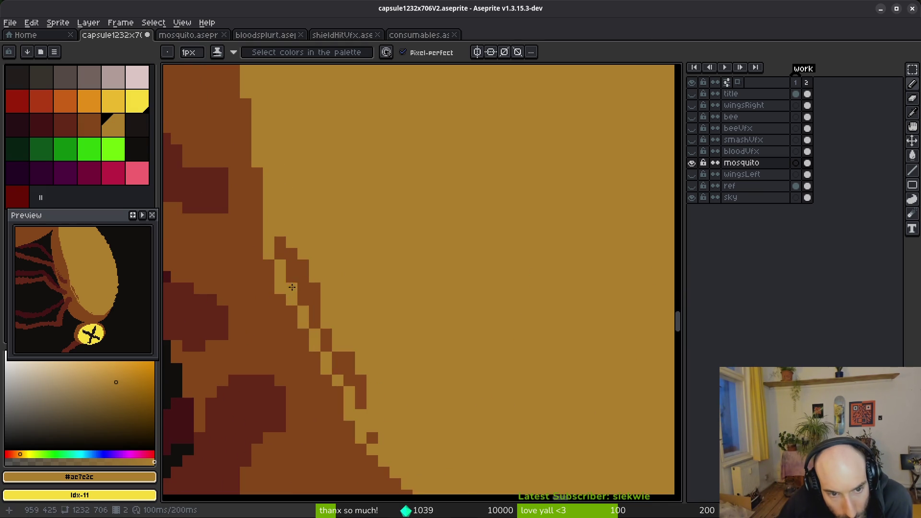
scroll(350, 259, up, 1)
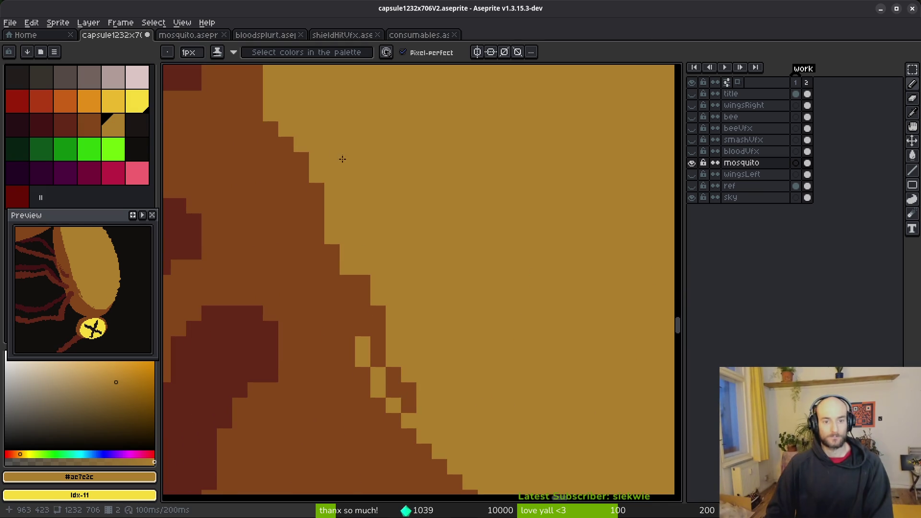
mouse_move(285, 141)
mouse_down()
mouse_move(284, 176)
mouse_move(331, 299)
mouse_move(411, 420)
mouse_up()
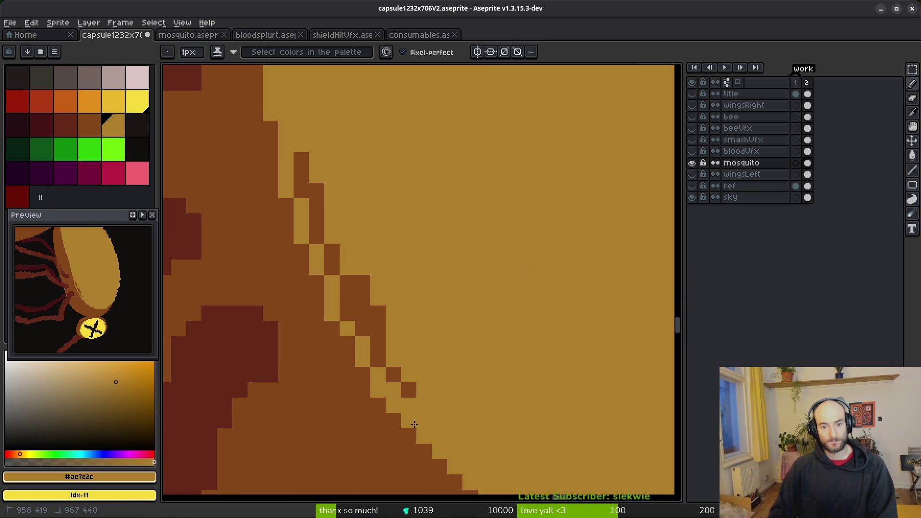
mouse_move(358, 338)
mouse_down()
mouse_move(308, 140)
mouse_move(304, 171)
mouse_move(406, 384)
mouse_up()
drag(475, 349, 423, 224)
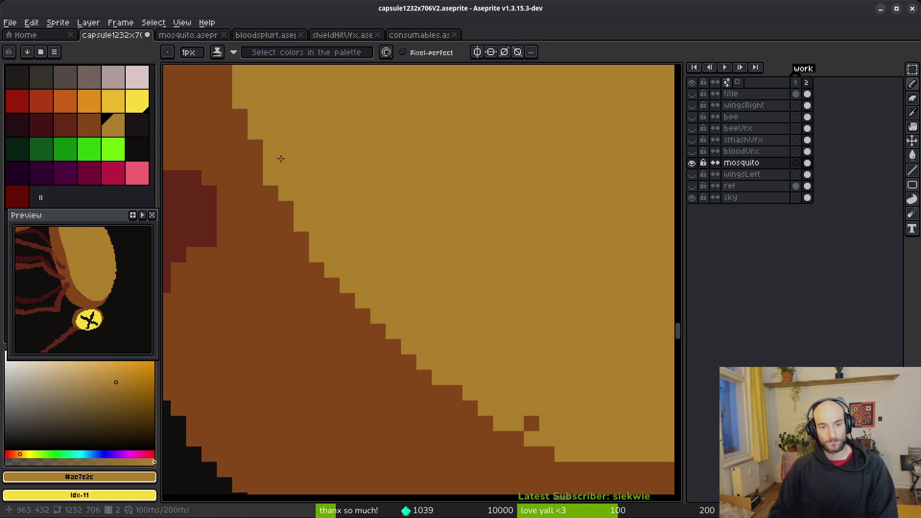
mouse_move(293, 237)
mouse_down()
mouse_move(401, 367)
mouse_move(536, 436)
mouse_move(438, 382)
mouse_move(406, 379)
mouse_move(313, 288)
mouse_up()
scroll(411, 251, down, 3)
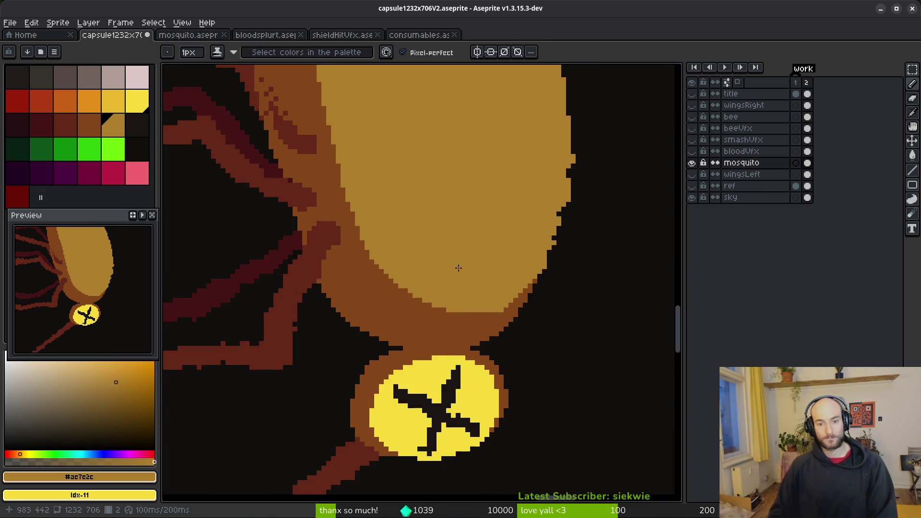
scroll(519, 298, up, 3)
scroll(520, 299, up, 1)
Step: Sample brown from the canvas and fill in missing brown pixels along the tan-brown edge
alt+click(542, 327)
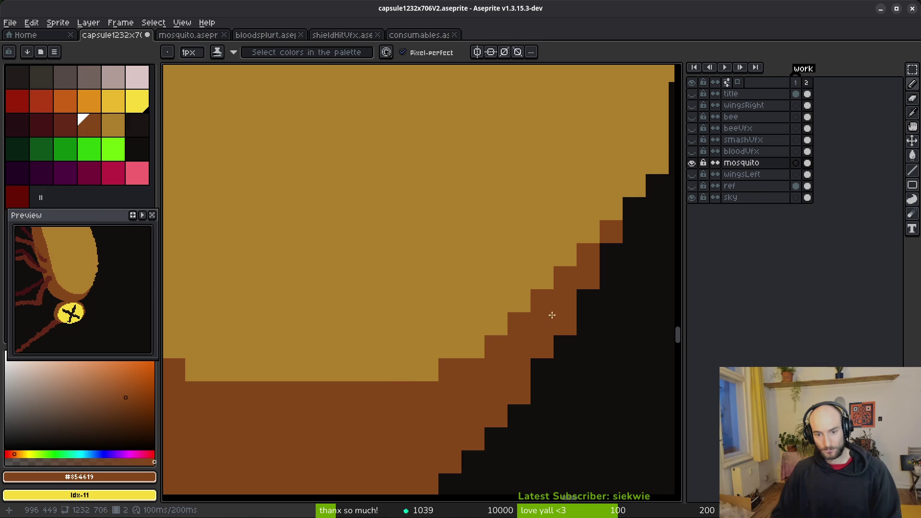
drag(475, 347, 427, 369)
click(496, 324)
drag(358, 371, 423, 371)
scroll(455, 388, down, 3)
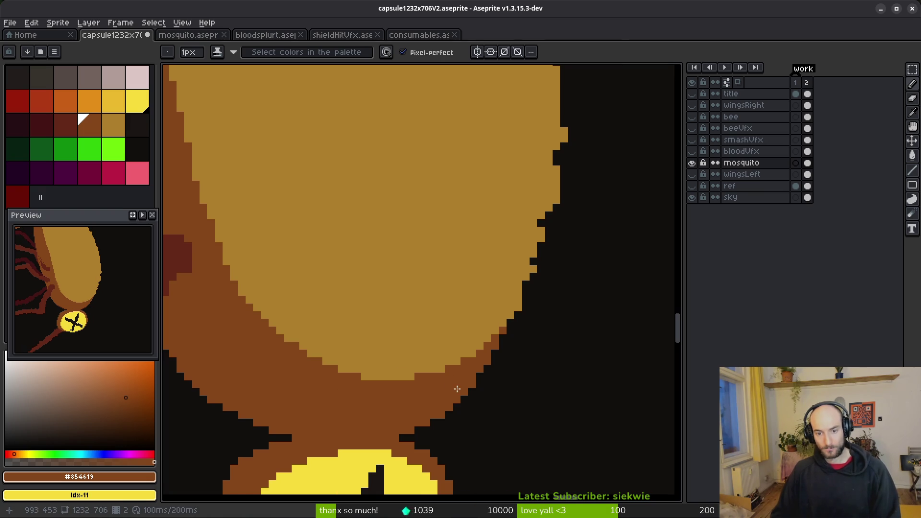
scroll(486, 336, down, 1)
scroll(401, 329, up, 2)
alt+click(484, 329)
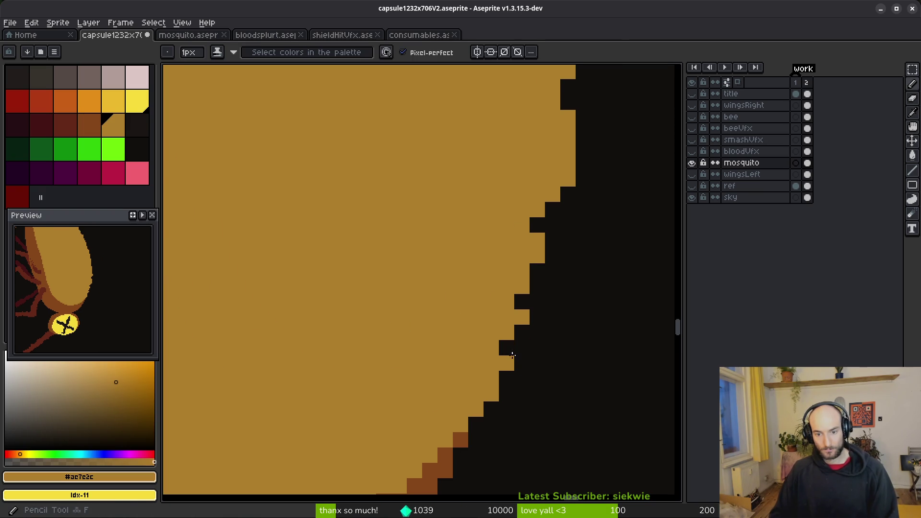
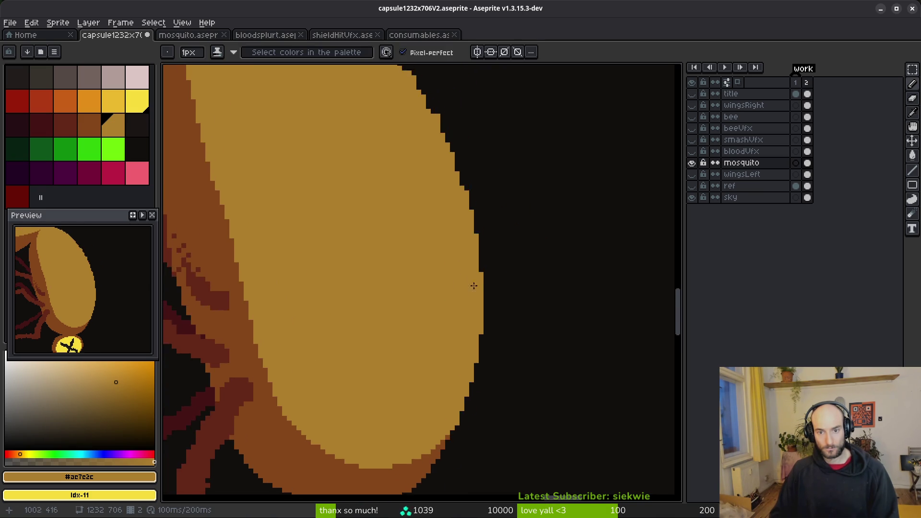
scroll(512, 258, up, 2)
Step: Extend the mosquito's tan body edge by a pixel, save capsule1232x706V2.aseprite, and switch to Steam
drag(490, 305, 492, 332)
drag(475, 212, 475, 223)
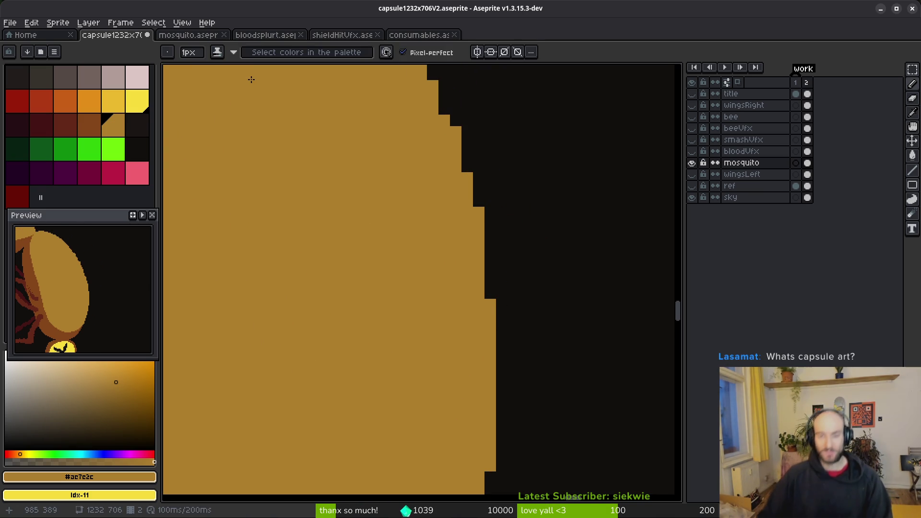
key(ctrl+s)
key(alt+Tab)
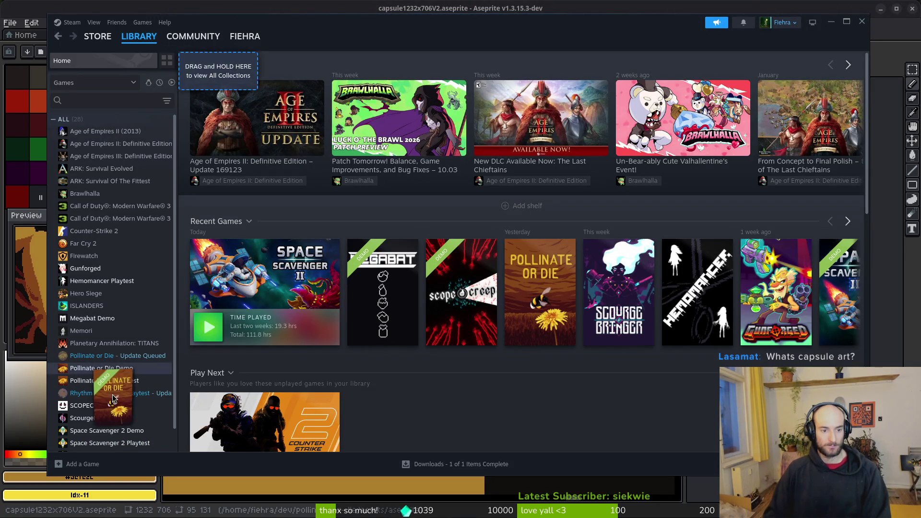
Step: View the Pollinate or Die store page from the Steam library, then close Steam
click(94, 355)
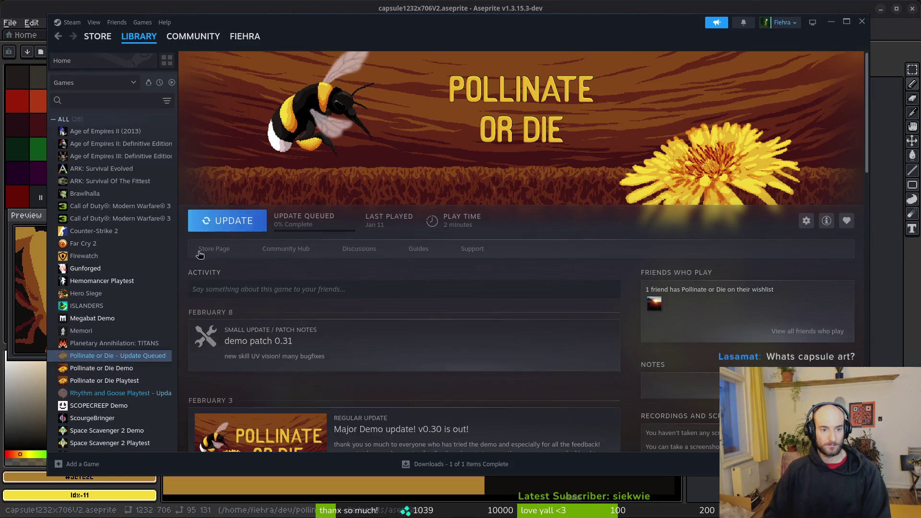
click(214, 249)
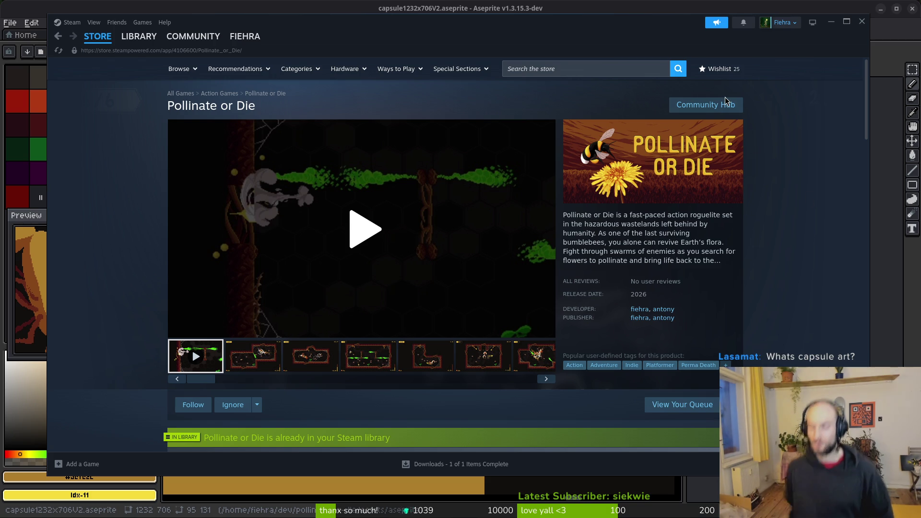
click(862, 22)
scroll(520, 297, down, 4)
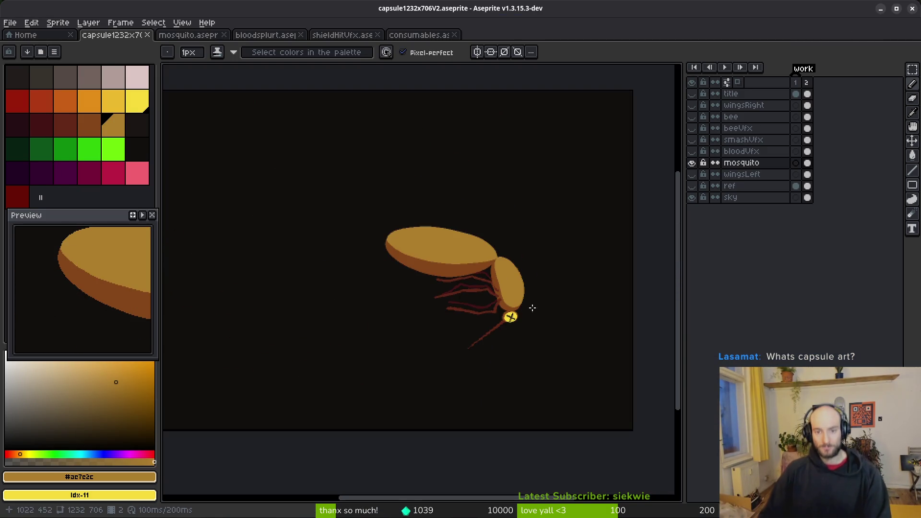
Step: Paint tan pixels along the stepped body edge and fill its dark notch
scroll(488, 206, up, 5)
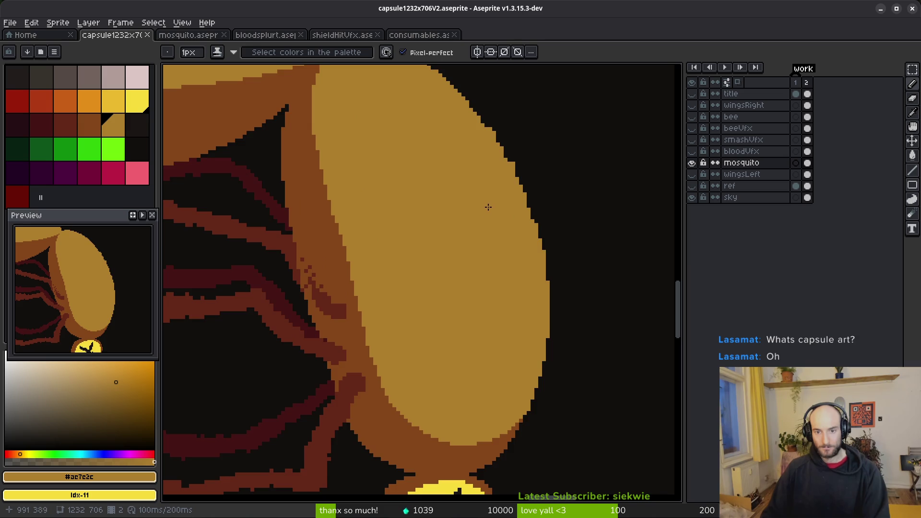
scroll(489, 206, up, 3)
mouse_move(448, 267)
mouse_down()
mouse_move(435, 258)
mouse_move(435, 235)
mouse_up()
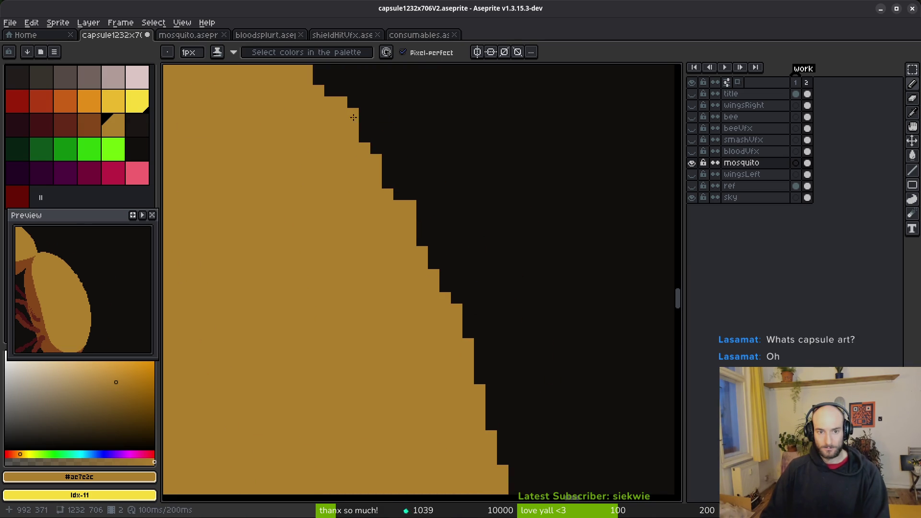
mouse_move(312, 72)
mouse_down()
mouse_move(338, 97)
mouse_move(401, 203)
mouse_up()
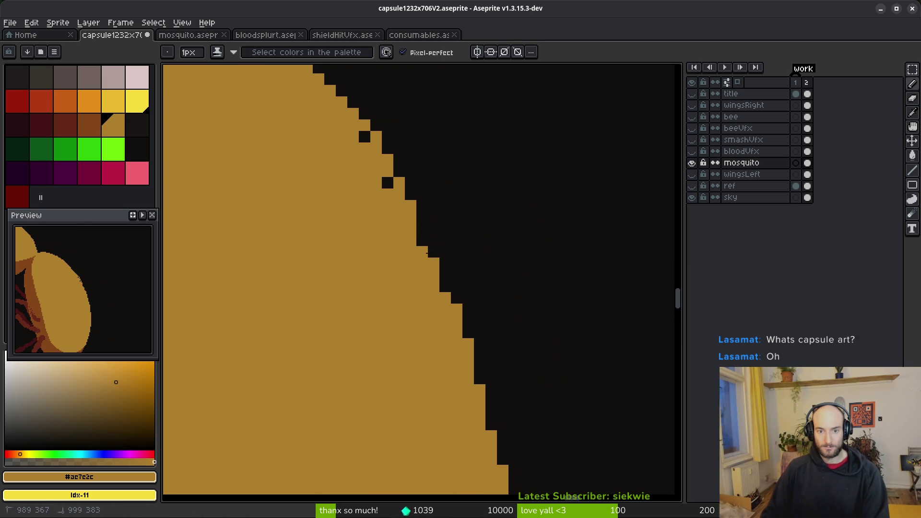
scroll(442, 288, up, 2)
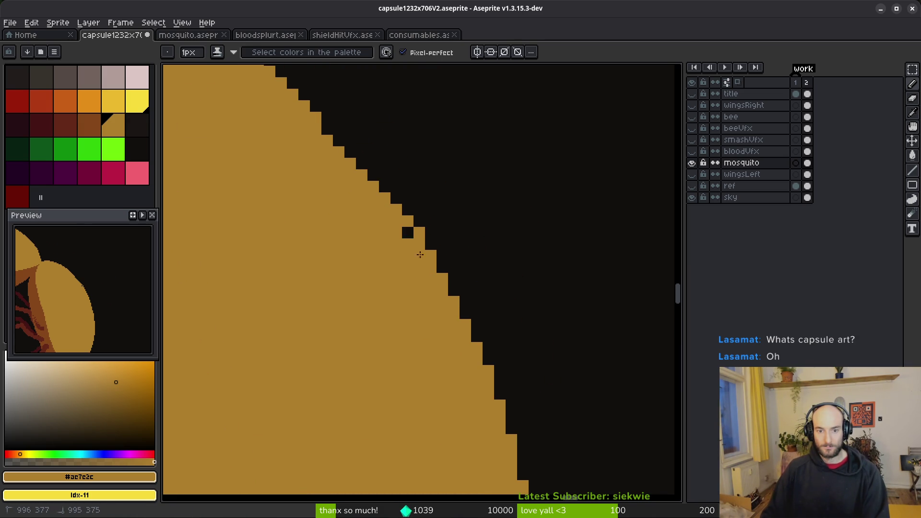
click(408, 232)
scroll(408, 233, up, 2)
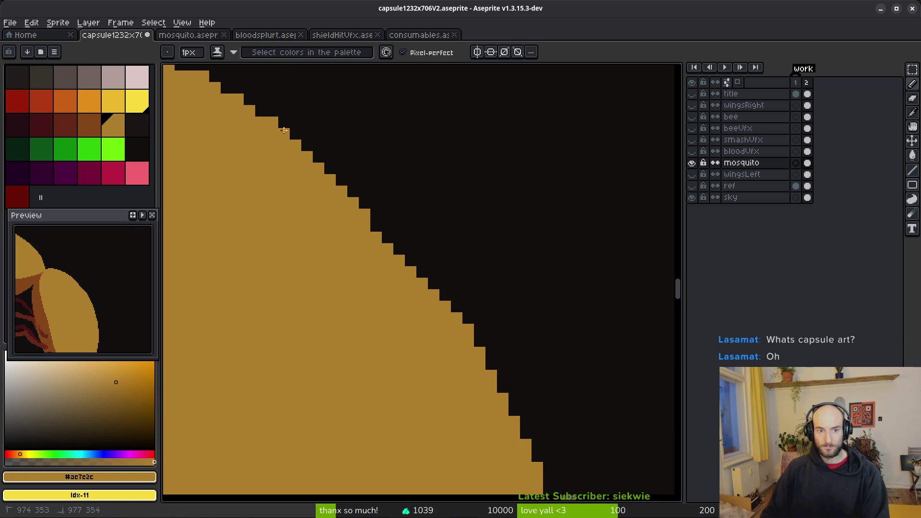
mouse_move(379, 217)
mouse_down()
mouse_move(446, 301)
mouse_move(374, 225)
mouse_up()
scroll(362, 216, down, 4)
scroll(380, 286, up, 6)
Step: Erase two stray tan pixels from the edge and pan to the yellow emblem
key(e)
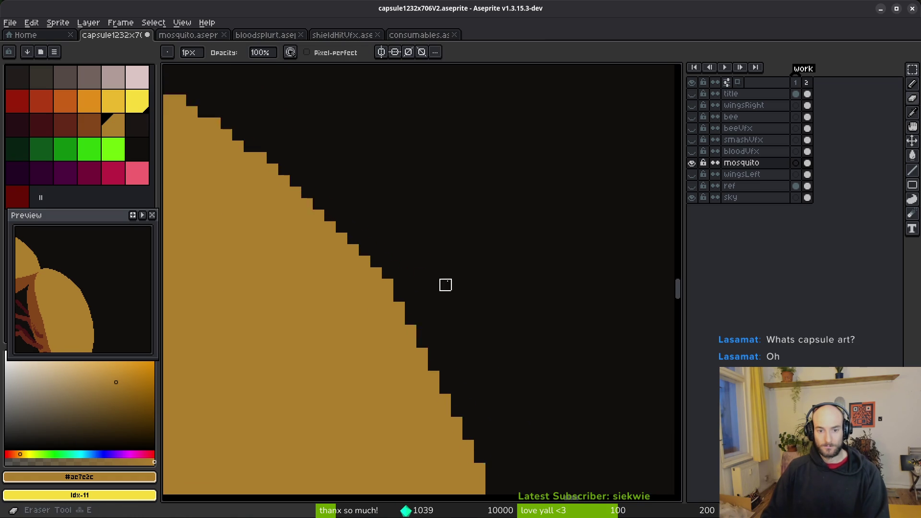
click(373, 379)
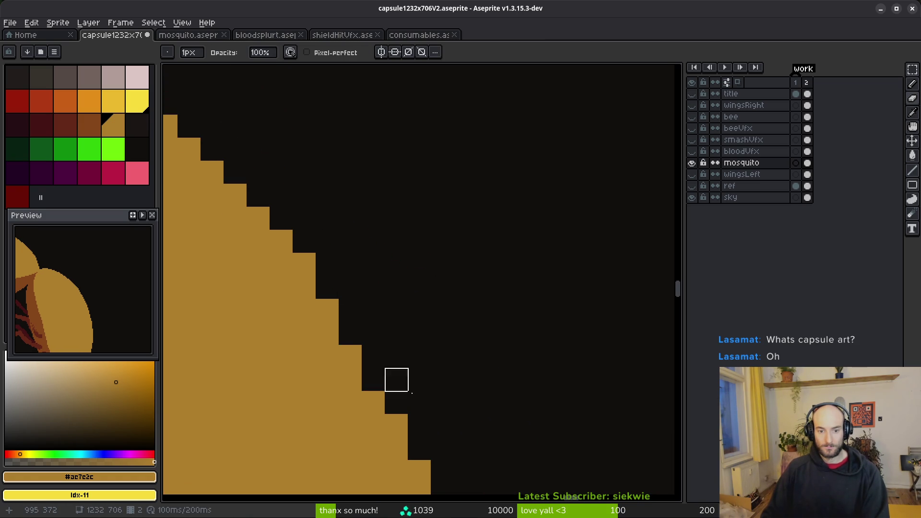
click(396, 426)
scroll(417, 225, down, 5)
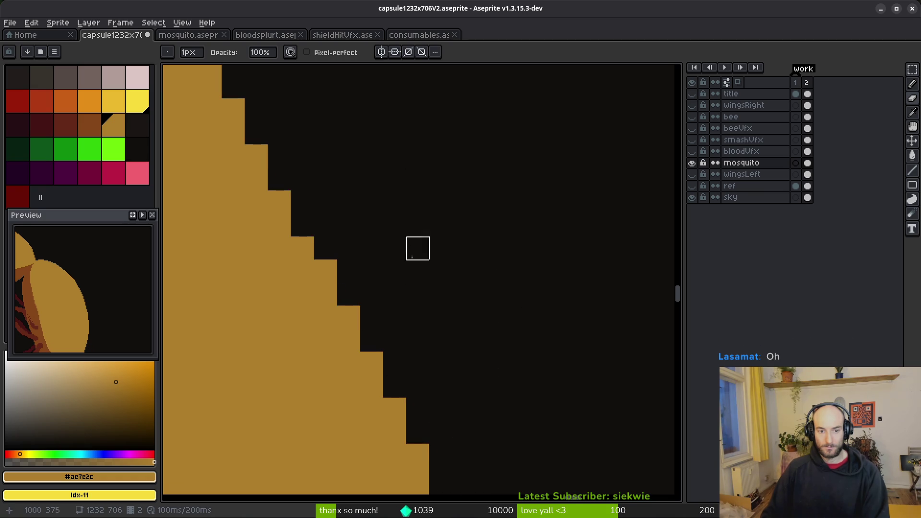
scroll(471, 290, down, 4)
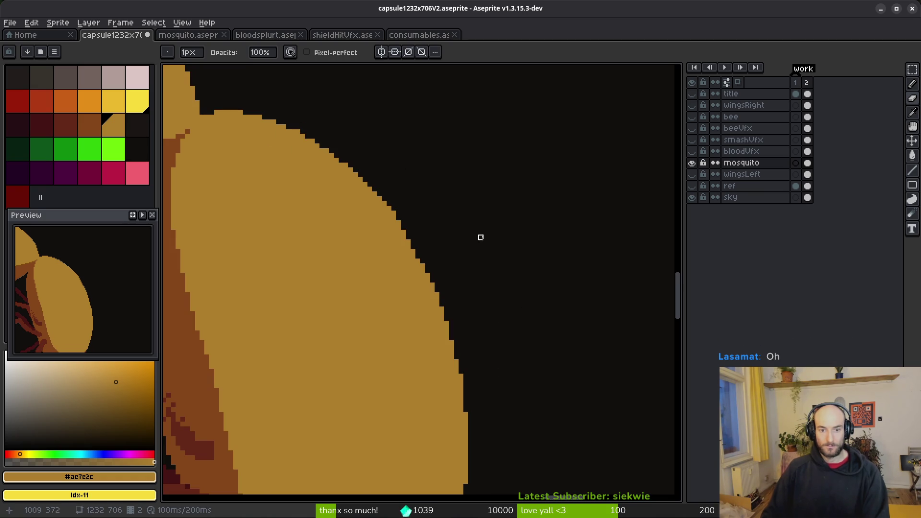
scroll(432, 201, up, 2)
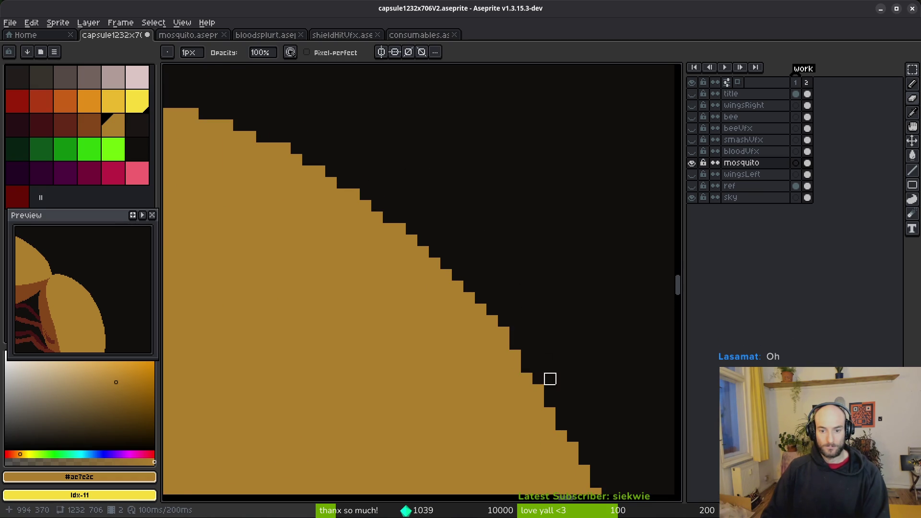
scroll(562, 356, down, 3)
scroll(619, 325, up, 3)
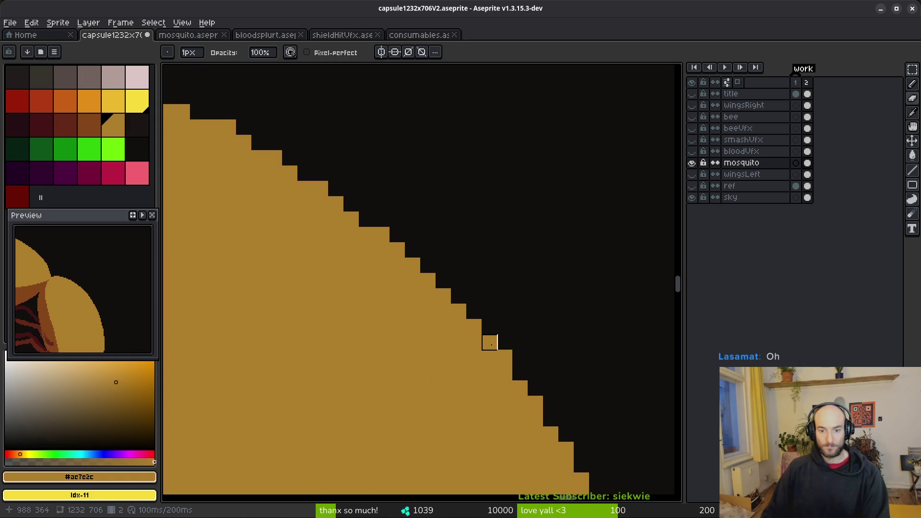
scroll(551, 313, down, 3)
scroll(511, 342, up, 2)
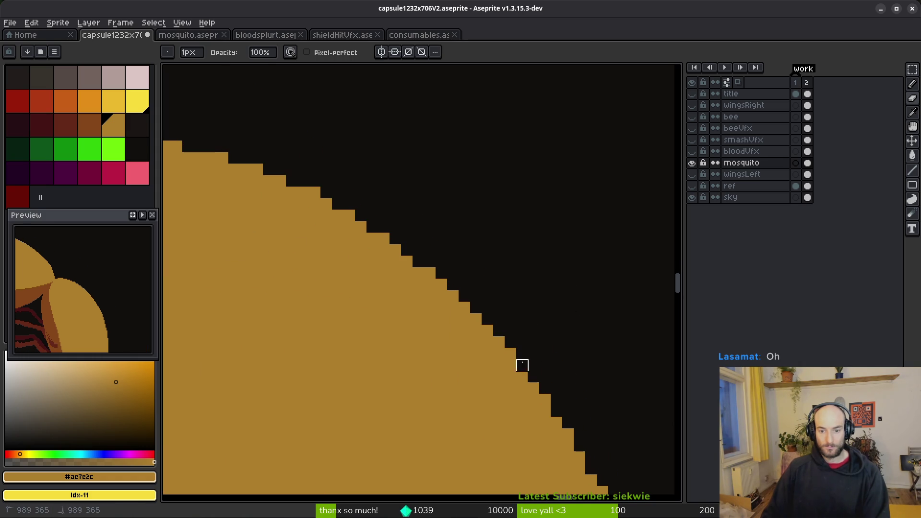
scroll(569, 288, down, 2)
scroll(563, 277, up, 2)
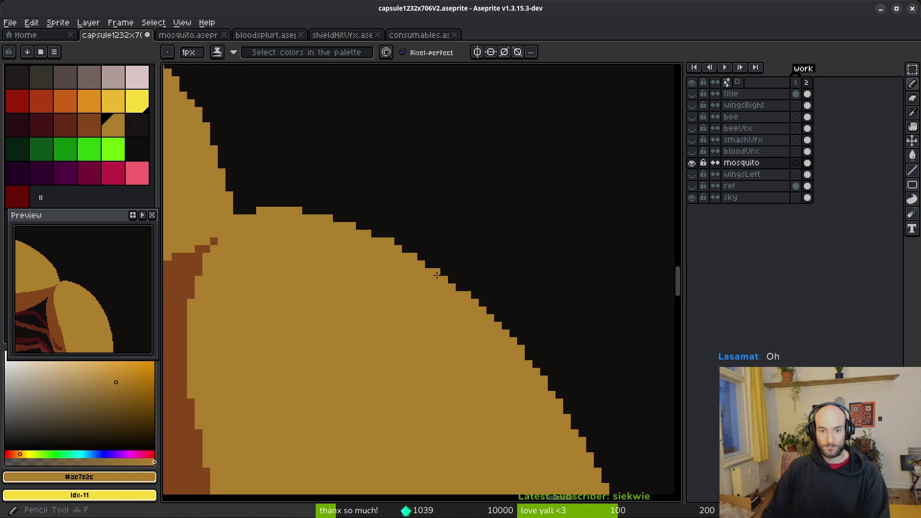
scroll(437, 276, up, 2)
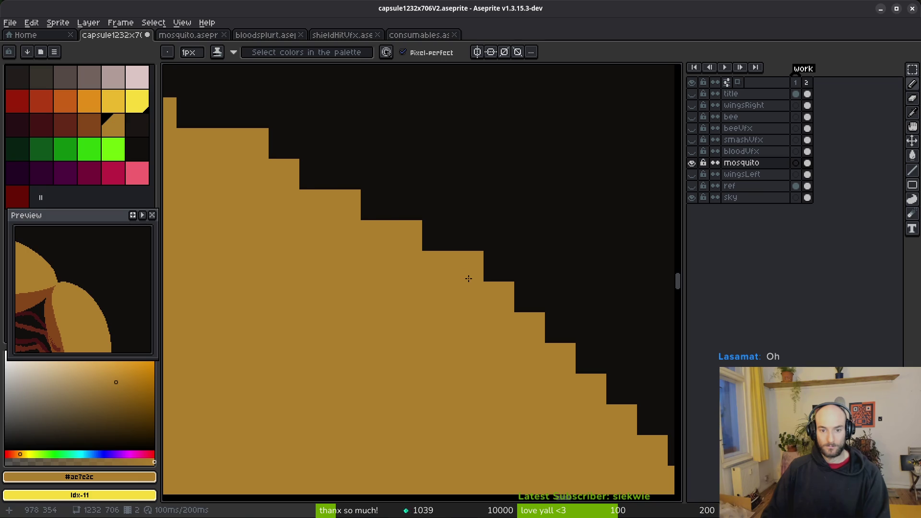
scroll(401, 303, down, 3)
scroll(445, 305, up, 2)
scroll(445, 285, down, 4)
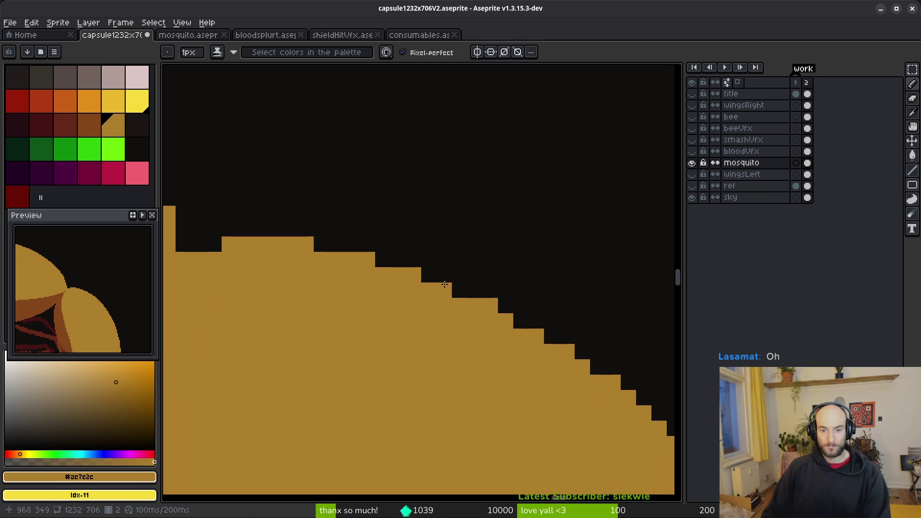
scroll(390, 304, up, 2)
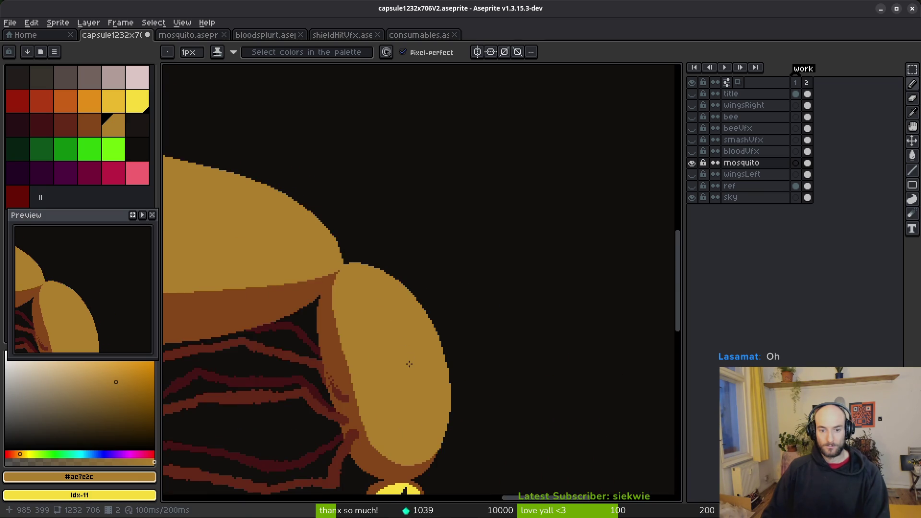
scroll(410, 364, down, 2)
drag(429, 344, 435, 245)
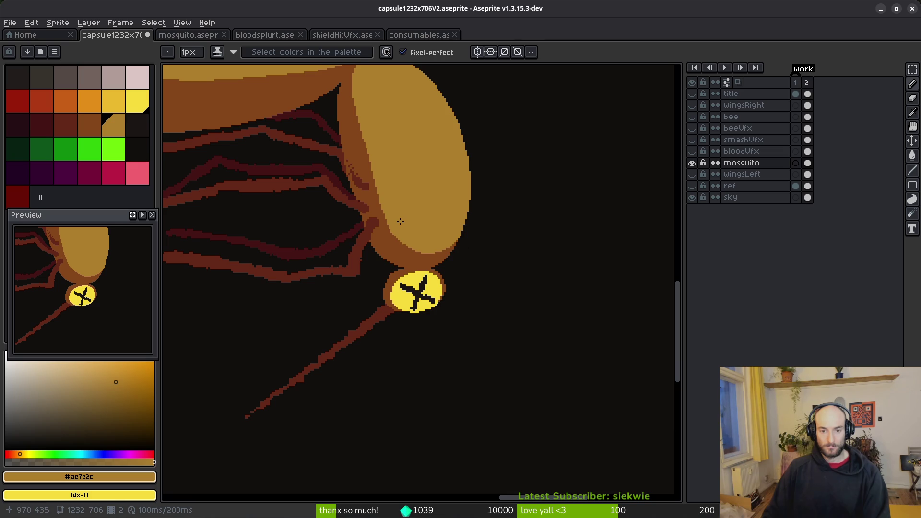
Step: Check the mosquito reference sprite, then pick the darker brown colour for the legs
click(188, 35)
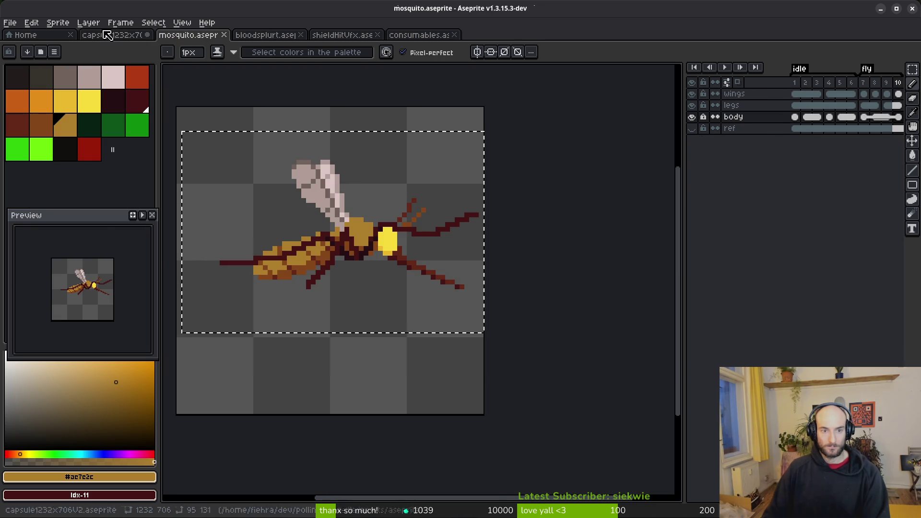
click(109, 35)
scroll(401, 236, up, 4)
alt+click(496, 196)
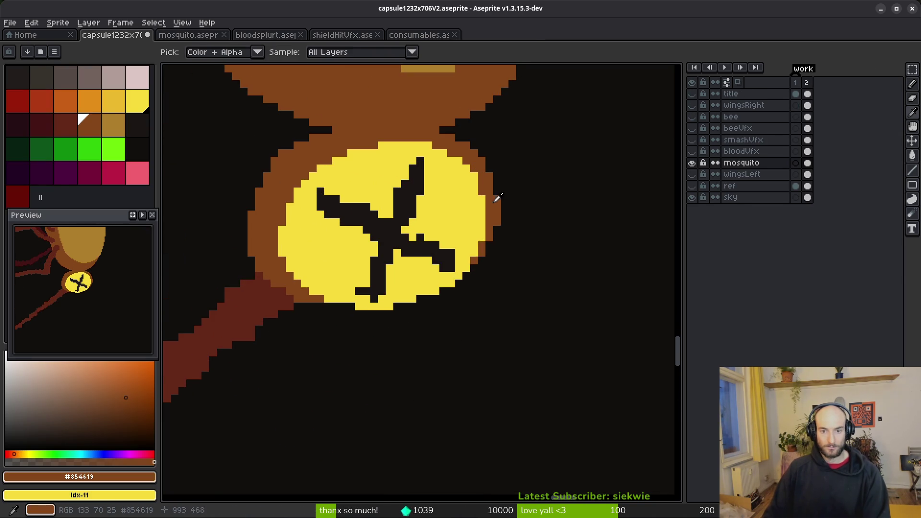
click(107, 128)
scroll(493, 207, up, 2)
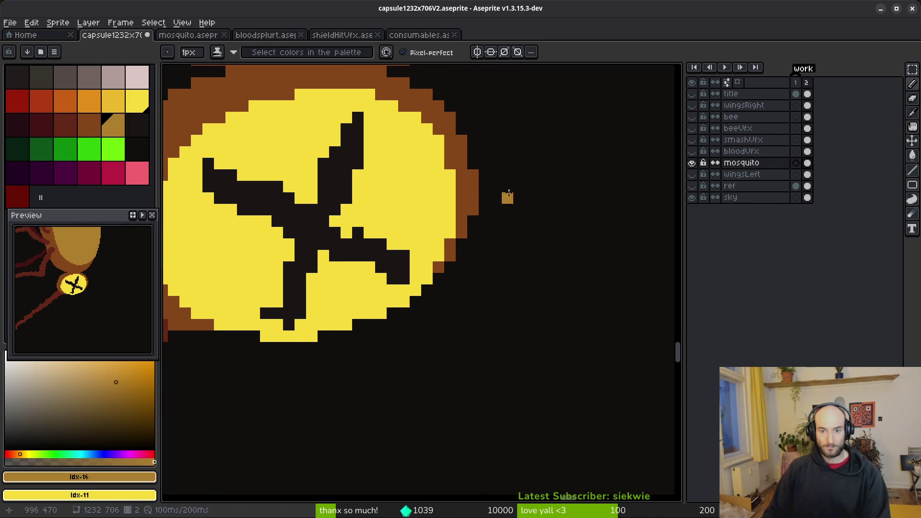
click(90, 126)
Step: Draw two long brown legs below the emblem with the line tool
drag(521, 221, 438, 209)
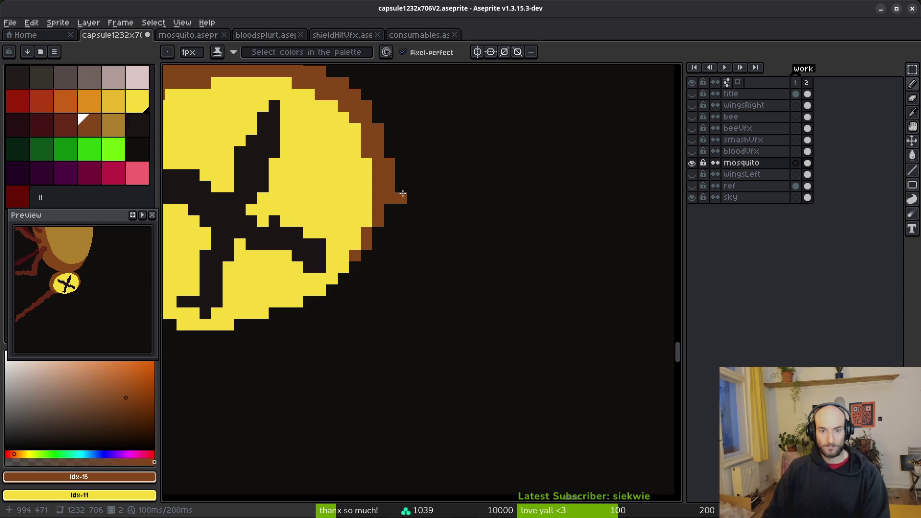
key(z)
mouse_move(399, 146)
mouse_down()
mouse_move(396, 213)
mouse_move(621, 255)
mouse_move(571, 255)
mouse_up()
mouse_move(382, 279)
mouse_down()
mouse_move(450, 394)
mouse_move(489, 391)
mouse_move(464, 275)
mouse_move(498, 378)
mouse_move(444, 282)
mouse_up()
drag(439, 323, 419, 386)
key(ctrl+z)
key(ctrl+z)
key(ctrl+z)
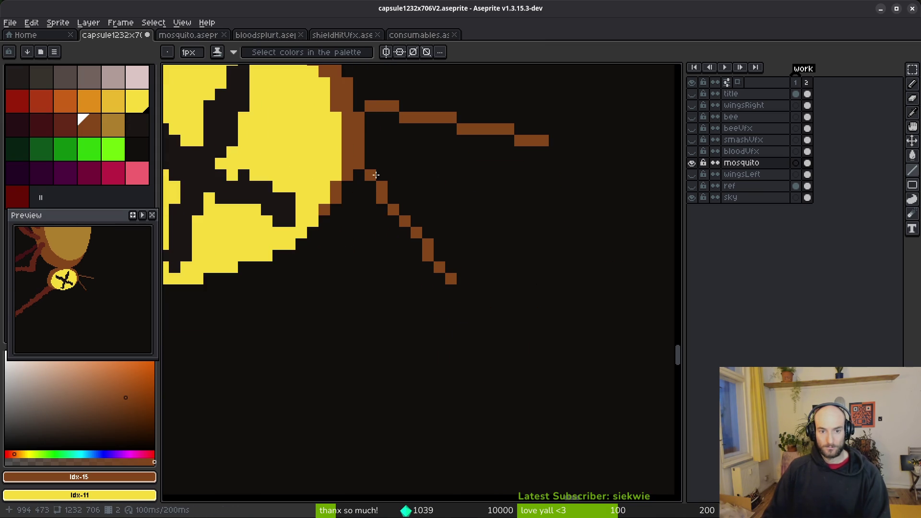
mouse_move(360, 151)
mouse_down()
mouse_move(395, 315)
mouse_move(230, 437)
mouse_move(278, 463)
mouse_up()
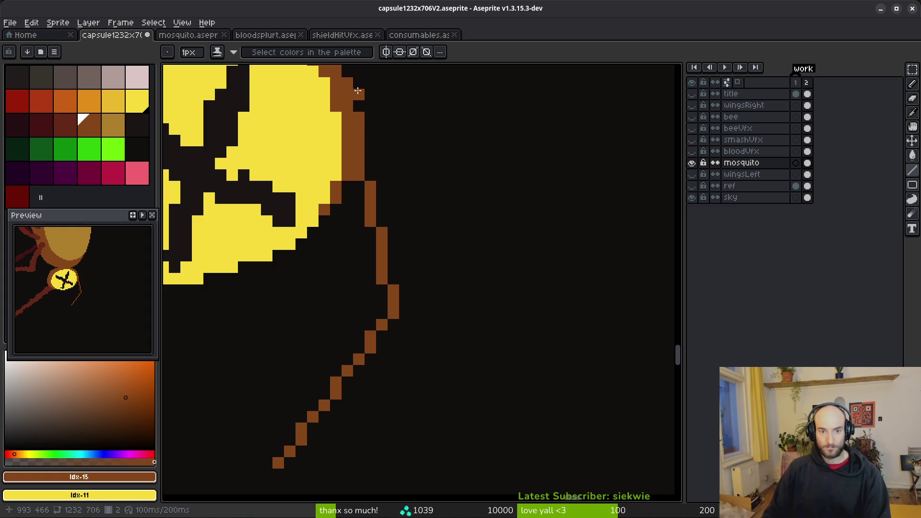
drag(358, 91, 463, 255)
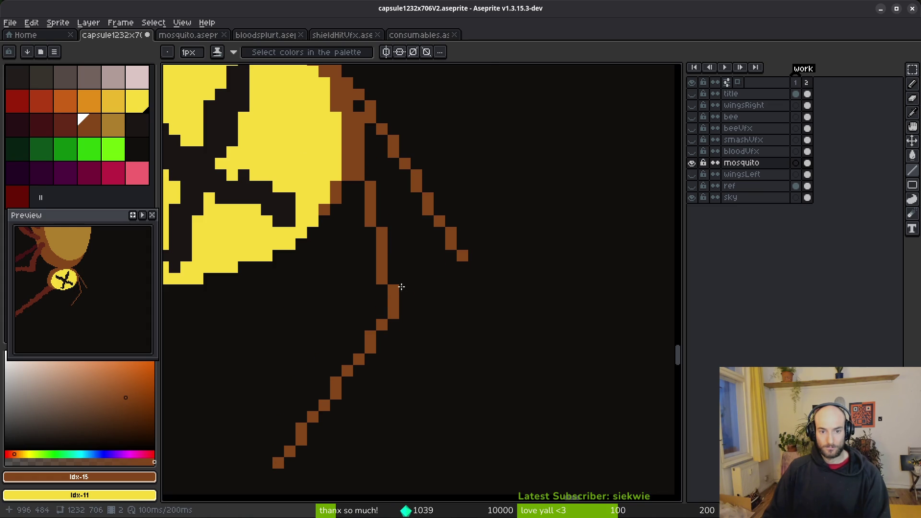
Step: Thicken the legs, extend one up to the body, and fill the right leg's gap
scroll(532, 280, down, 5)
scroll(503, 254, up, 1)
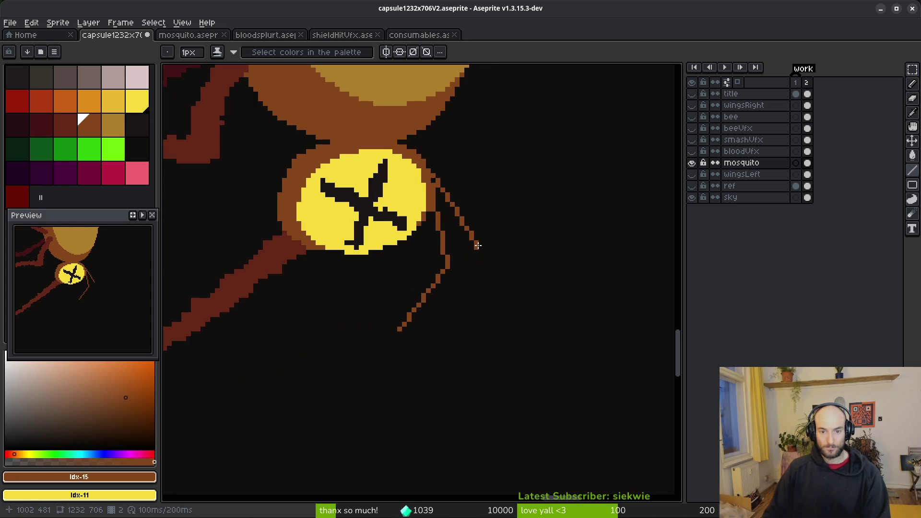
scroll(468, 285, up, 3)
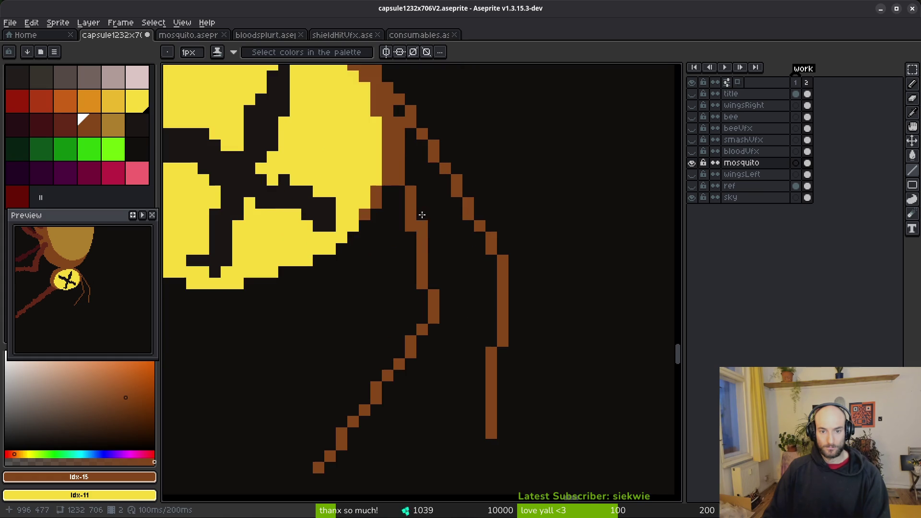
mouse_move(410, 167)
mouse_down()
mouse_move(439, 319)
mouse_move(319, 460)
mouse_up()
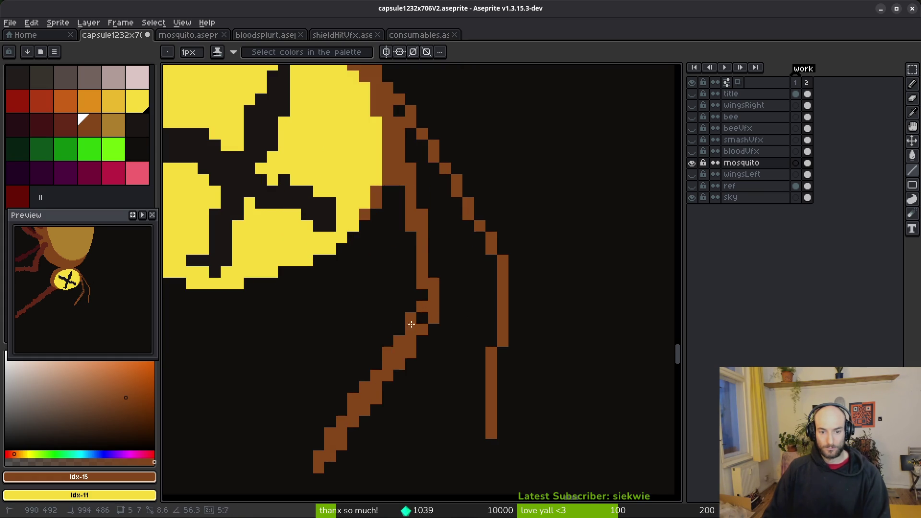
mouse_move(414, 221)
mouse_down()
mouse_move(388, 93)
mouse_move(487, 266)
mouse_move(475, 229)
mouse_up()
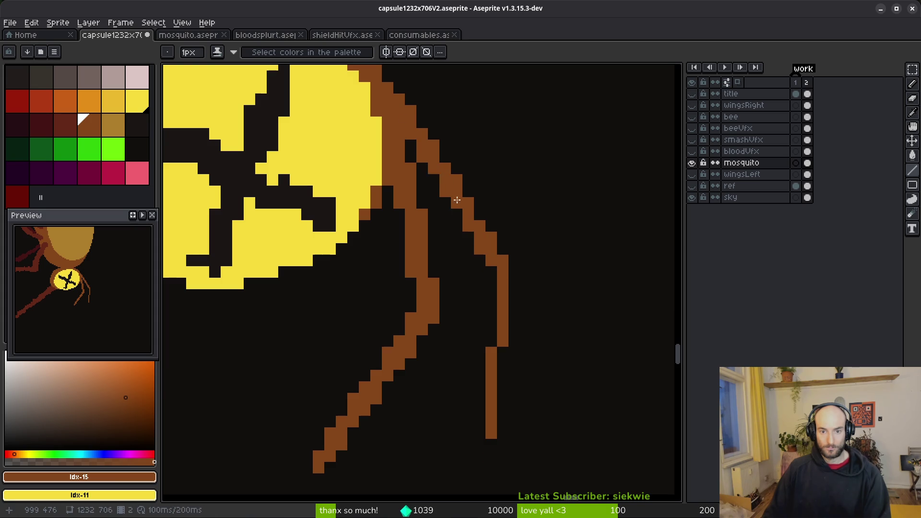
click(491, 273)
click(491, 295)
drag(494, 317, 481, 453)
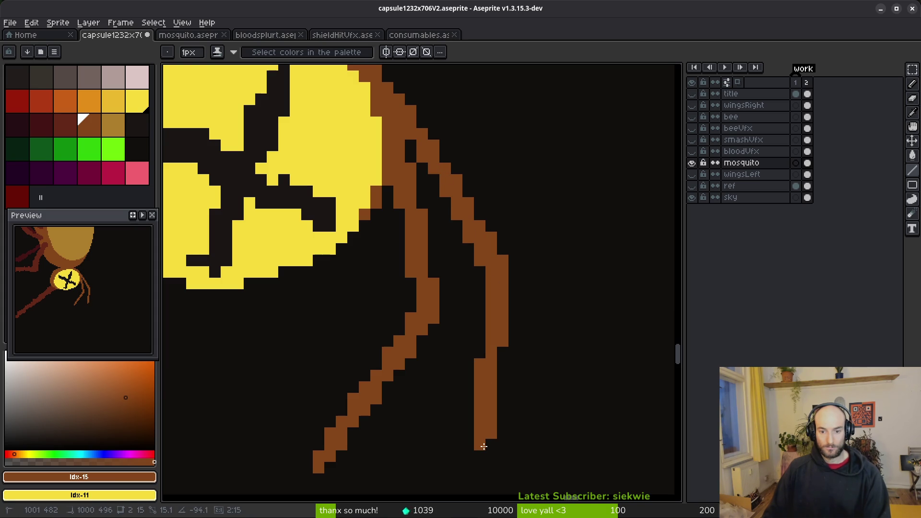
Step: Dab yellow pixels onto a leg and set ochre as the secondary colour
scroll(484, 352, down, 4)
scroll(489, 364, up, 5)
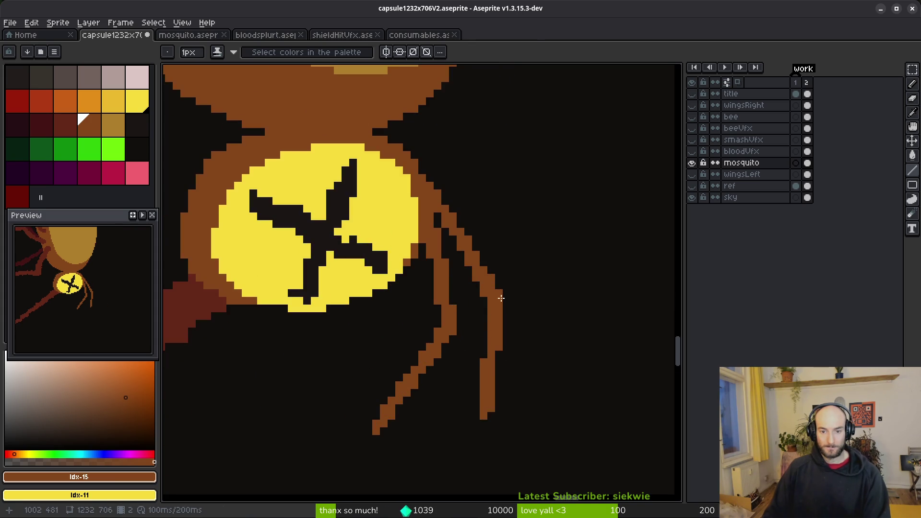
scroll(370, 178, up, 1)
right_click(336, 103)
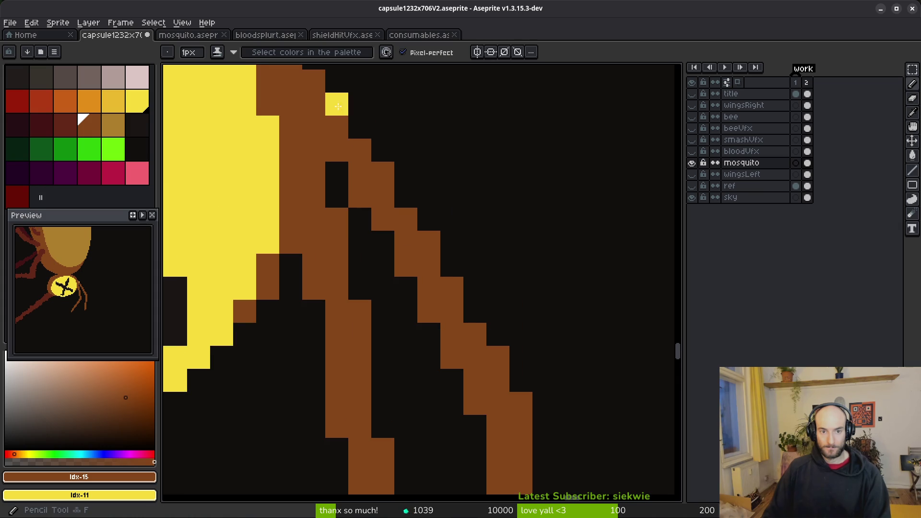
right_click(364, 155)
scroll(308, 170, down, 3)
right_click(117, 127)
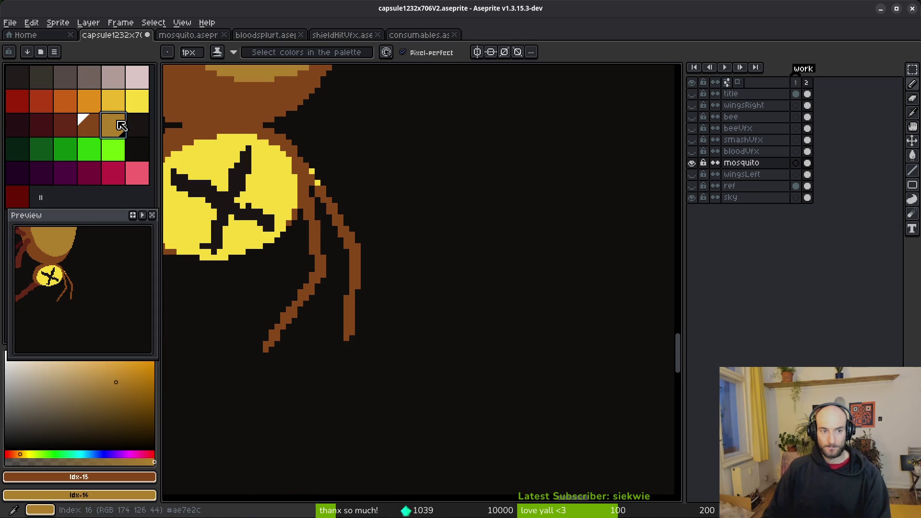
Step: Dab ochre highlight pixels down the length of one brown leg
scroll(317, 201, up, 2)
right_click(309, 190)
right_click(337, 235)
right_click(355, 269)
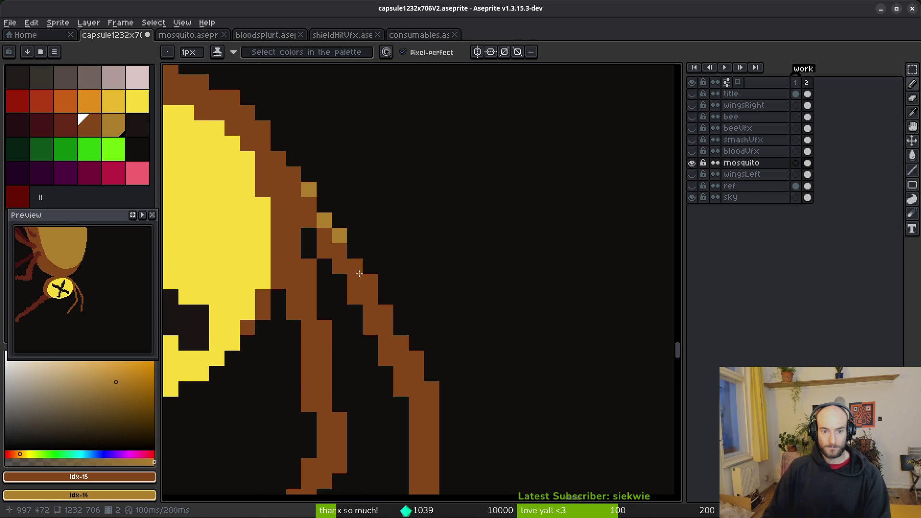
right_click(386, 313)
right_click(402, 341)
right_click(417, 358)
drag(431, 388, 439, 432)
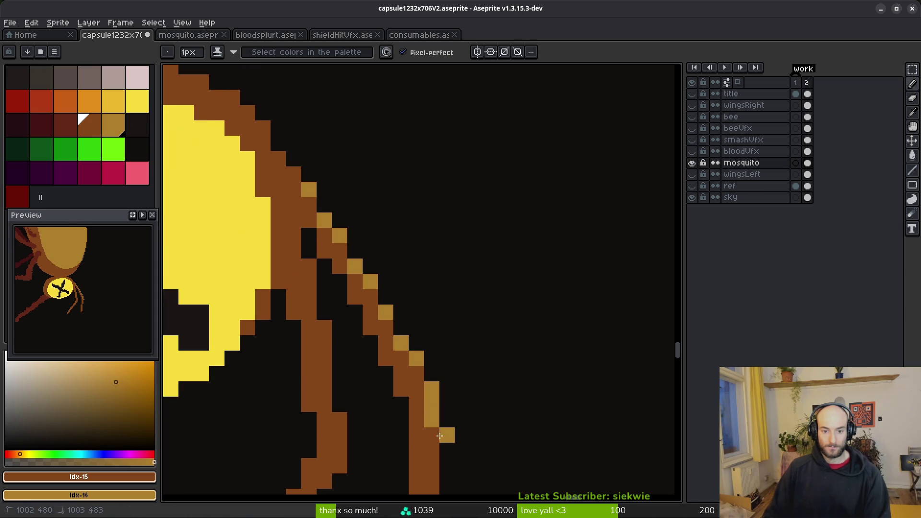
right_click(417, 374)
Step: Correct the stray ochre strip and add ochre highlights along the leg's diagonal edge
key(e)
click(447, 435)
key(b)
right_click(371, 291)
scroll(335, 229, down, 3)
scroll(391, 228, up, 5)
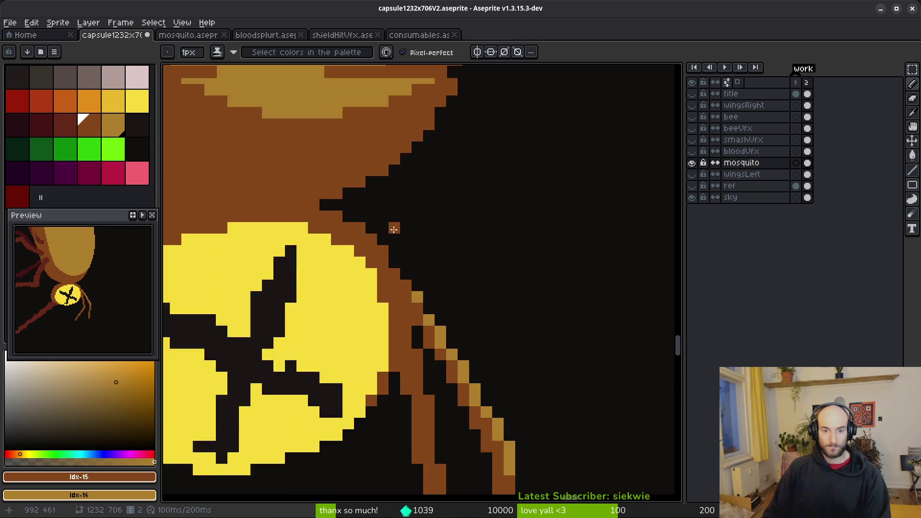
right_click(317, 226)
right_click(344, 253)
right_click(379, 288)
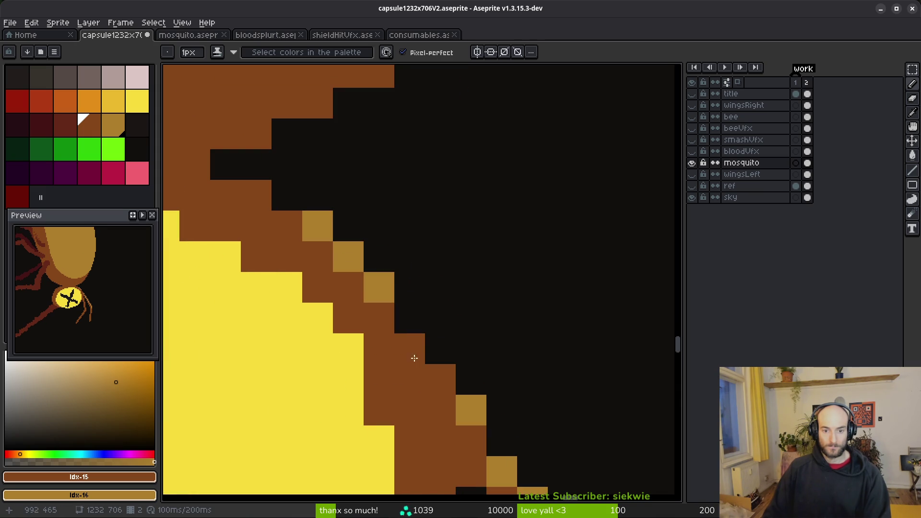
right_click(411, 356)
right_click(438, 387)
click(294, 211)
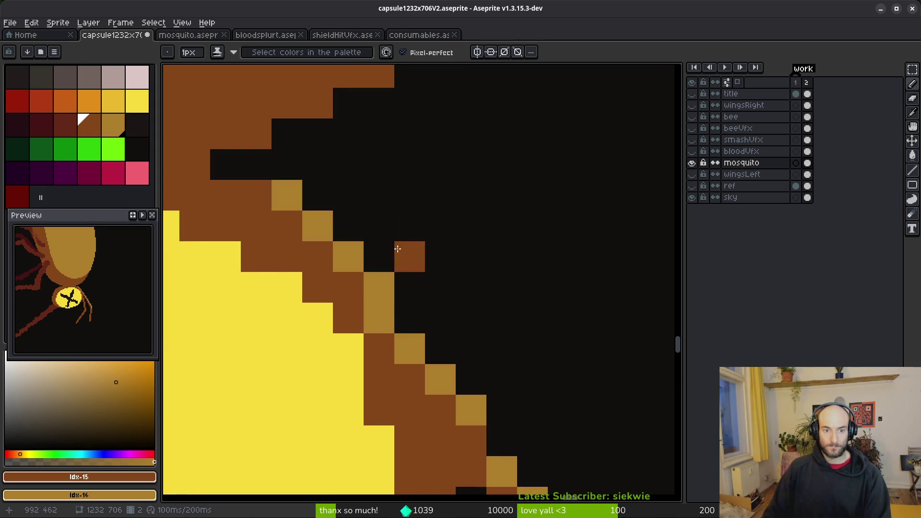
Step: Place ochre highlights on the inner leg and undo a stray brown pixel
scroll(491, 294, down, 4)
scroll(491, 293, up, 3)
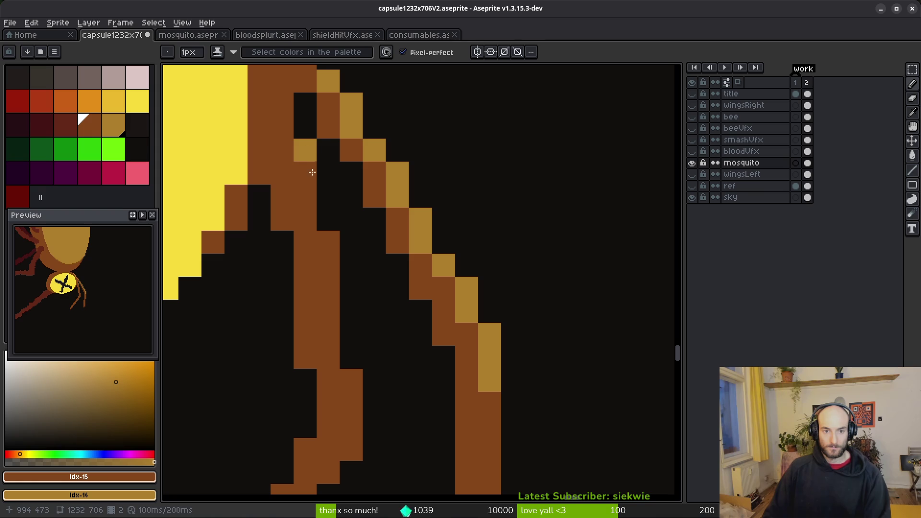
right_click(329, 245)
right_click(328, 289)
click(364, 384)
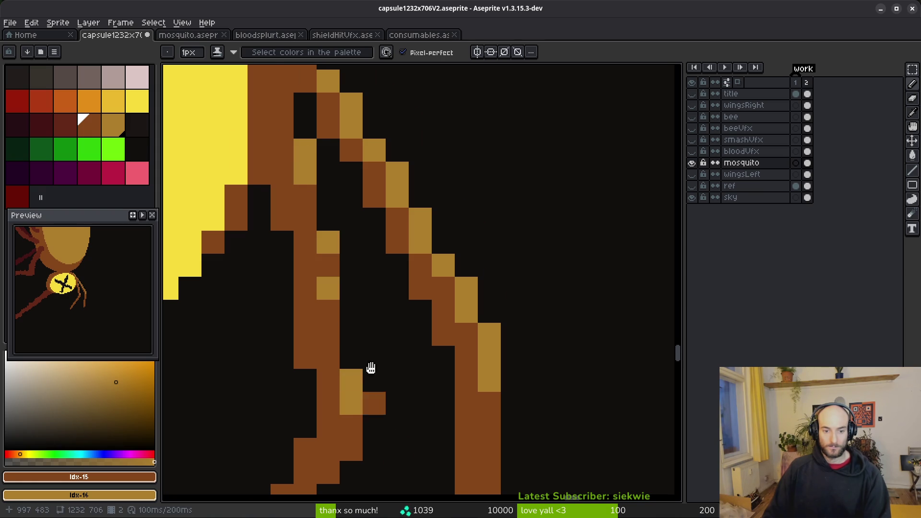
scroll(365, 405, down, 3)
right_click(364, 298)
scroll(327, 381, down, 3)
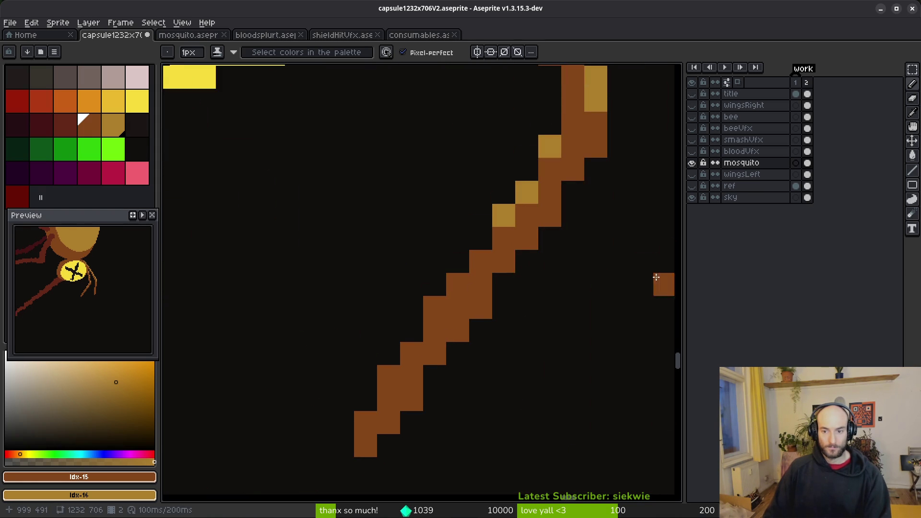
scroll(499, 220, right, 3)
click(449, 272)
scroll(438, 286, down, 2)
key(ctrl+z)
Step: Add ochre highlight pixels along the left leg
right_click(374, 207)
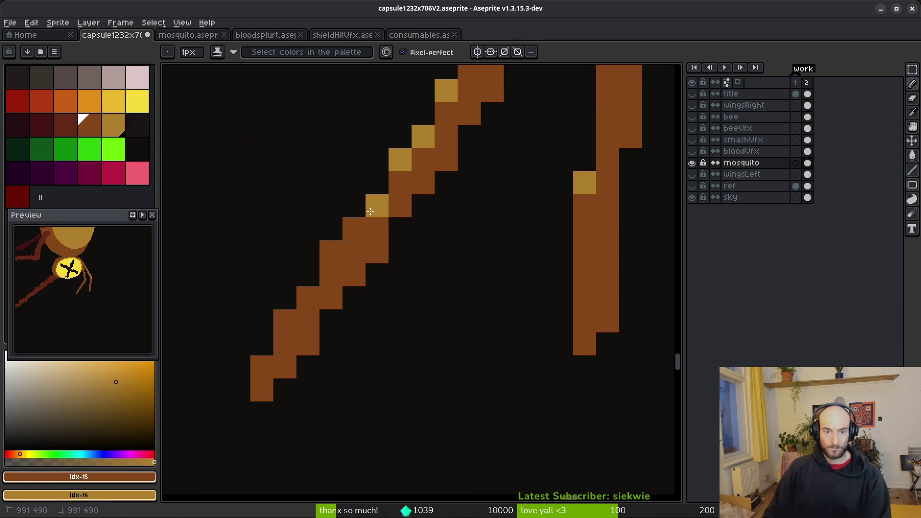
right_click(331, 256)
right_click(309, 296)
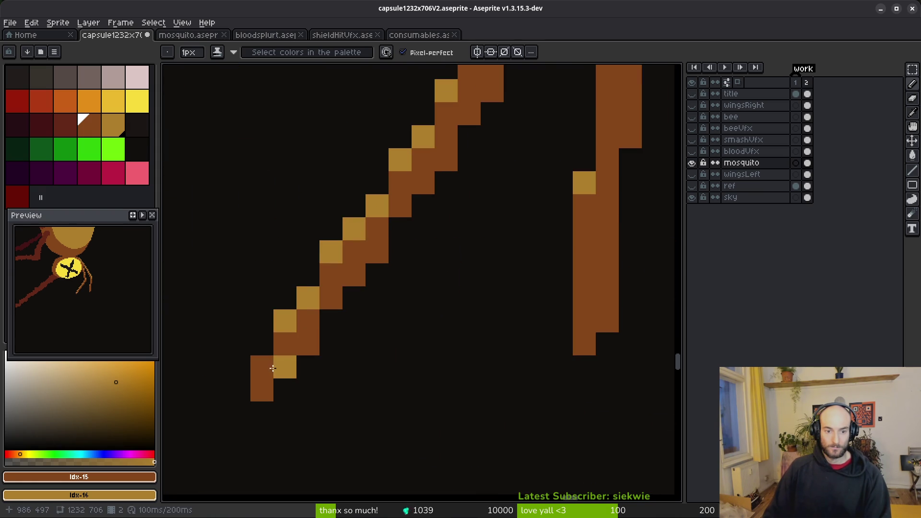
scroll(271, 369, down, 6)
scroll(301, 295, up, 4)
scroll(421, 322, down, 3)
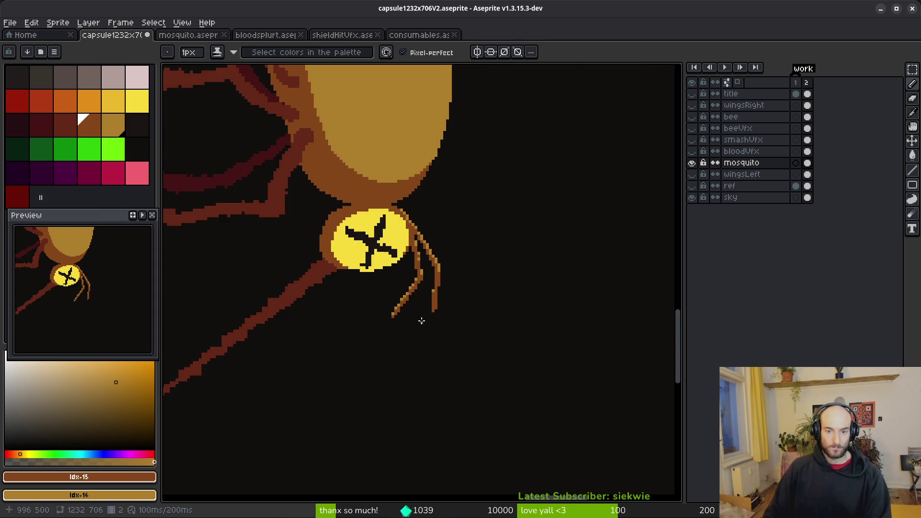
scroll(437, 299, up, 4)
Step: Add ochre highlights along the right leg's edge after reverting a trial strip
mouse_move(446, 109)
mouse_down()
mouse_move(394, 390)
mouse_move(381, 411)
mouse_up()
mouse_move(453, 141)
mouse_down()
mouse_move(448, 132)
mouse_move(380, 425)
mouse_up()
right_click(381, 370)
right_click(404, 278)
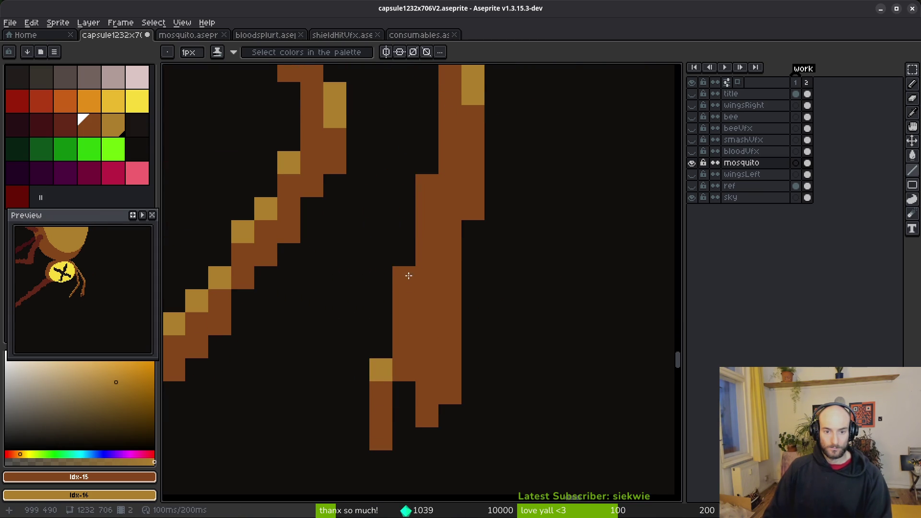
right_click(431, 183)
Step: Erase the right leg's outer edge pixels, redraw its bottom brown, and save the file
key(e)
mouse_move(473, 209)
mouse_down()
mouse_move(473, 254)
mouse_move(427, 439)
mouse_up()
click(451, 301)
key(b)
drag(405, 372, 425, 438)
key(e)
scroll(516, 404, down, 8)
scroll(509, 405, down, 2)
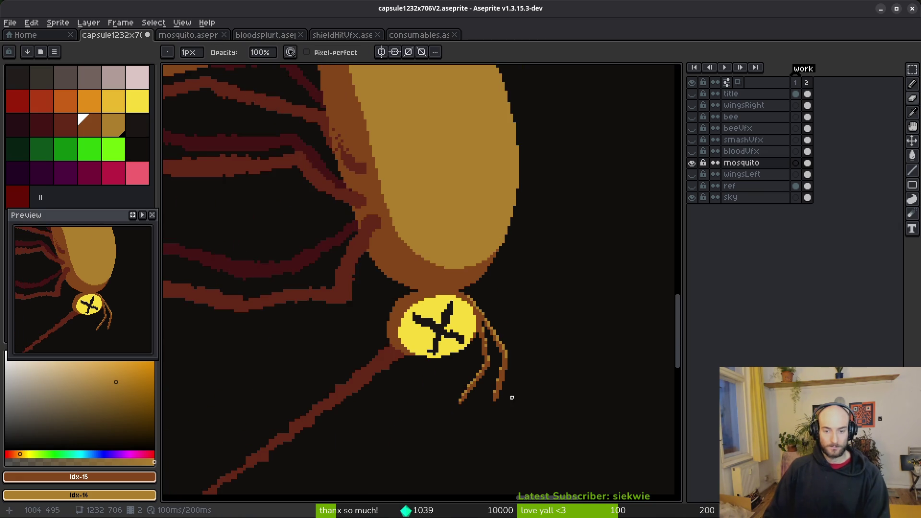
key(ctrl+s)
scroll(490, 391, down, 3)
scroll(471, 383, up, 4)
scroll(441, 340, up, 4)
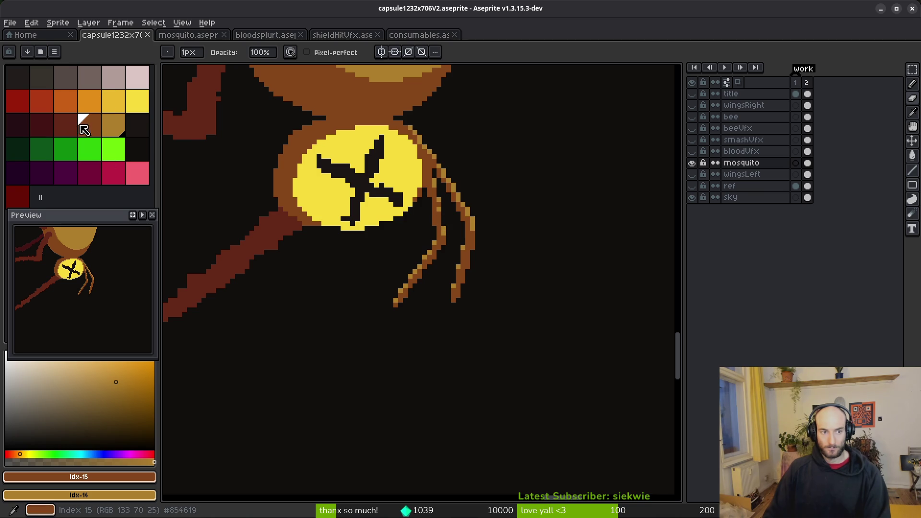
Step: Draw dark-red pencil lines and pixels along the leg
key([)
scroll(413, 269, up, 4)
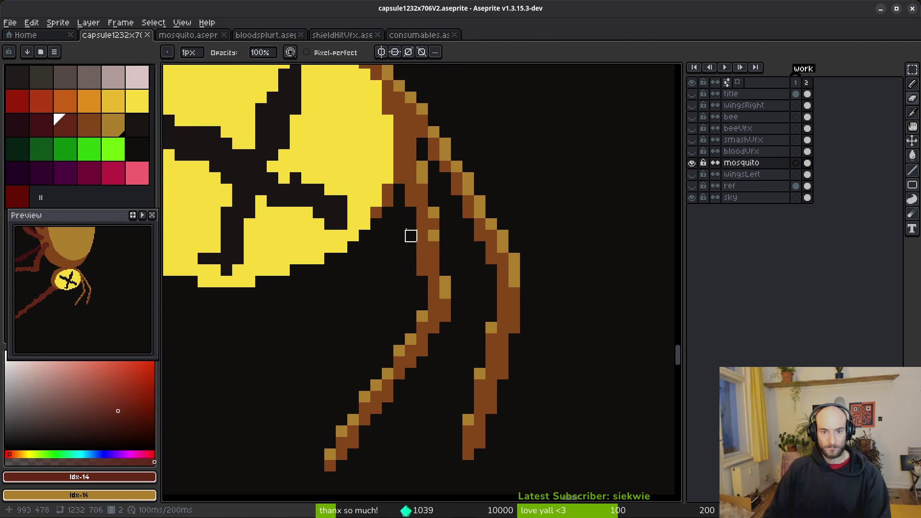
mouse_move(414, 281)
mouse_down()
mouse_move(407, 251)
mouse_move(408, 302)
mouse_up()
click(408, 206)
drag(408, 206, 412, 279)
click(405, 250)
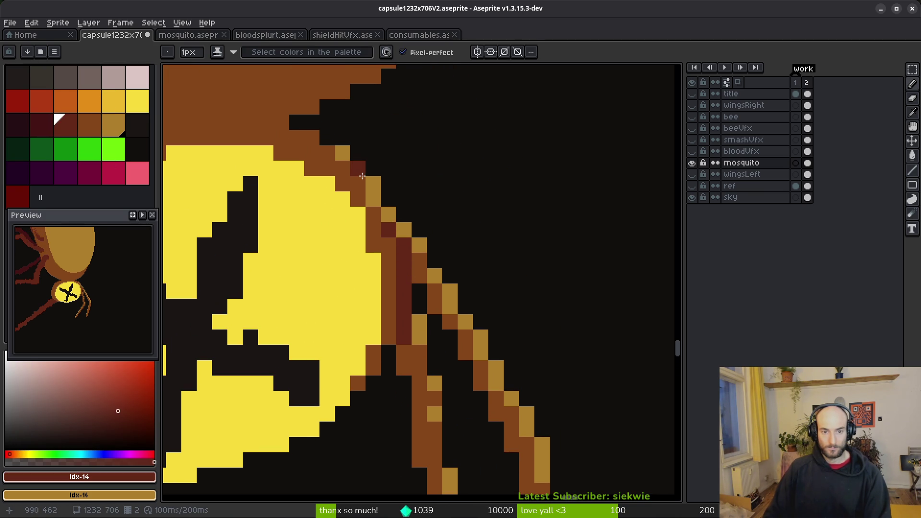
scroll(470, 240, down, 2)
Step: Bucket-fill the left and right leg segments with dark red
key(g)
click(426, 289)
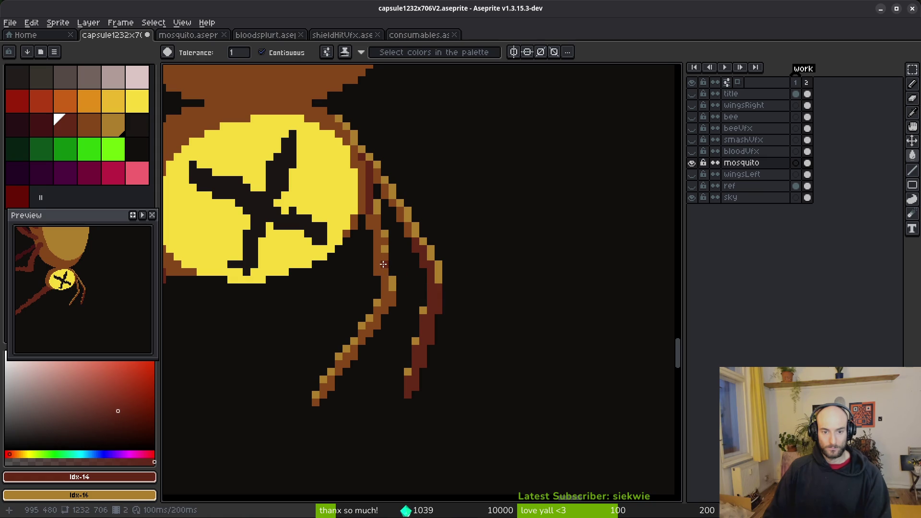
click(368, 329)
click(355, 357)
scroll(338, 394, up, 1)
click(304, 421)
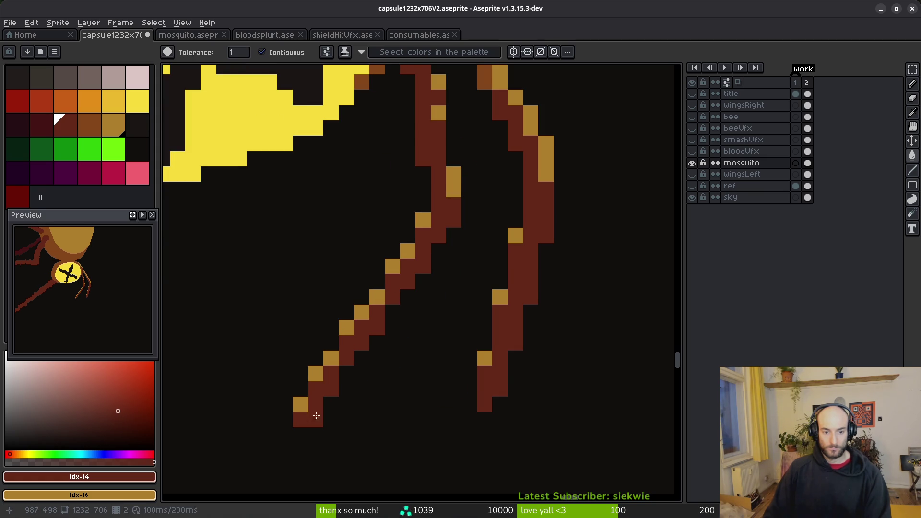
scroll(459, 312, down, 1)
scroll(460, 312, up, 3)
click(490, 251)
click(470, 202)
click(447, 166)
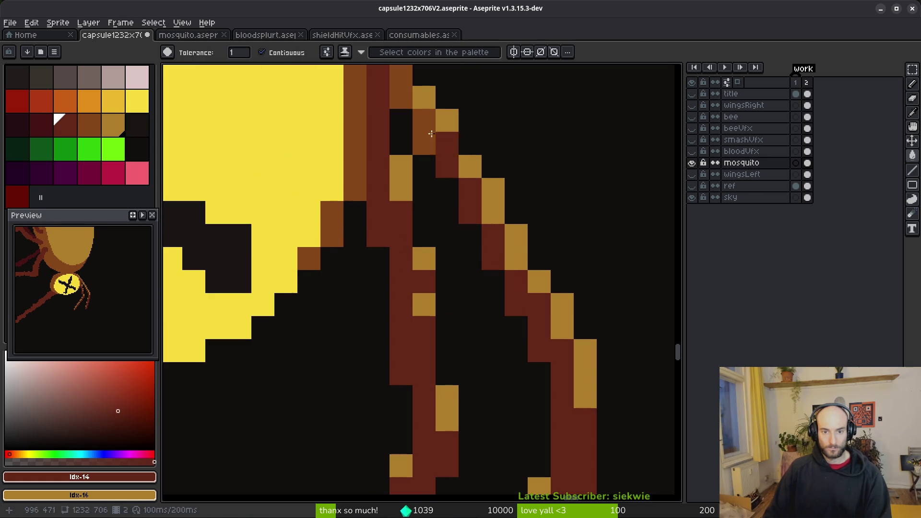
click(425, 132)
click(401, 84)
scroll(438, 142, down, 2)
Step: Lasso both legs and replace their ochre highlights with the leg brown using Replace Color
key(q)
mouse_move(463, 100)
mouse_down()
mouse_move(413, 89)
mouse_move(408, 177)
mouse_move(288, 454)
mouse_move(473, 134)
mouse_move(465, 103)
mouse_up()
key(i)
click(498, 225)
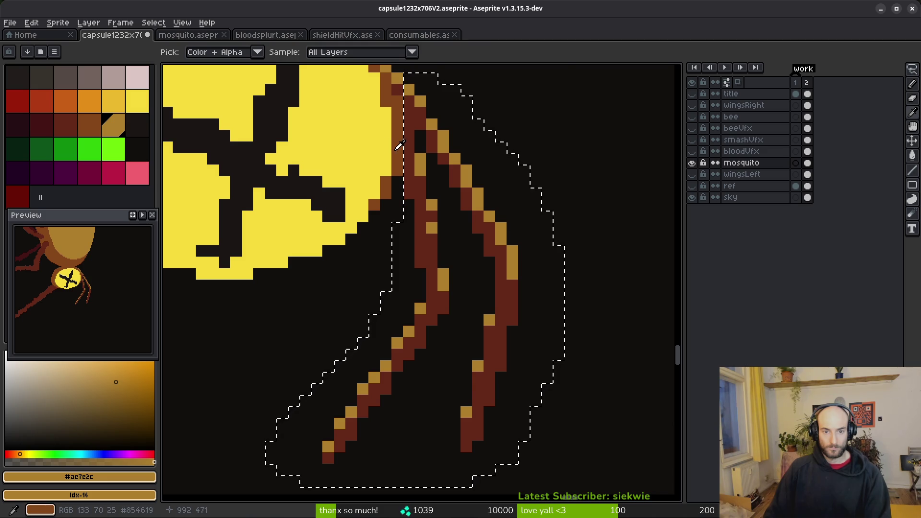
right_click(399, 145)
key(shift+r)
click(336, 89)
Step: Eyedrop the leg brown and pencil over a leftover golden pixel
key(q)
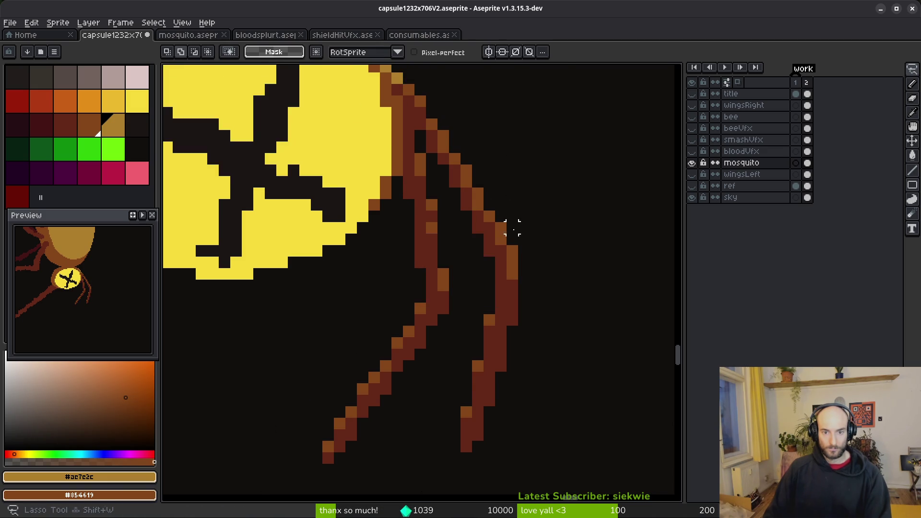
scroll(509, 260, down, 3)
scroll(508, 261, up, 2)
scroll(477, 216, up, 1)
key(i)
click(492, 206)
key(b)
click(464, 172)
scroll(515, 233, down, 5)
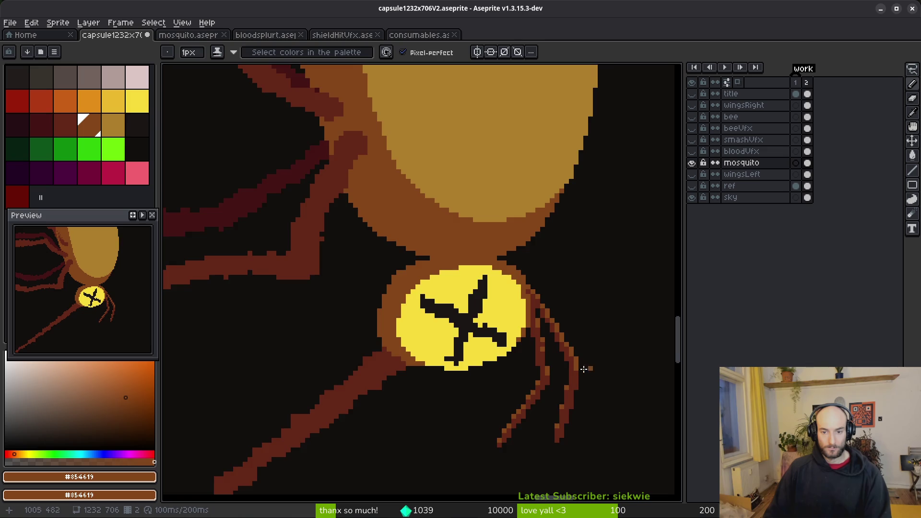
Step: Save the file and pan to the mosquito's head, ready to eyedrop dark brown
key(ctrl+s)
scroll(503, 331, down, 2)
drag(504, 331, 480, 332)
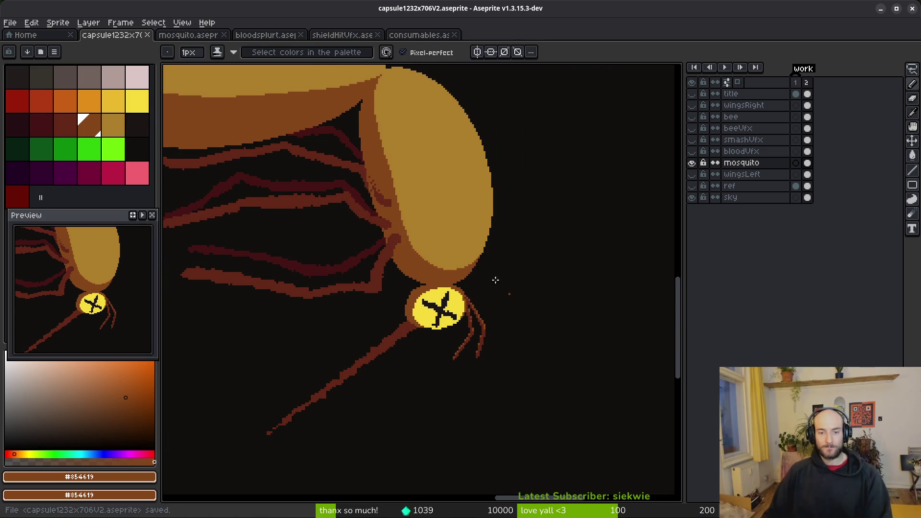
scroll(490, 267, down, 3)
scroll(491, 267, up, 3)
scroll(336, 231, up, 1)
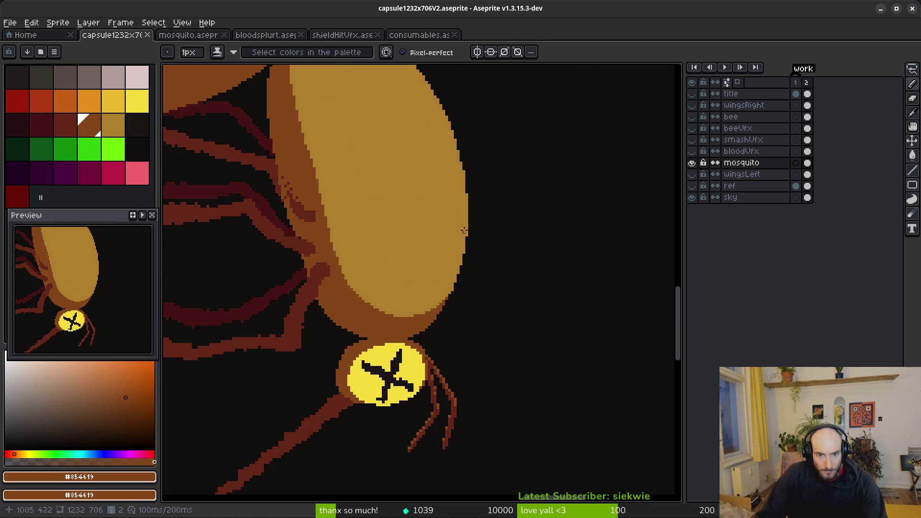
key(alt)
scroll(324, 217, up, 2)
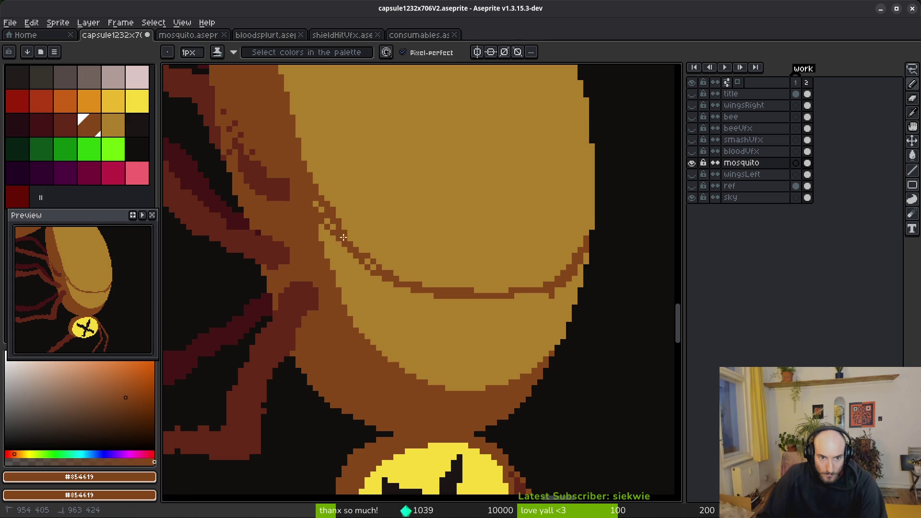
Step: Repaint the stair-step pixels on the curved line tan, restoring one pixel dark brown
alt+click(386, 225)
scroll(384, 212, up, 3)
drag(396, 358, 357, 333)
alt+click(357, 363)
click(361, 355)
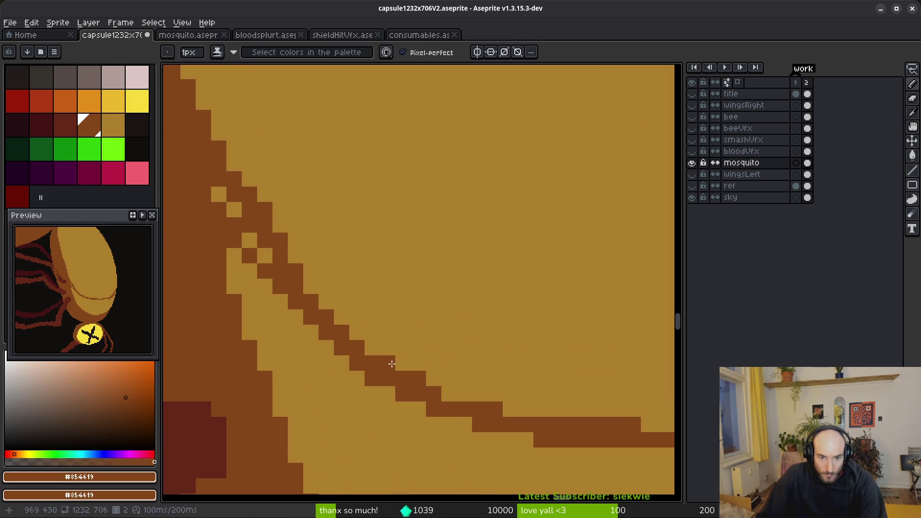
scroll(386, 360, down, 1)
scroll(311, 226, up, 1)
Step: Smooth the jagged curve edge, swapping pixels between tan and dark brown
alt+click(331, 331)
click(308, 312)
click(340, 344)
alt+click(292, 293)
click(325, 344)
click(324, 376)
click(309, 314)
click(294, 329)
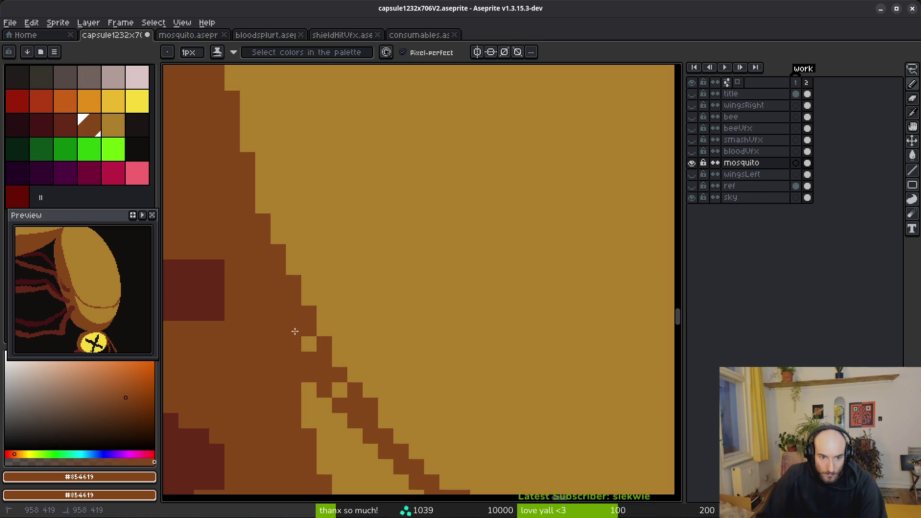
scroll(344, 387, down, 4)
Step: Sample tan and dark brown, then paint a stray tan pixel dark brown
key(g)
scroll(466, 307, up, 3)
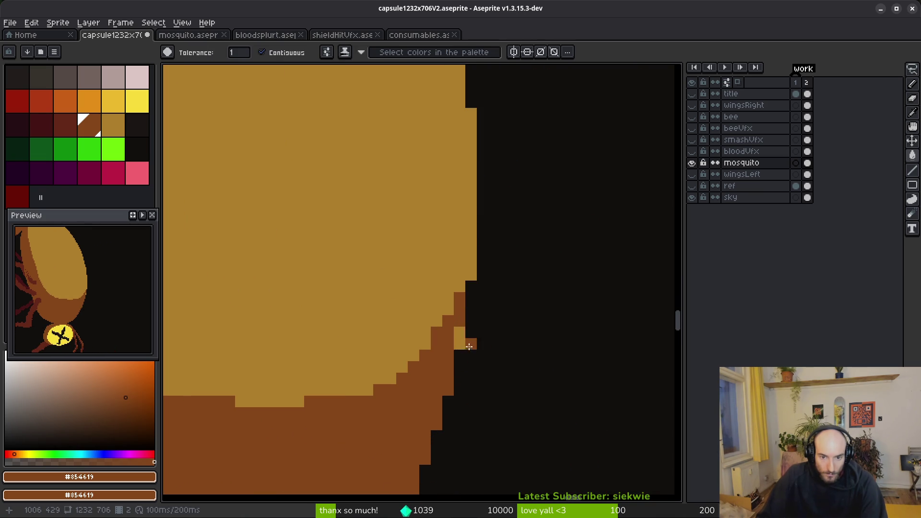
alt+click(460, 264)
alt+click(469, 283)
key(f)
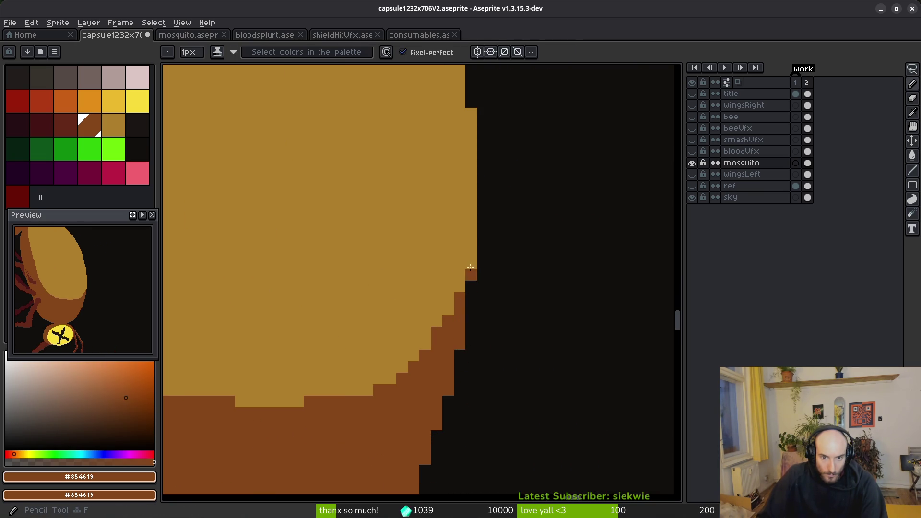
click(459, 287)
scroll(430, 357, down, 5)
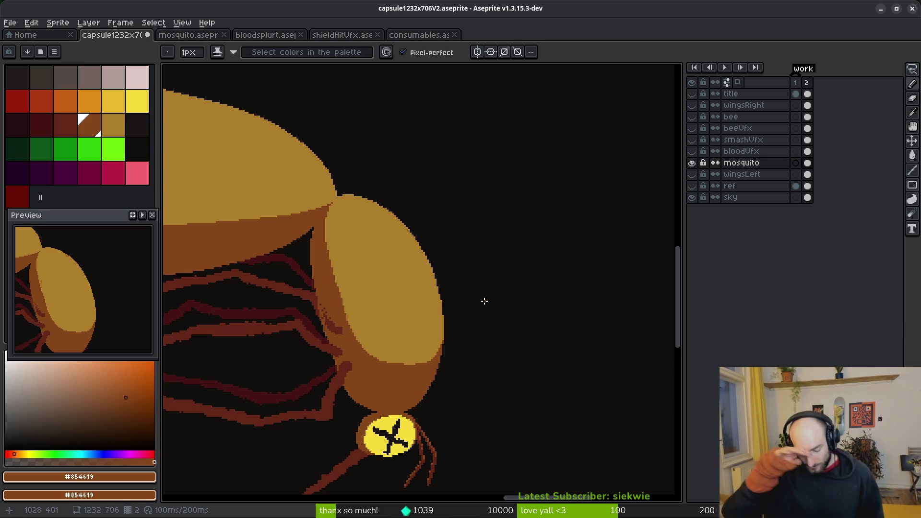
Step: Show the 'bee' layer briefly to compare, then hide it again
scroll(432, 312, down, 4)
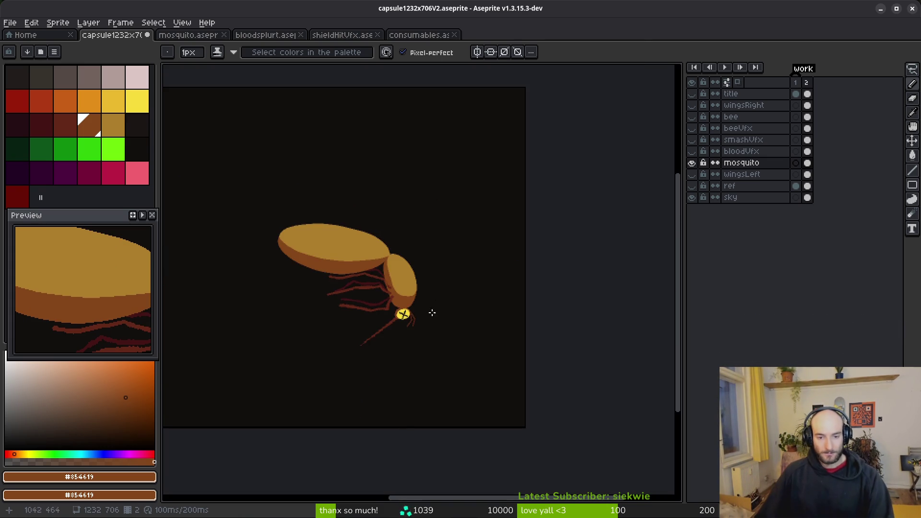
click(692, 116)
scroll(459, 298, down, 2)
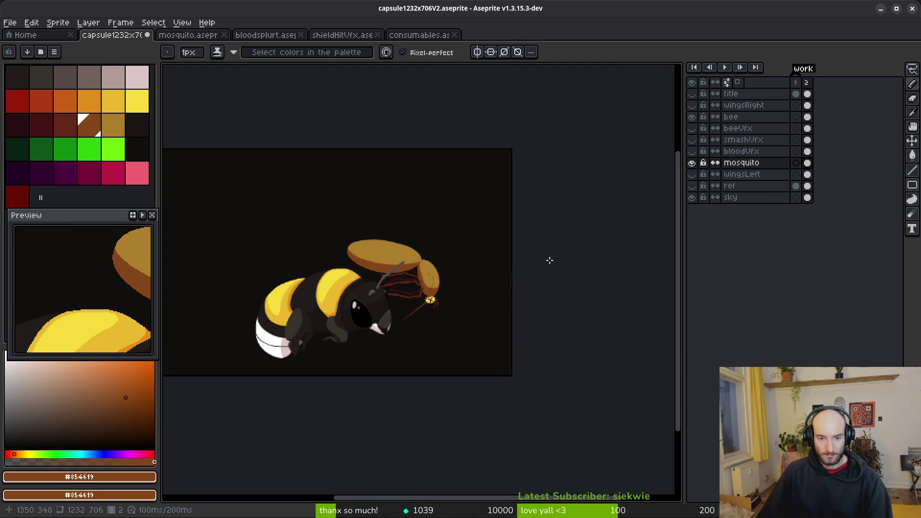
scroll(417, 313, up, 5)
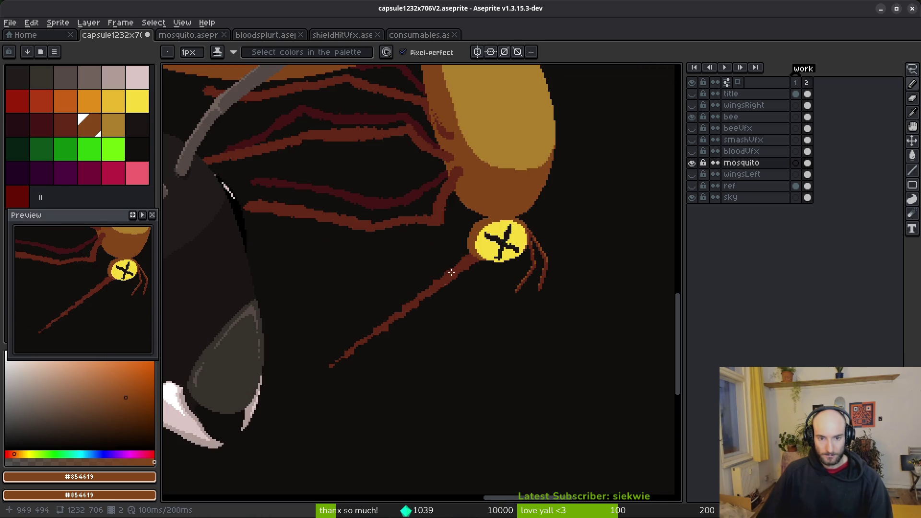
click(692, 117)
Step: Switch to the mosquito.aseprite document
scroll(539, 223, down, 3)
scroll(480, 262, up, 5)
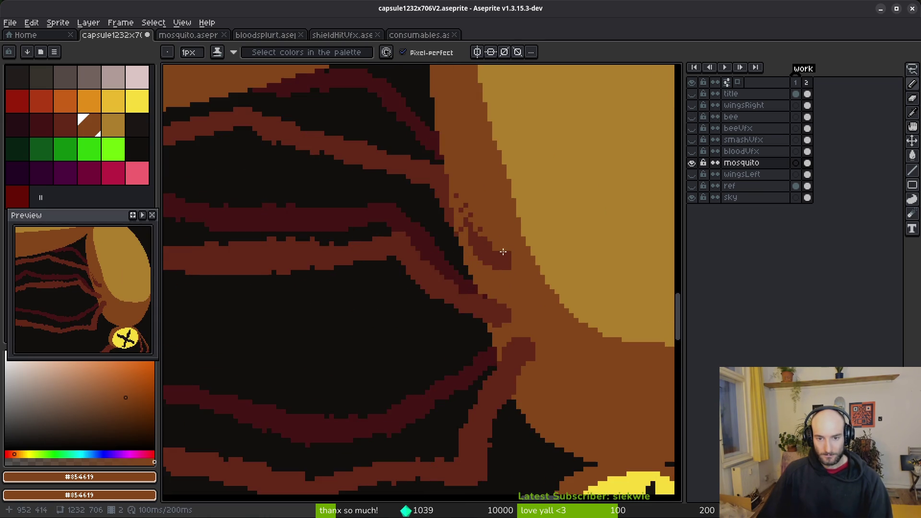
scroll(513, 271, down, 3)
scroll(436, 247, up, 1)
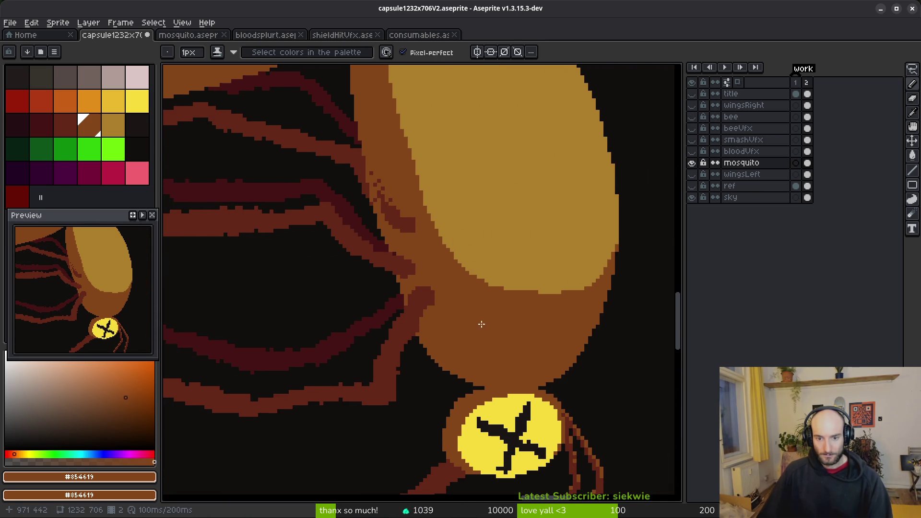
scroll(484, 324, down, 5)
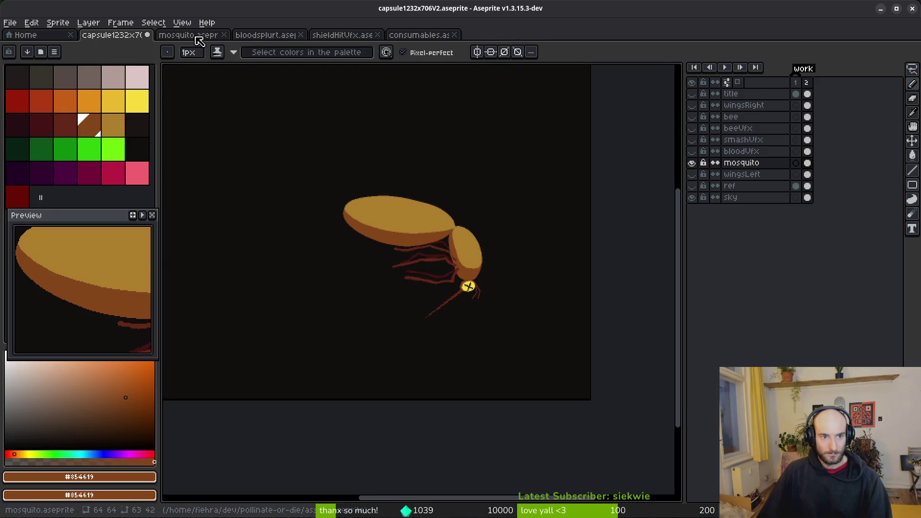
click(198, 38)
Step: Check Frame Properties without changes and return to the capsule artwork
click(121, 23)
click(120, 34)
key(Escape)
click(114, 38)
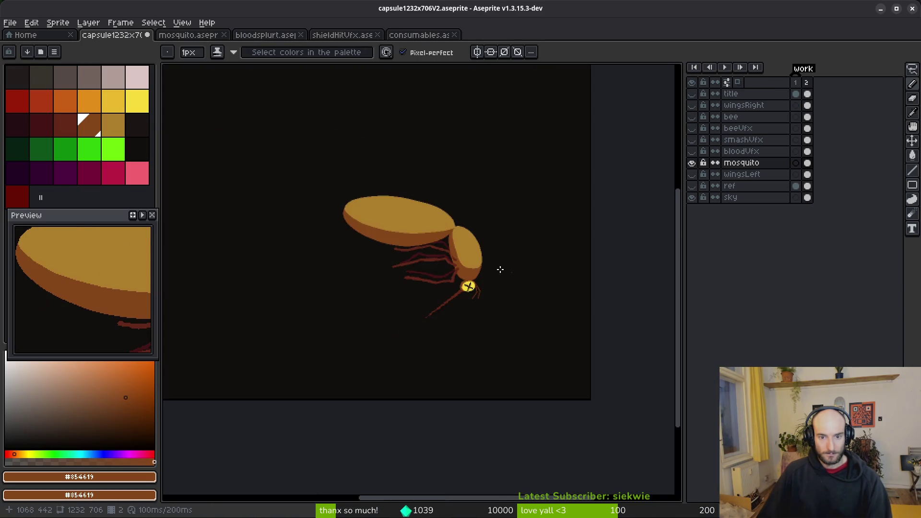
Step: Lasso-select the mosquito's rounded head segment and legs
scroll(448, 243, up, 4)
key(q)
scroll(425, 226, up, 2)
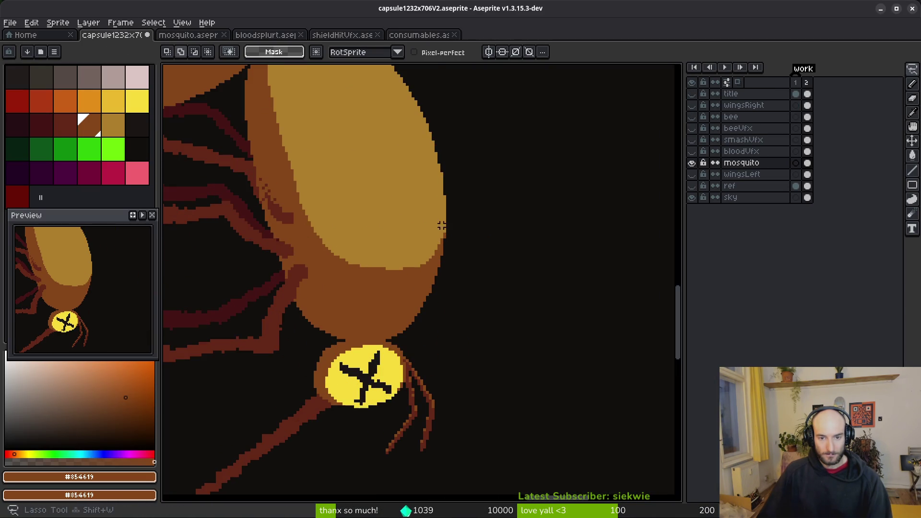
mouse_move(485, 185)
mouse_down()
mouse_move(315, 161)
mouse_move(269, 269)
mouse_up()
scroll(266, 263, down, 1)
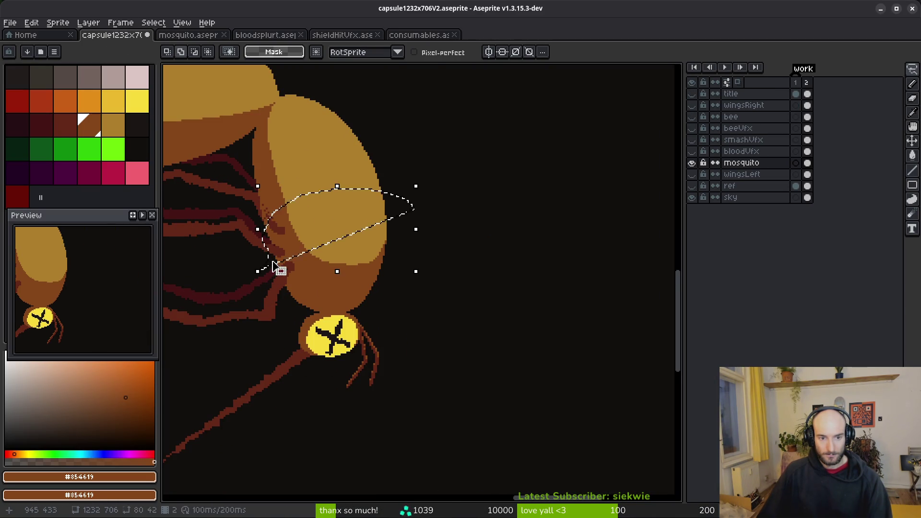
key(ctrl+d)
drag(315, 240, 452, 213)
drag(556, 158, 468, 147)
mouse_move(374, 227)
mouse_down()
mouse_move(169, 292)
mouse_move(303, 470)
mouse_move(557, 158)
mouse_up()
Step: Move the head segment and legs to their new spot, then reselect and commit a further adjustment
scroll(532, 193, up, 2)
mouse_move(532, 192)
mouse_down()
mouse_move(479, 366)
mouse_move(463, 287)
mouse_move(494, 313)
mouse_up()
scroll(486, 311, down, 6)
key(Return)
key(ctrl+shift+d)
scroll(494, 319, up, 5)
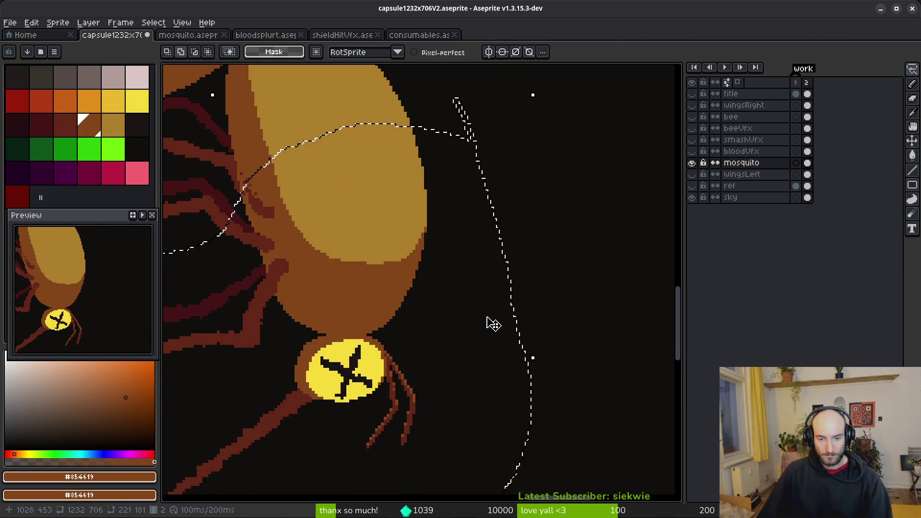
click(463, 323)
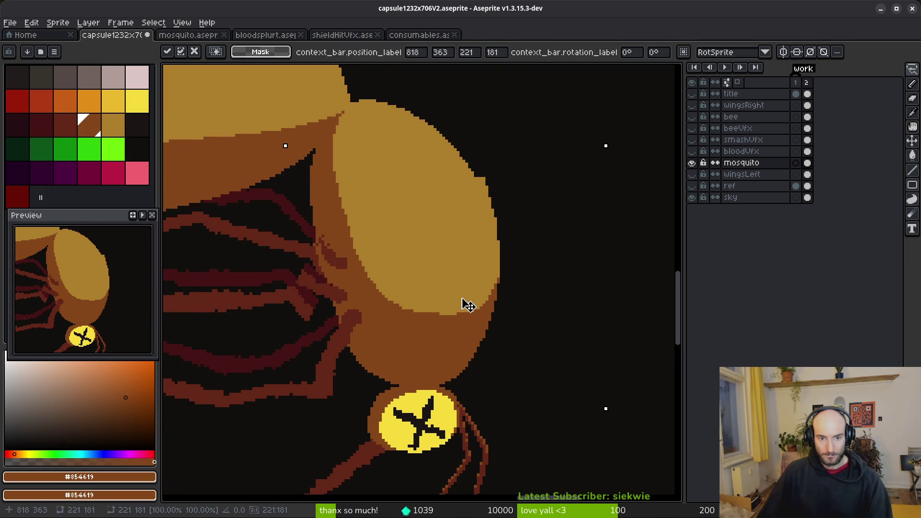
key(e)
scroll(478, 278, up, 3)
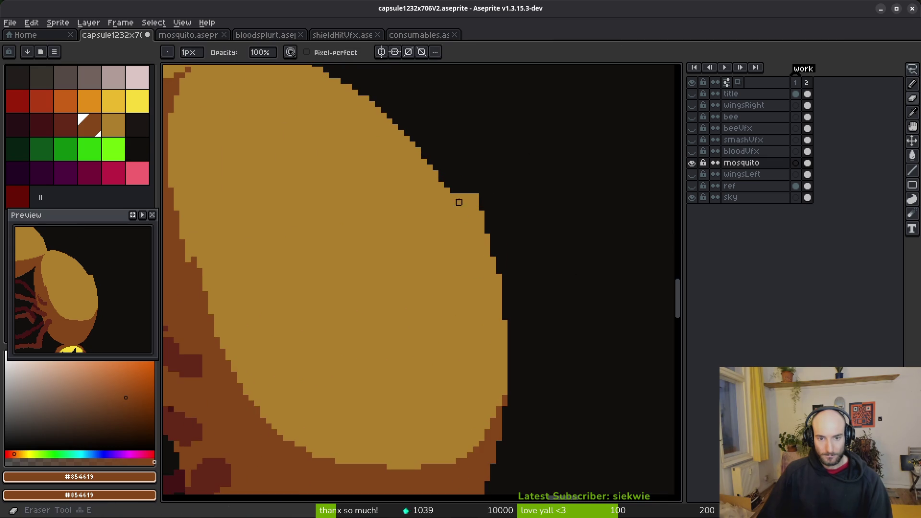
Step: Erase the stray orange strip along the head's right edge with a 4px eraser
drag(458, 192, 498, 294)
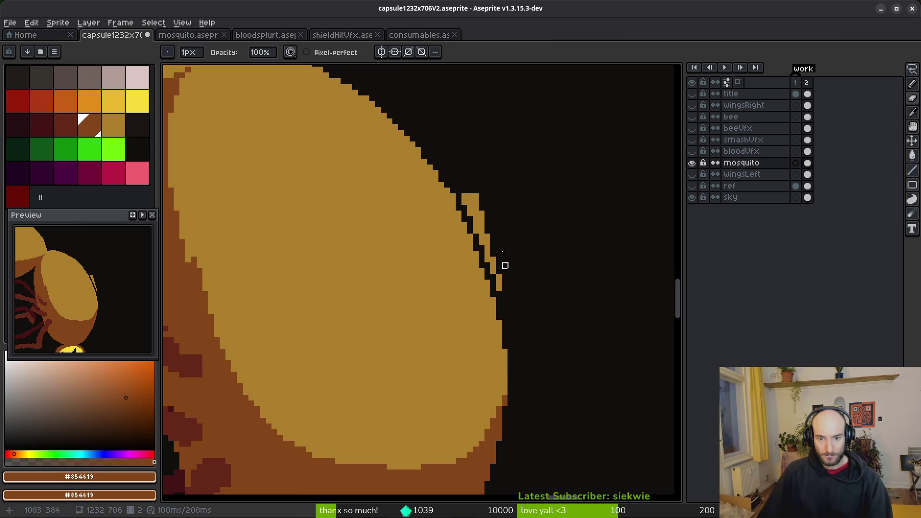
scroll(470, 202, up, 2)
key(plus)
key(plus)
key(plus)
mouse_move(478, 214)
mouse_down()
mouse_move(456, 179)
mouse_move(566, 425)
mouse_up()
alt+click(398, 230)
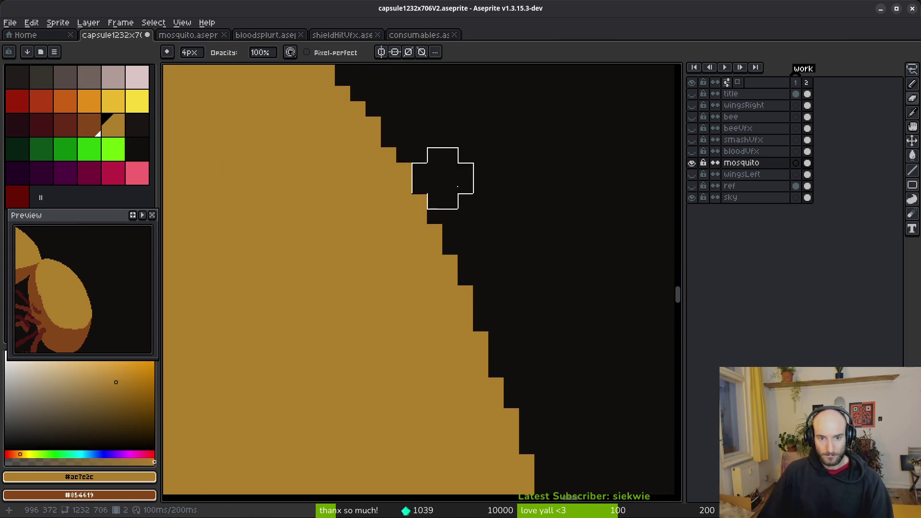
scroll(553, 239, down, 4)
Step: Save the capsule file
key(ctrl+s)
scroll(557, 261, down, 4)
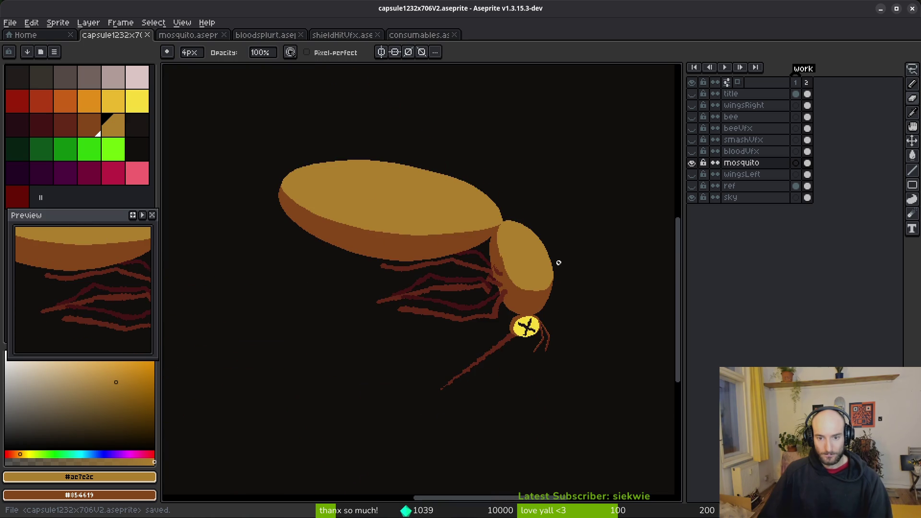
scroll(563, 290, up, 4)
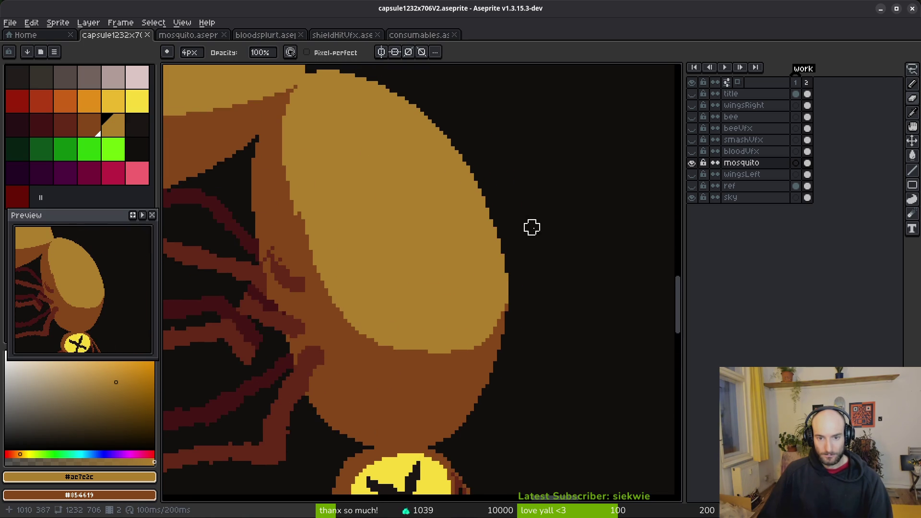
scroll(523, 250, up, 2)
Step: Erase leftover tan and brown pixels along the head's right and lower-right edges
drag(499, 245, 512, 364)
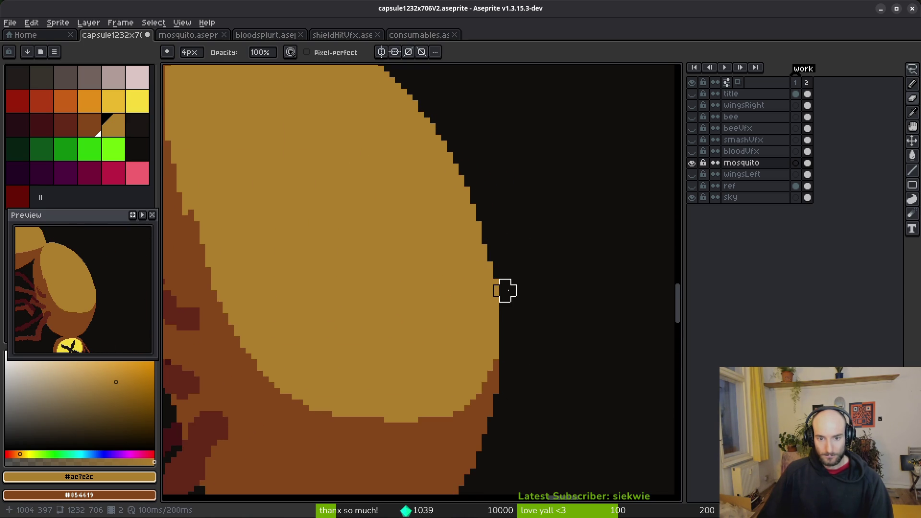
scroll(532, 268, up, 2)
mouse_move(472, 349)
mouse_down()
mouse_move(452, 366)
mouse_move(462, 309)
mouse_up()
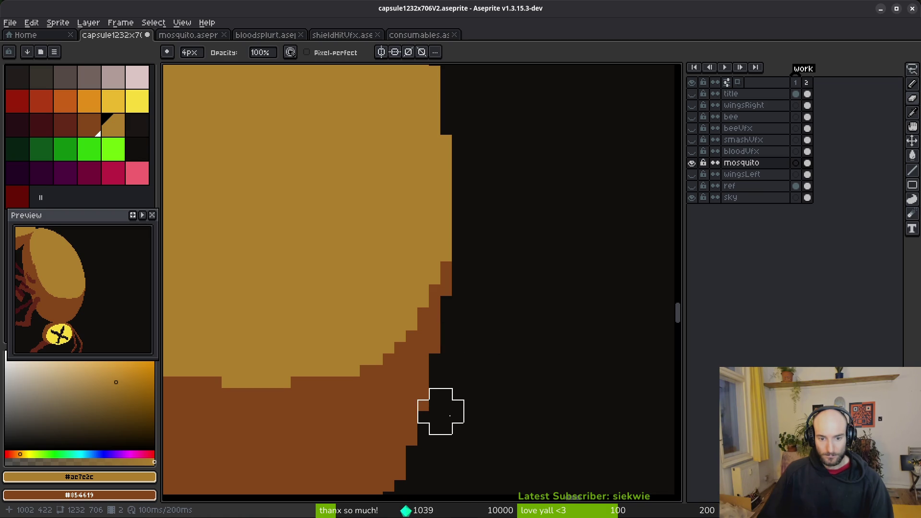
scroll(527, 403, down, 2)
scroll(558, 415, up, 2)
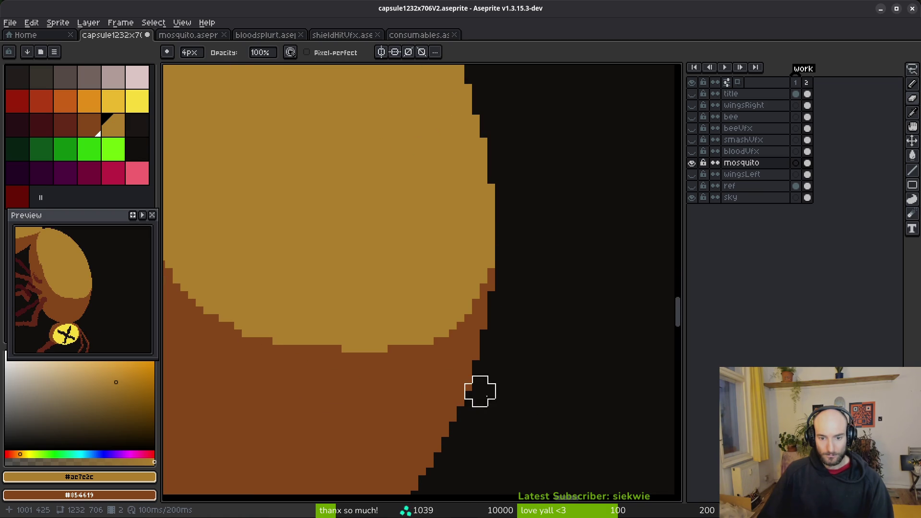
scroll(575, 418, down, 3)
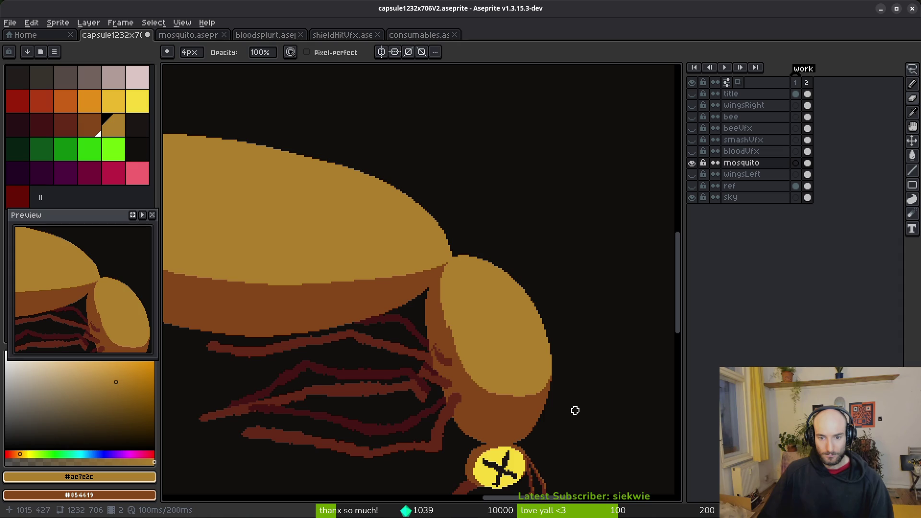
scroll(500, 329, up, 2)
scroll(527, 261, down, 2)
scroll(567, 302, up, 2)
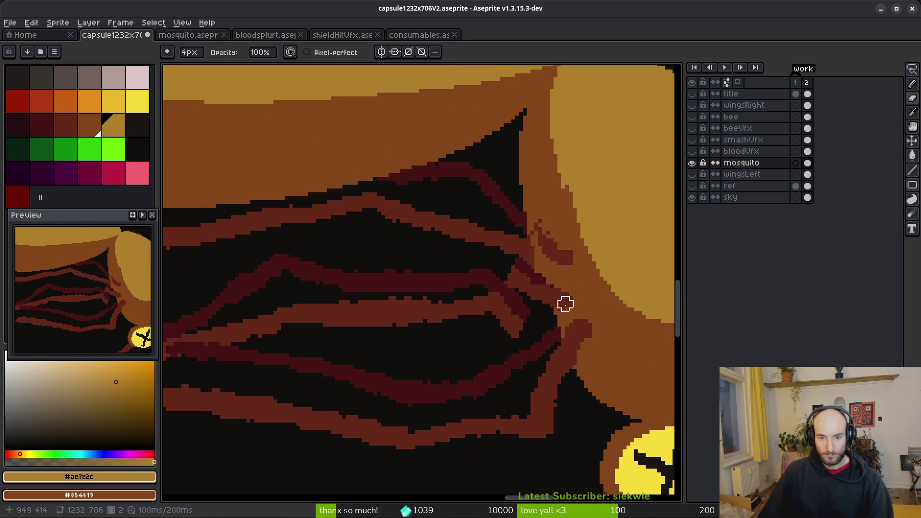
scroll(538, 311, down, 2)
Step: Start a lasso outline around part of the legs, then cancel it
key(q)
scroll(545, 284, up, 2)
mouse_move(539, 271)
mouse_down()
mouse_move(581, 314)
mouse_move(385, 355)
mouse_up()
key(Escape)
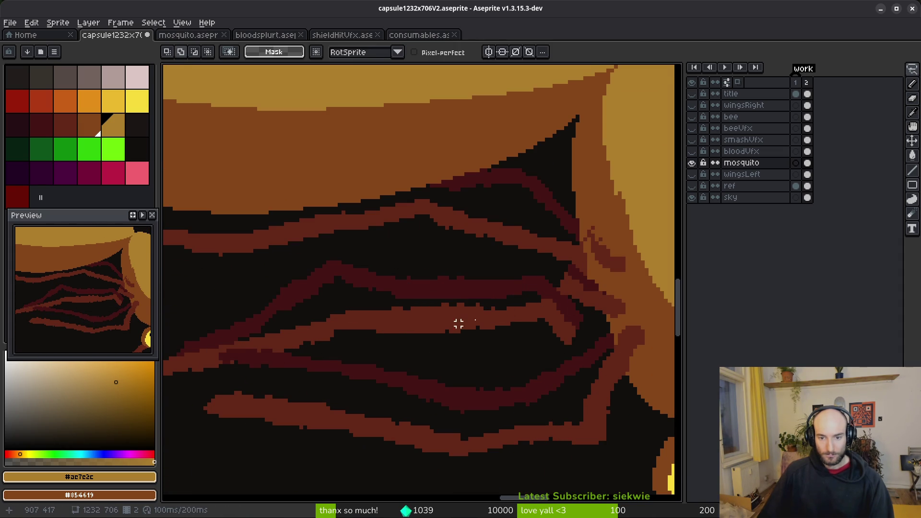
Step: Eyedrop the brown #854619 and paint it over the dark leg-head joint
scroll(523, 332, down, 1)
scroll(542, 325, down, 2)
key(b)
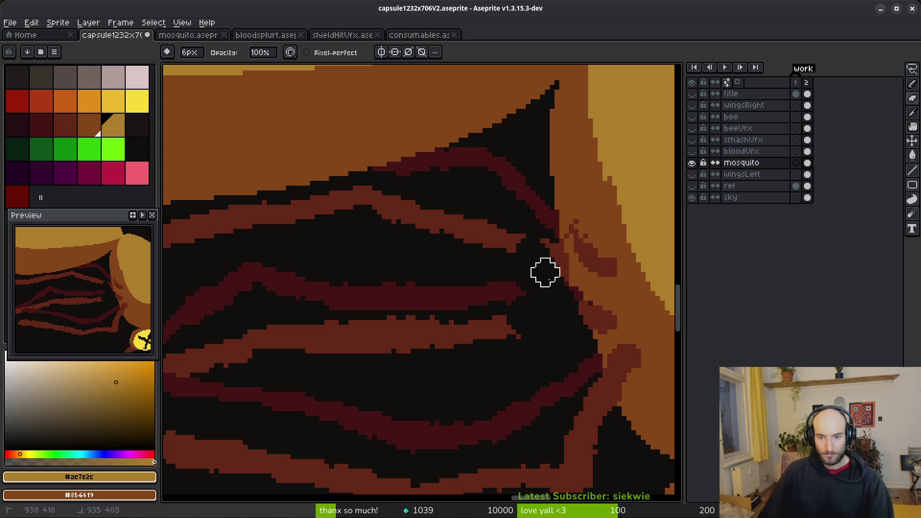
alt+click(599, 272)
drag(536, 248, 545, 272)
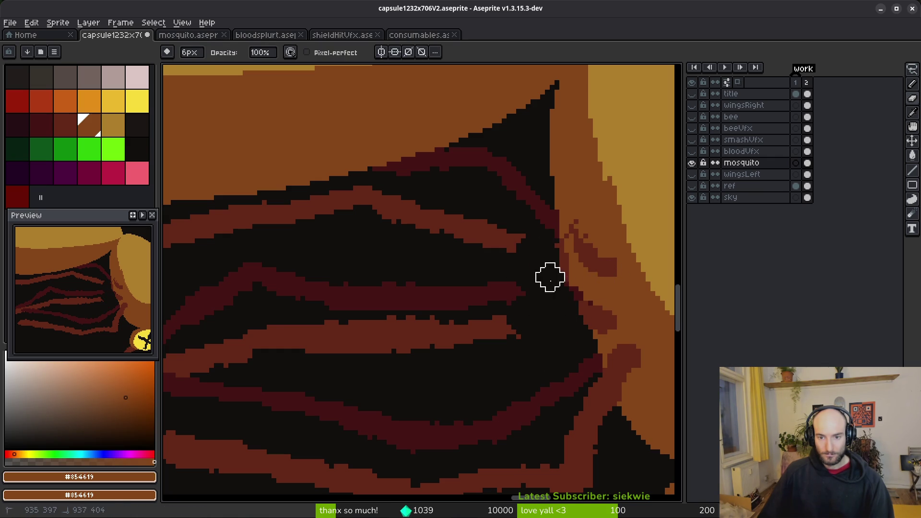
Step: Switch to single-pixel drawing and undo the brown stroke over the leg
scroll(535, 245, down, 1)
scroll(479, 339, down, 2)
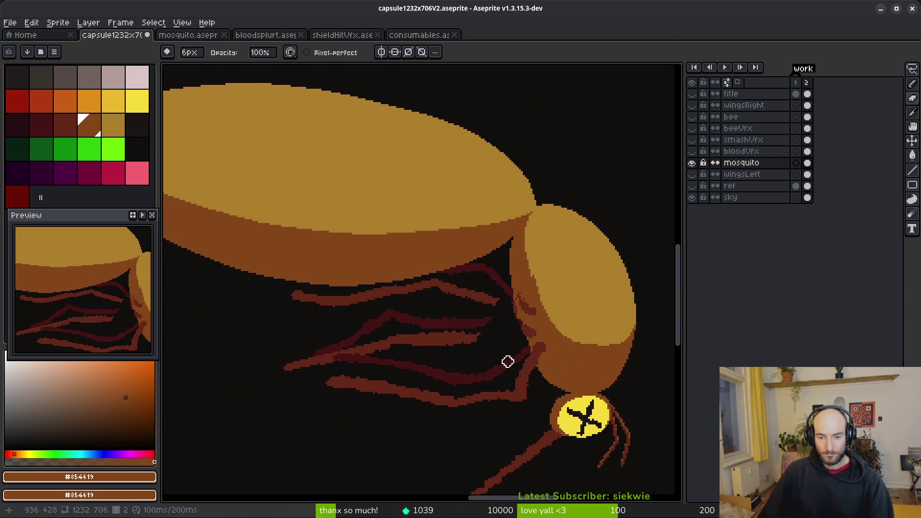
scroll(485, 365, down, 3)
scroll(463, 370, up, 4)
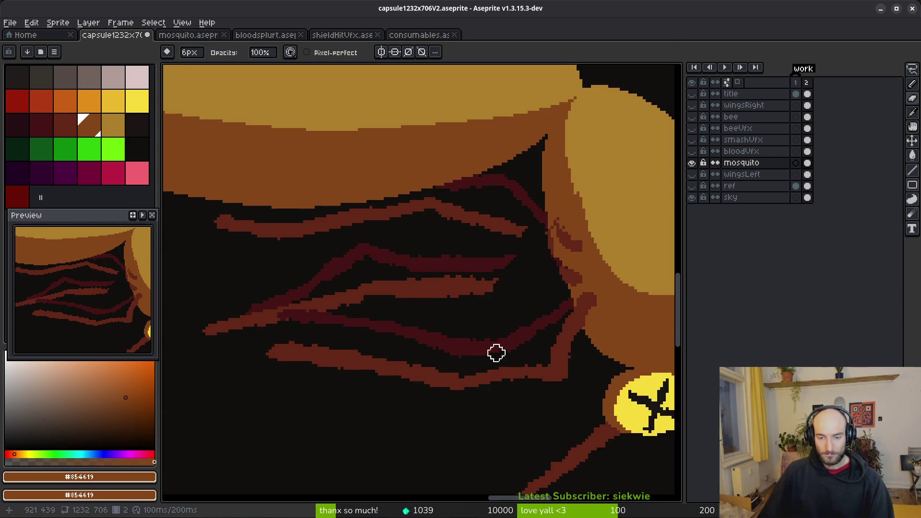
scroll(438, 298, down, 1)
scroll(424, 311, up, 4)
key(f)
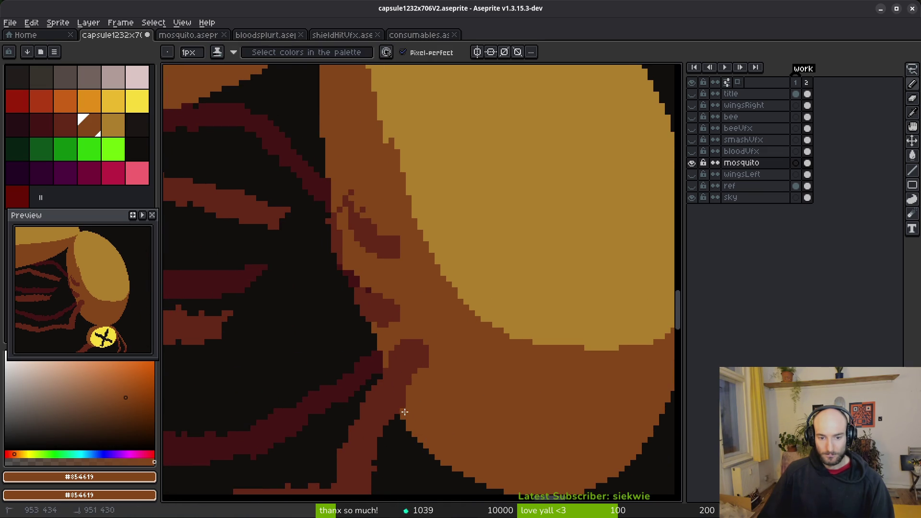
key(ctrl+z)
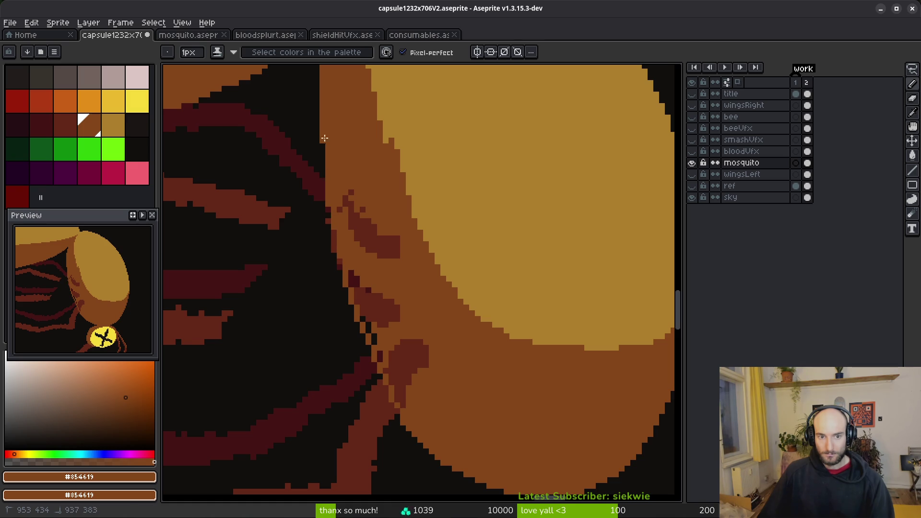
Step: Try a brown bucket fill on the dark-red leg area, then undo it
key(g)
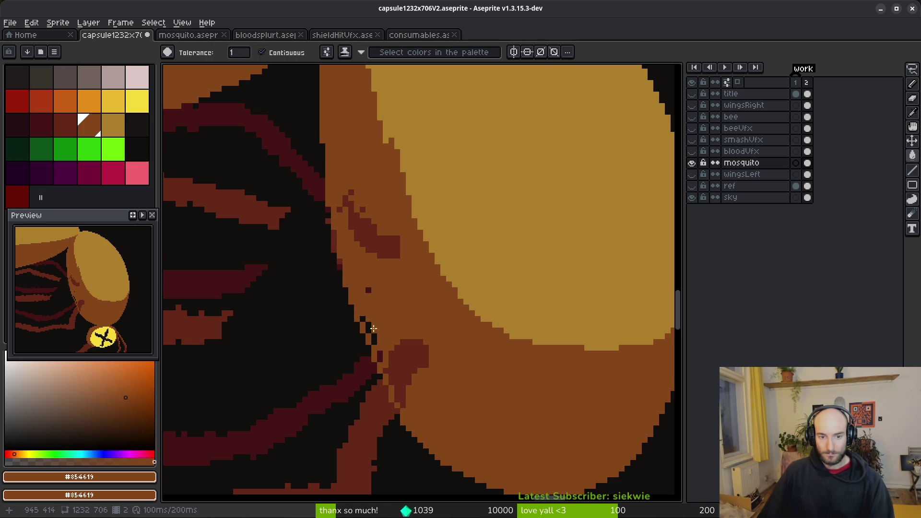
scroll(339, 288, up, 3)
click(401, 419)
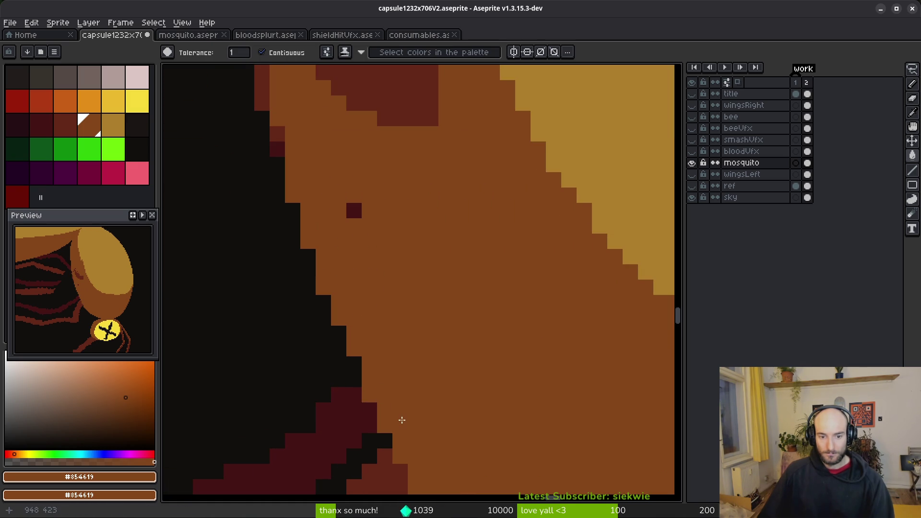
key(ctrl+z)
scroll(346, 194, down, 3)
scroll(345, 195, up, 3)
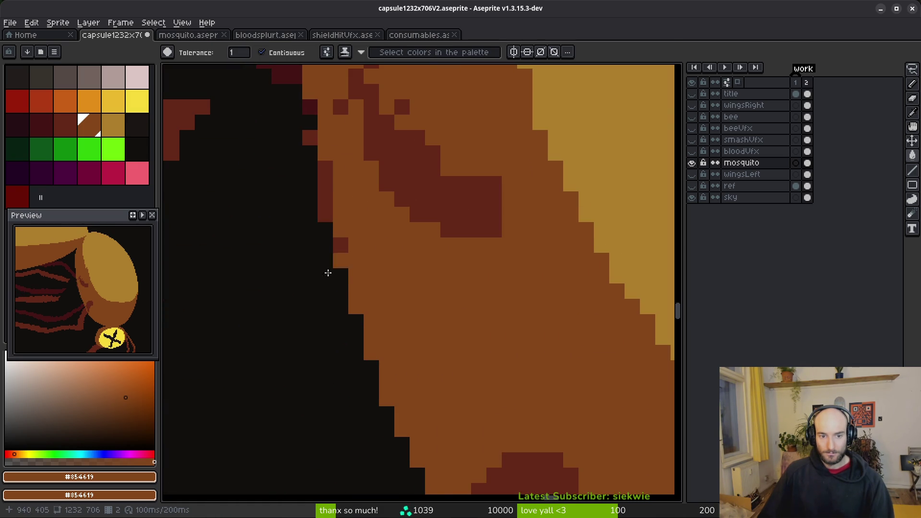
Step: Return to the Pencil, inspect the joint and save capsule1232x706V2.aseprite
key(b)
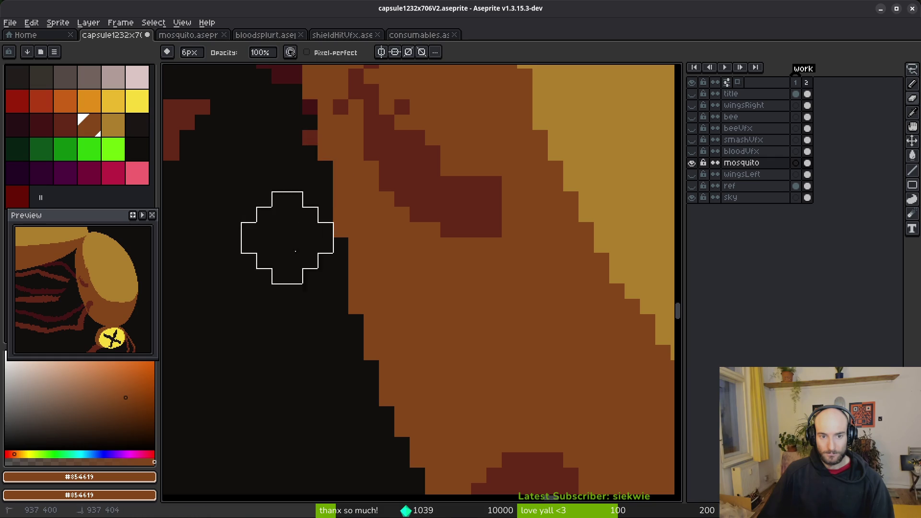
scroll(284, 237, up, 2)
scroll(298, 235, down, 4)
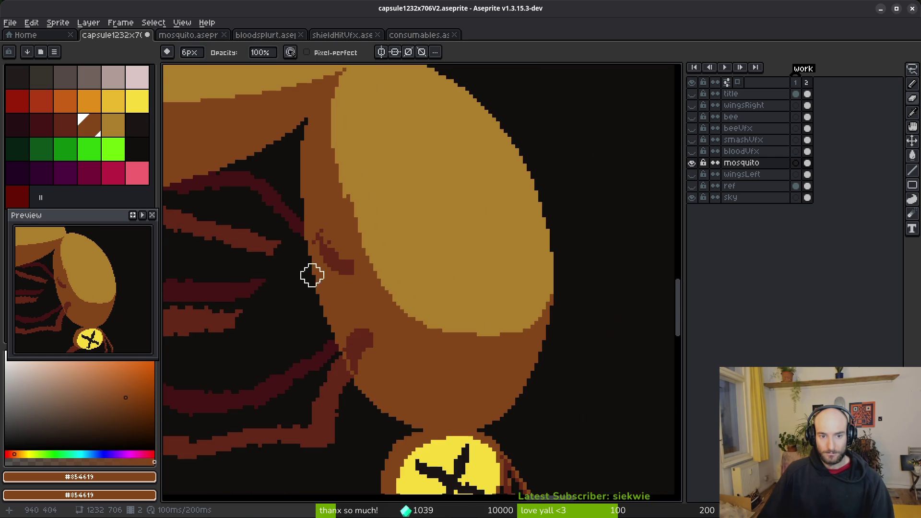
scroll(336, 316, up, 3)
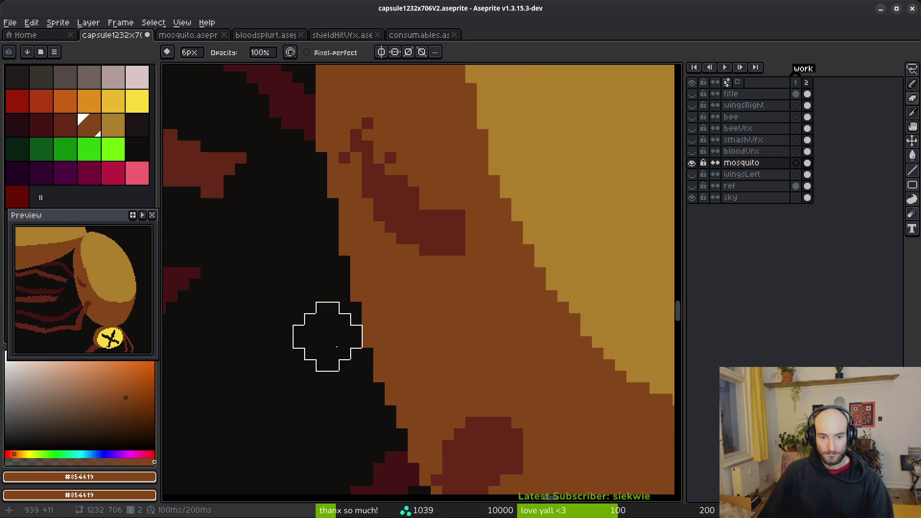
scroll(449, 270, down, 3)
scroll(449, 270, up, 3)
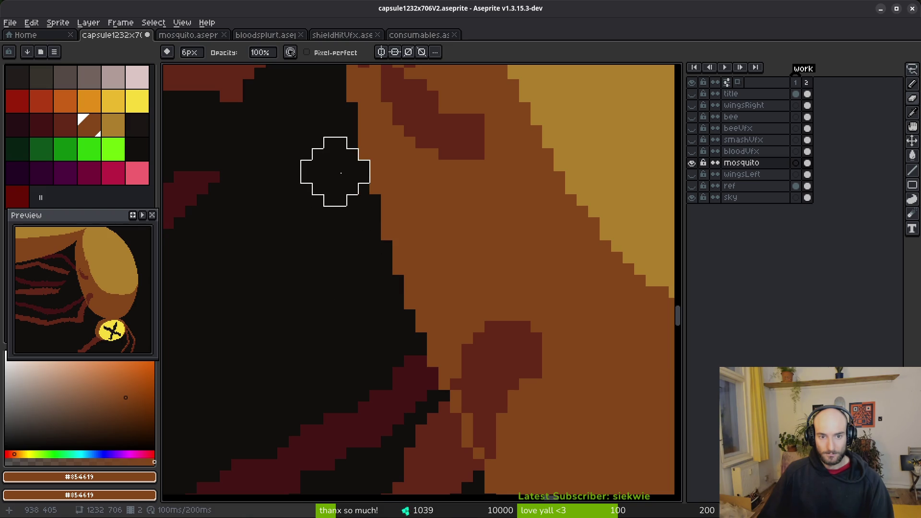
scroll(311, 203, down, 1)
scroll(410, 295, down, 1)
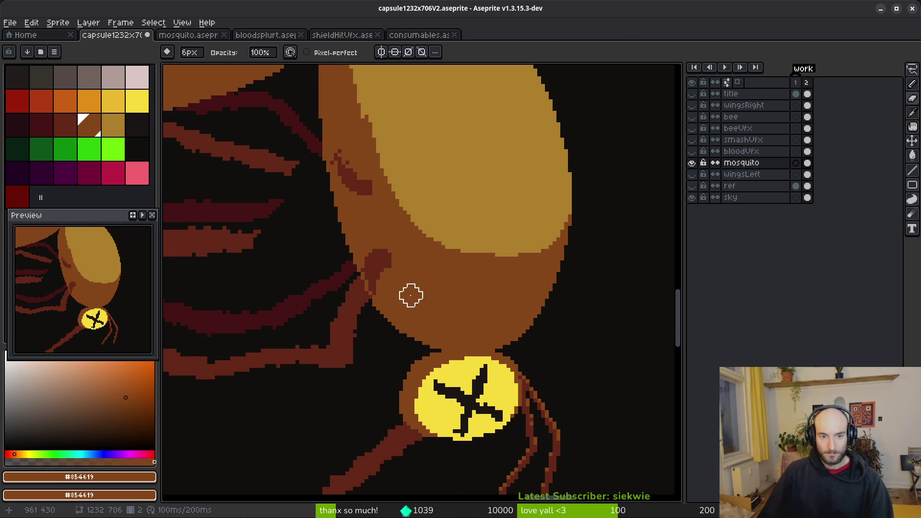
key(ctrl+s)
Step: With a one-pixel brush, draw a thin dark line along the leg-to-head joint
scroll(382, 296, up, 1)
scroll(336, 346, up, 2)
key(minus)
key(minus)
key(minus)
drag(329, 235, 327, 282)
Step: Zoom over the repainted joint to check it and save the capsule artwork again
scroll(394, 367, down, 3)
scroll(359, 247, up, 3)
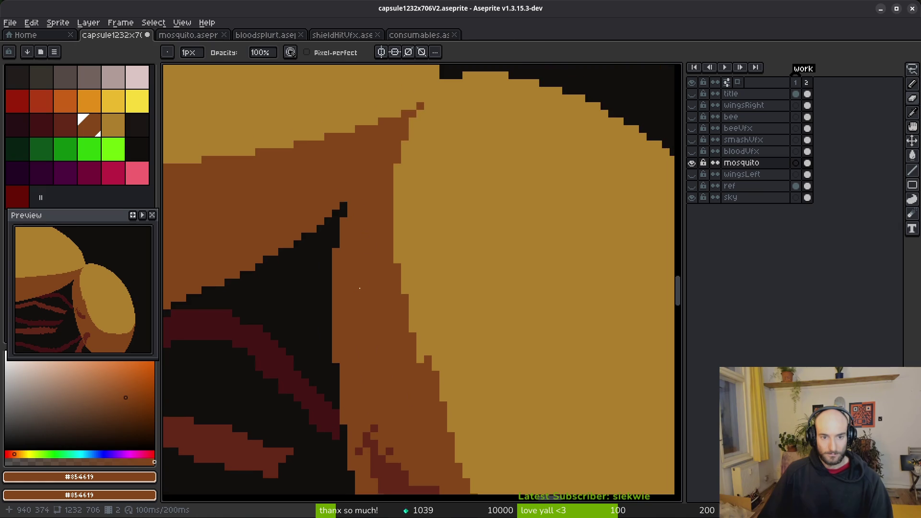
scroll(371, 196, up, 1)
scroll(371, 197, down, 2)
scroll(405, 323, up, 1)
scroll(376, 274, up, 2)
scroll(407, 305, up, 2)
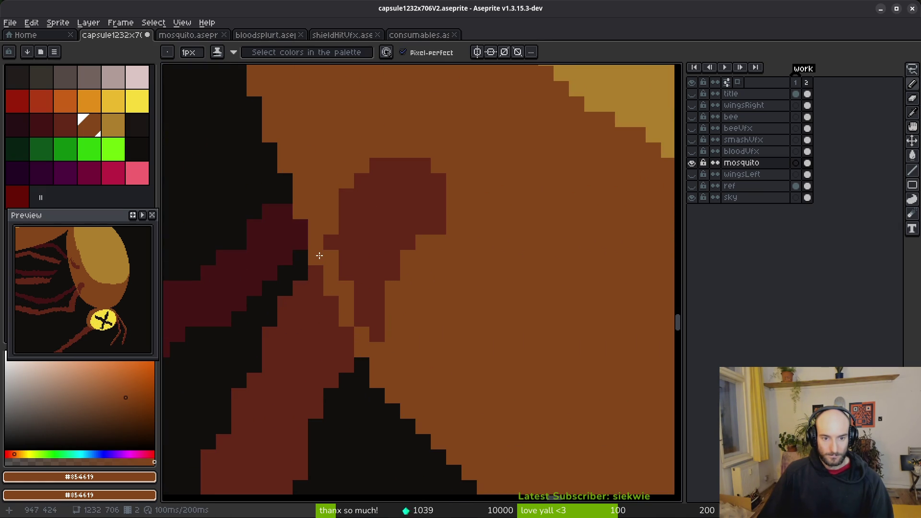
scroll(320, 256, down, 3)
key(ctrl+s)
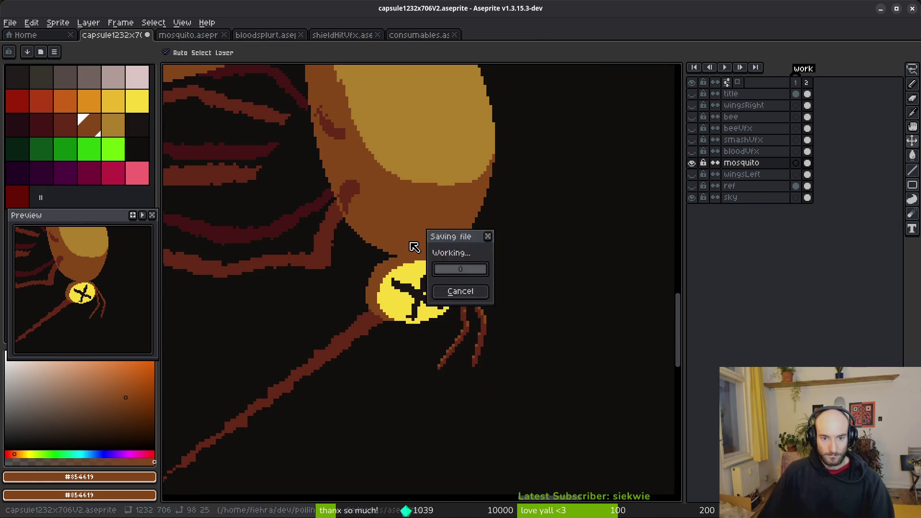
Step: Inspect the edges around the yellow eye, save twice, and zoom out to the whole mosquito
scroll(393, 243, up, 3)
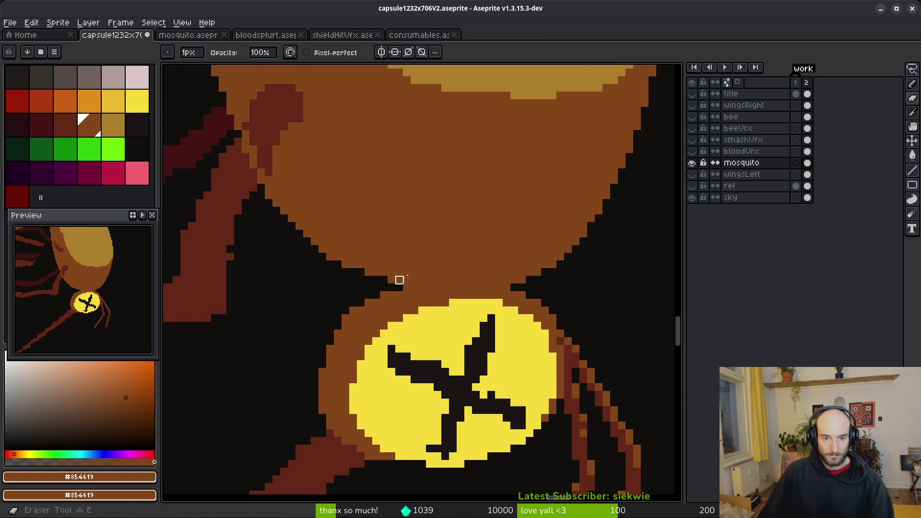
scroll(383, 278, down, 2)
scroll(392, 290, up, 1)
scroll(392, 291, up, 2)
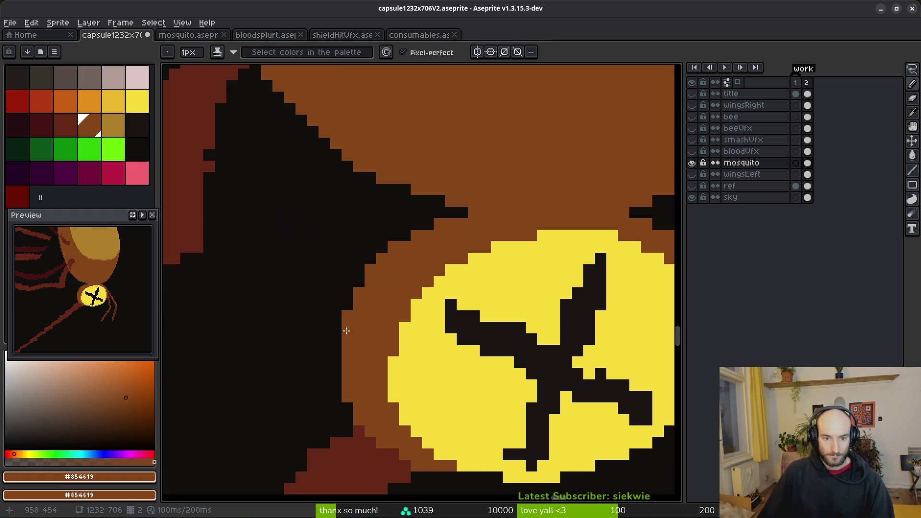
scroll(411, 313, down, 2)
key(ctrl+s)
scroll(397, 334, up, 2)
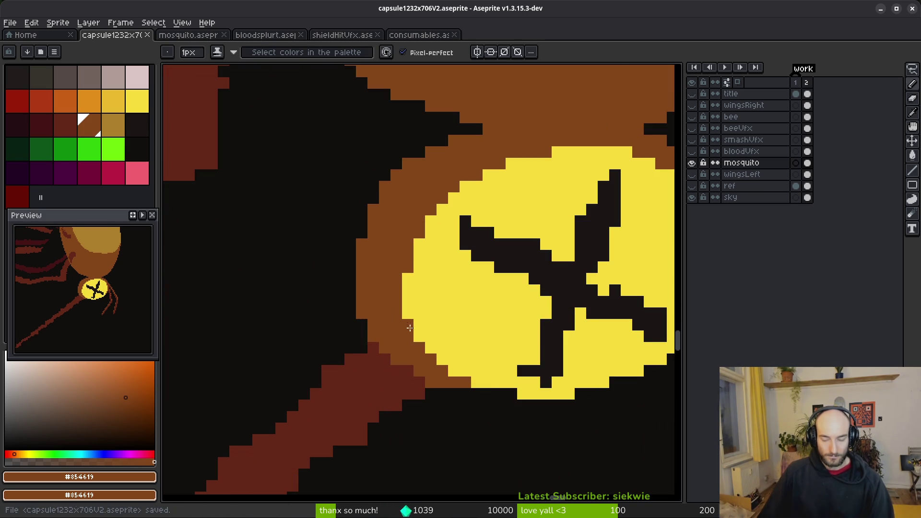
scroll(408, 315, down, 2)
key(ctrl+s)
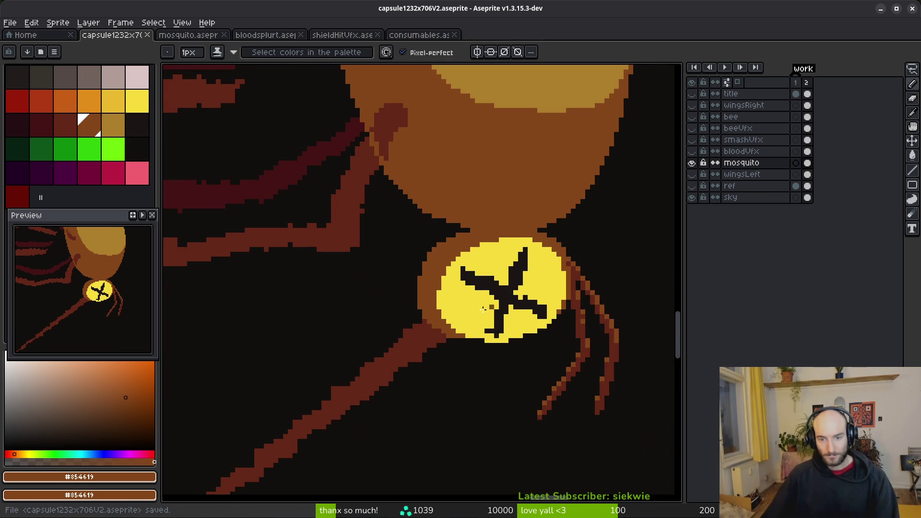
scroll(448, 275, down, 1)
scroll(443, 271, down, 1)
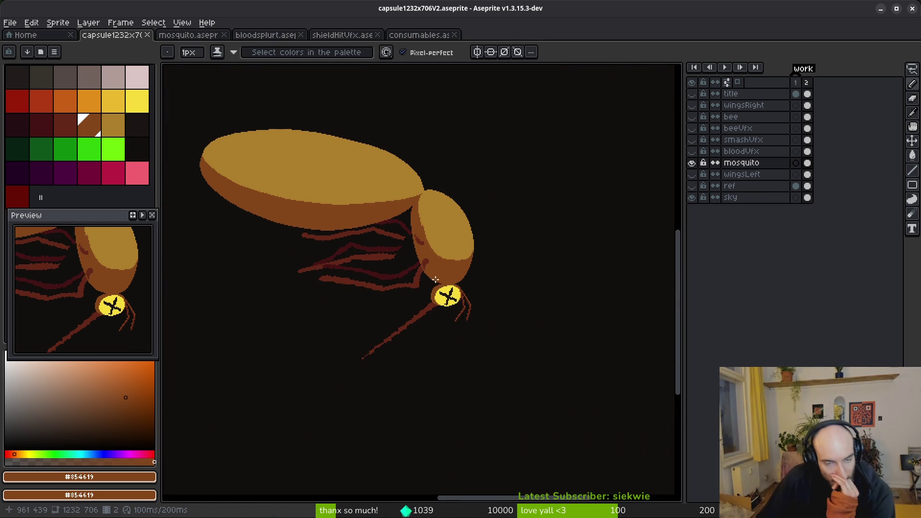
Step: Bring the mosquito's body into view and briefly compare against the mosquito reference file
scroll(443, 272, down, 1)
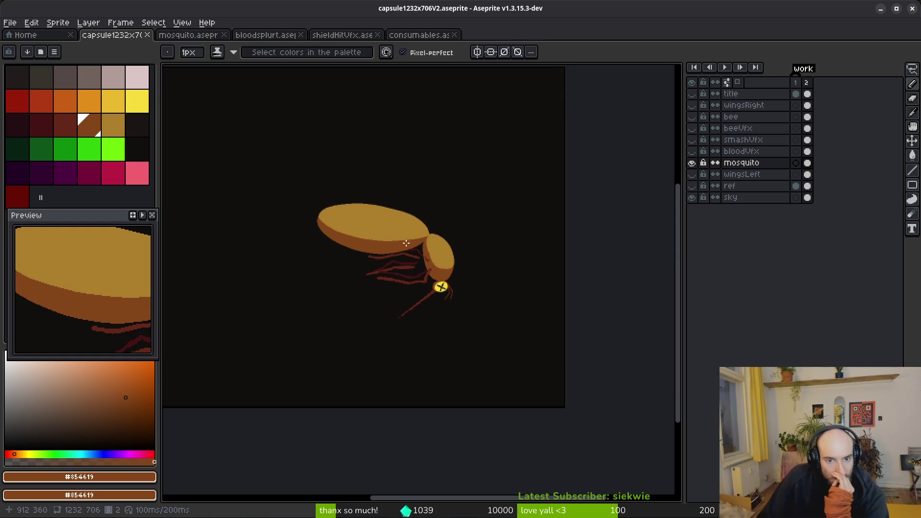
scroll(391, 239, up, 2)
drag(349, 242, 423, 280)
click(188, 35)
click(122, 36)
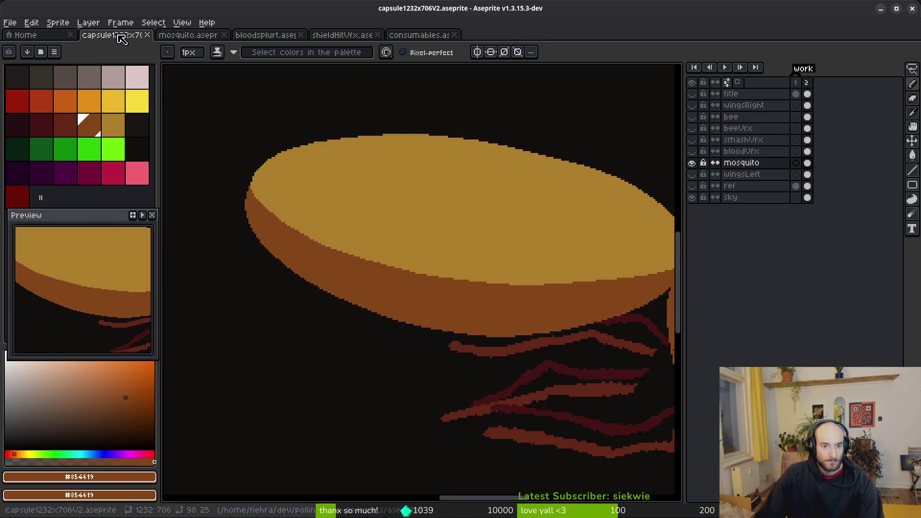
scroll(387, 200, up, 2)
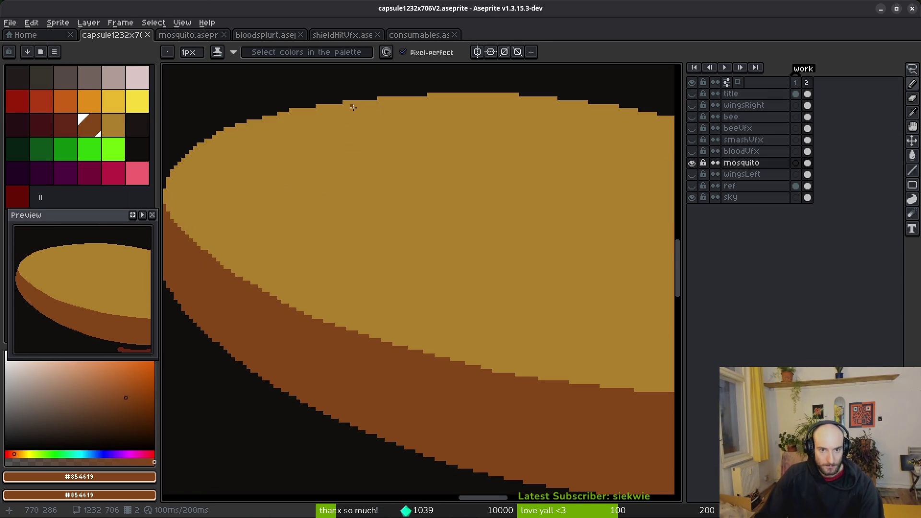
Step: Draw three brown curved stripes across the upper abdomen
drag(355, 105, 330, 134)
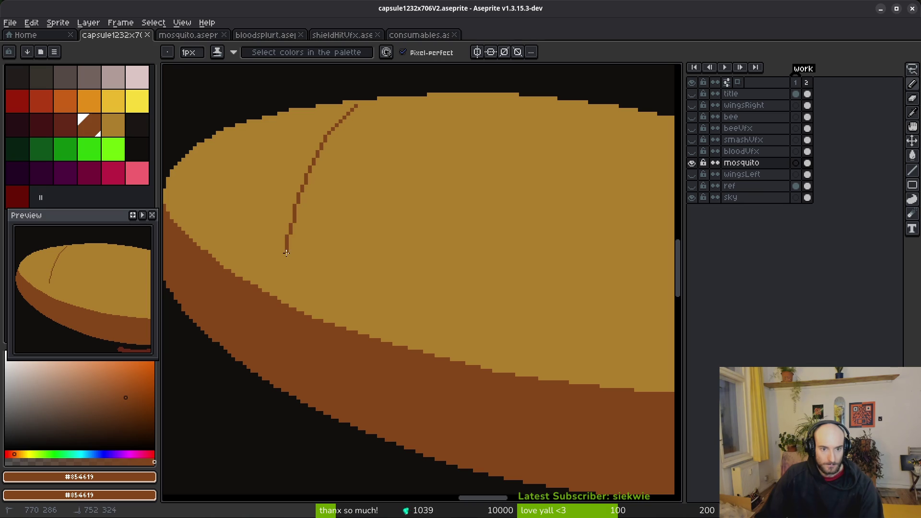
drag(282, 291, 283, 295)
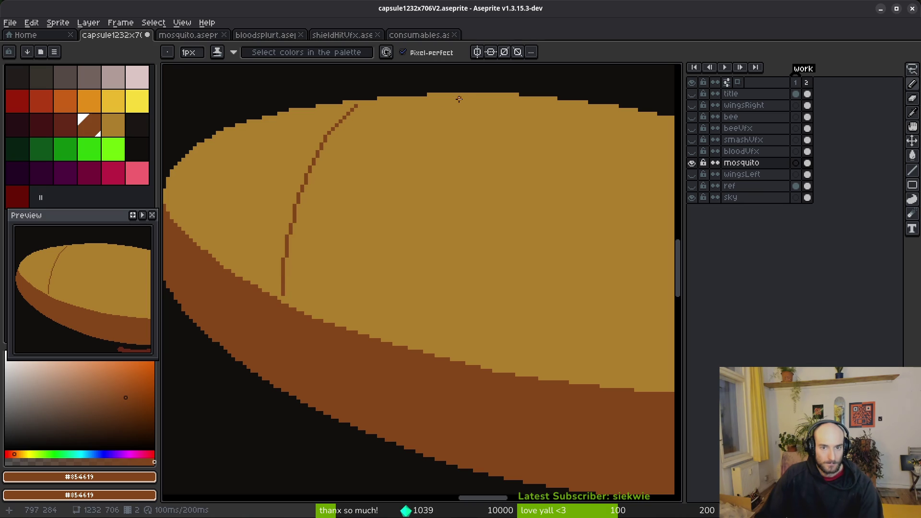
drag(465, 95, 442, 120)
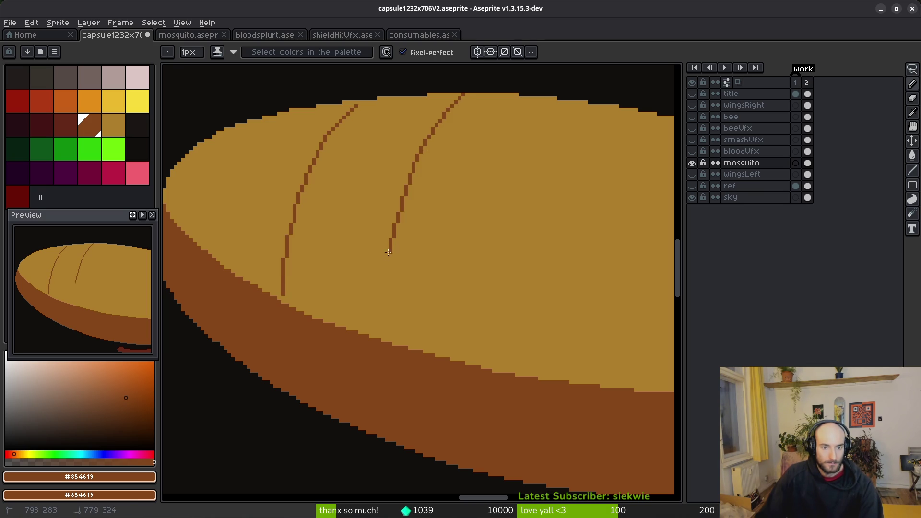
drag(375, 330, 375, 331)
drag(561, 100, 551, 116)
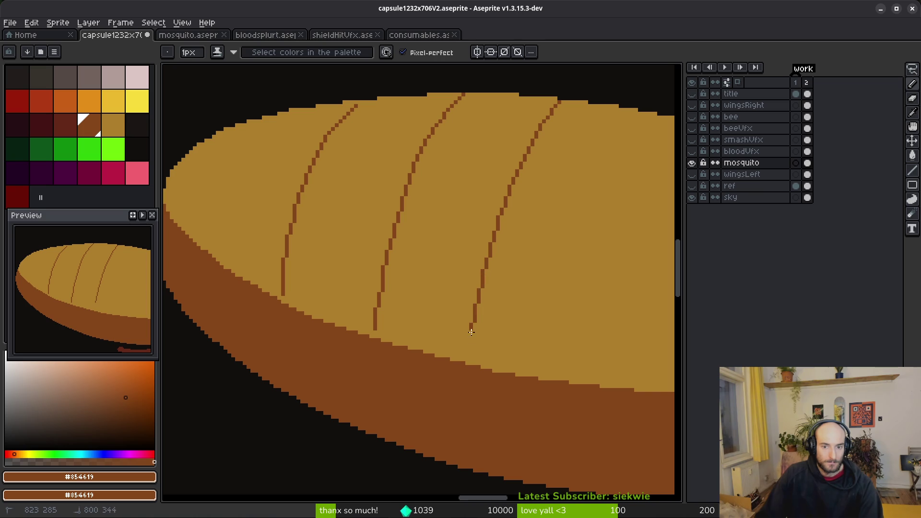
drag(471, 355, 471, 360)
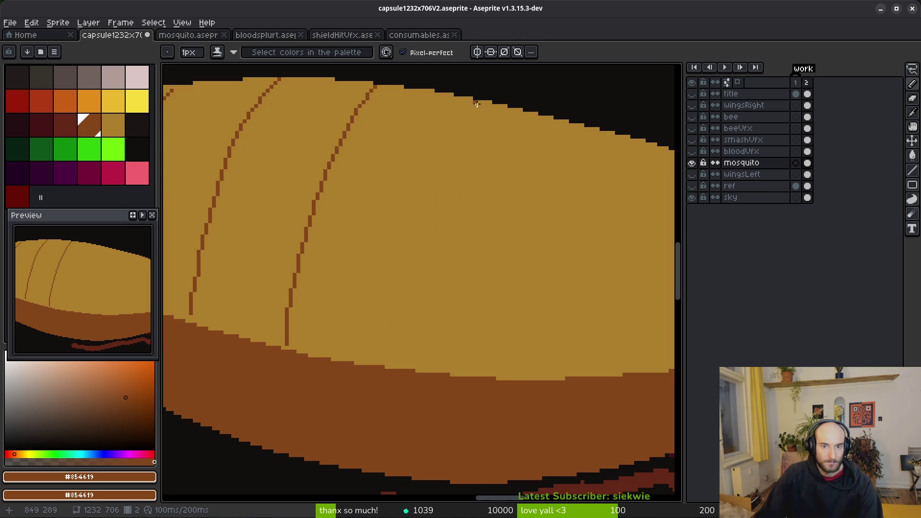
Step: Add three more curved segment lines across the abdomen, redrawing one misplaced stroke
mouse_move(498, 107)
mouse_down()
mouse_move(463, 173)
mouse_move(424, 336)
mouse_up()
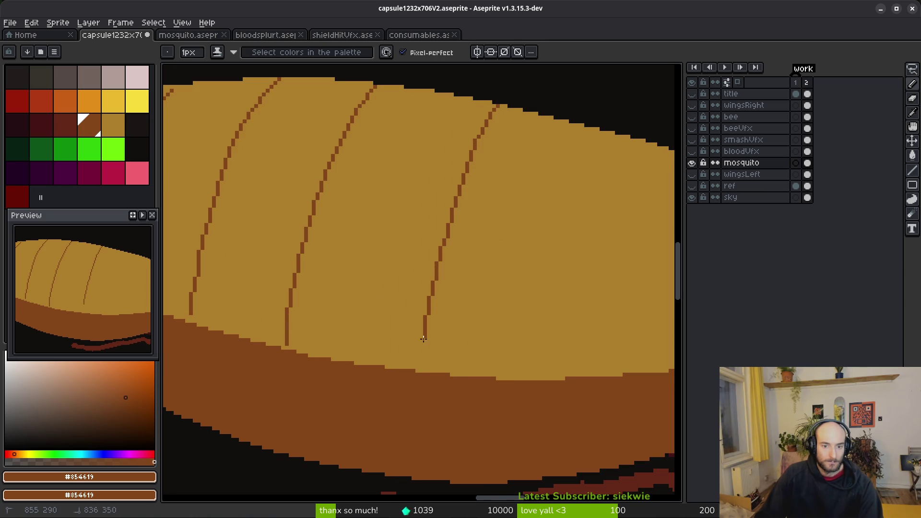
scroll(394, 262, right, 5)
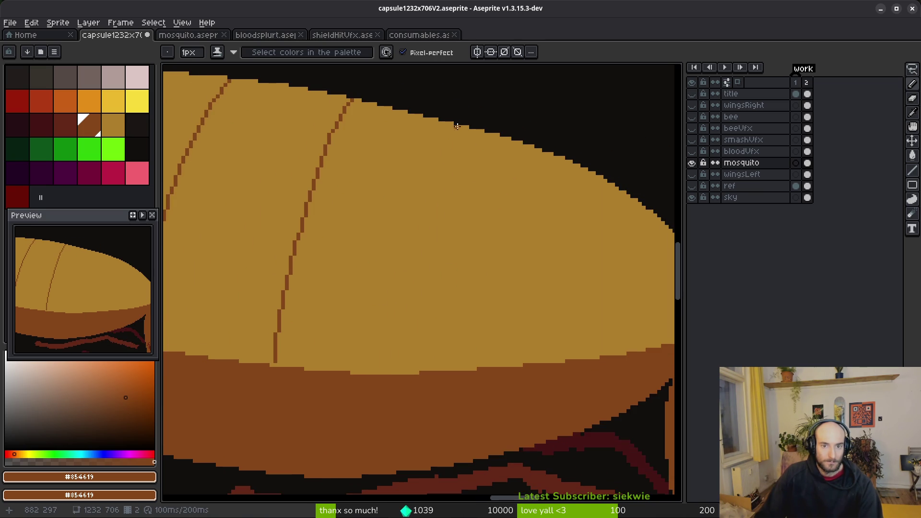
mouse_move(463, 127)
mouse_down()
mouse_move(422, 216)
mouse_move(398, 312)
mouse_up()
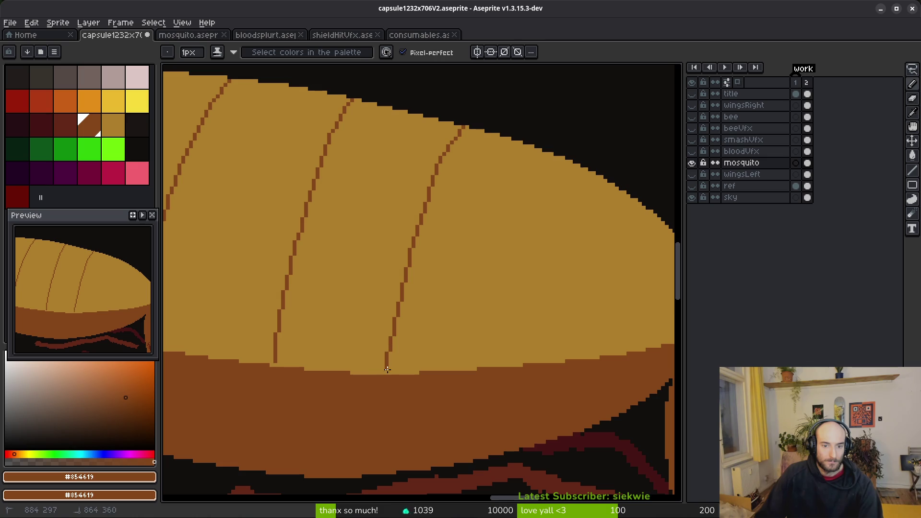
key(Right)
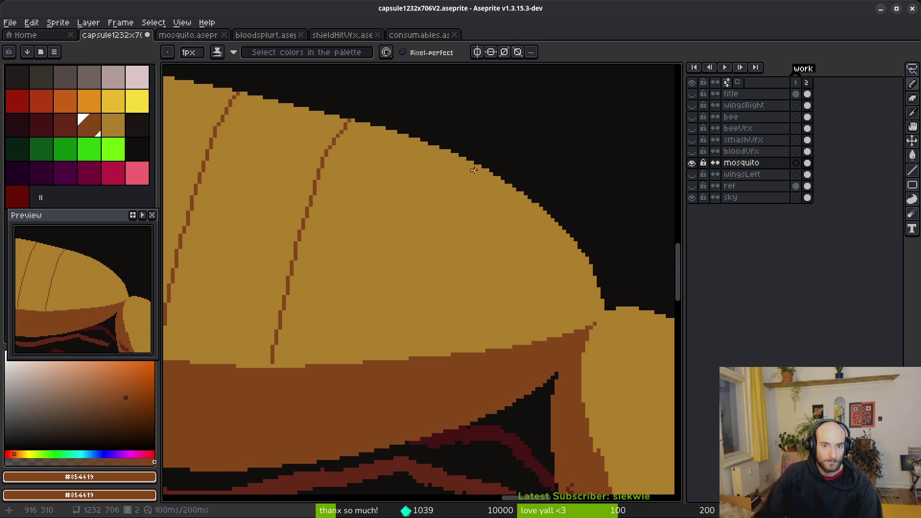
drag(472, 165, 414, 248)
key(ctrl+z)
mouse_move(476, 167)
mouse_down()
mouse_move(425, 275)
mouse_move(404, 359)
mouse_up()
scroll(411, 332, down, 5)
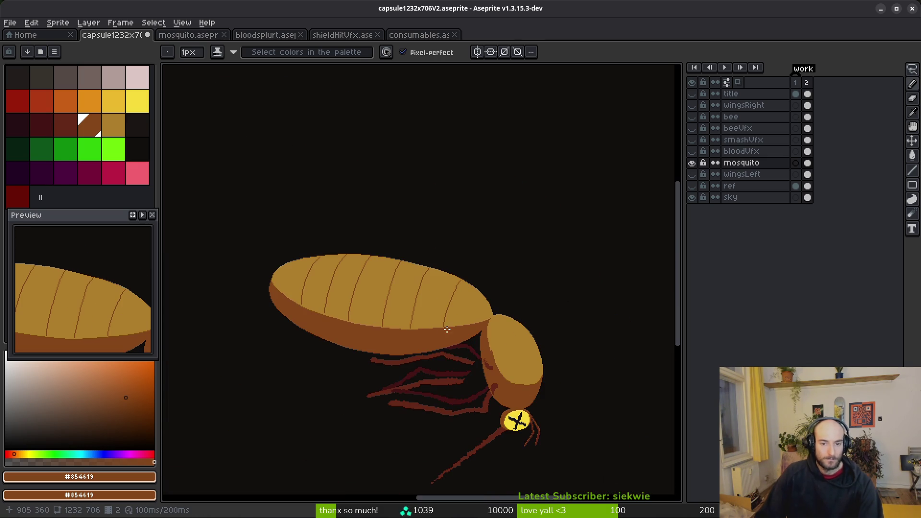
Step: Lasso the black curved stroke, flip it horizontally and nudge it up one pixel
scroll(432, 300, up, 3)
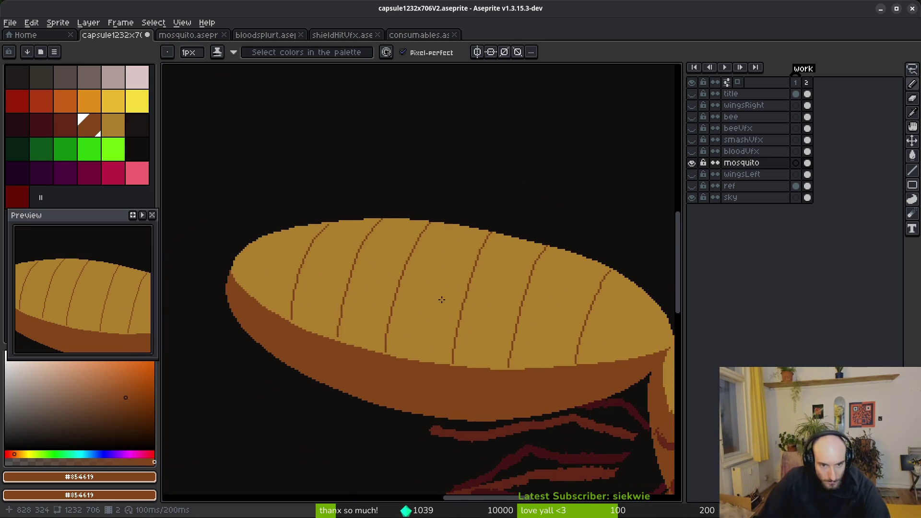
scroll(423, 293, right, 2)
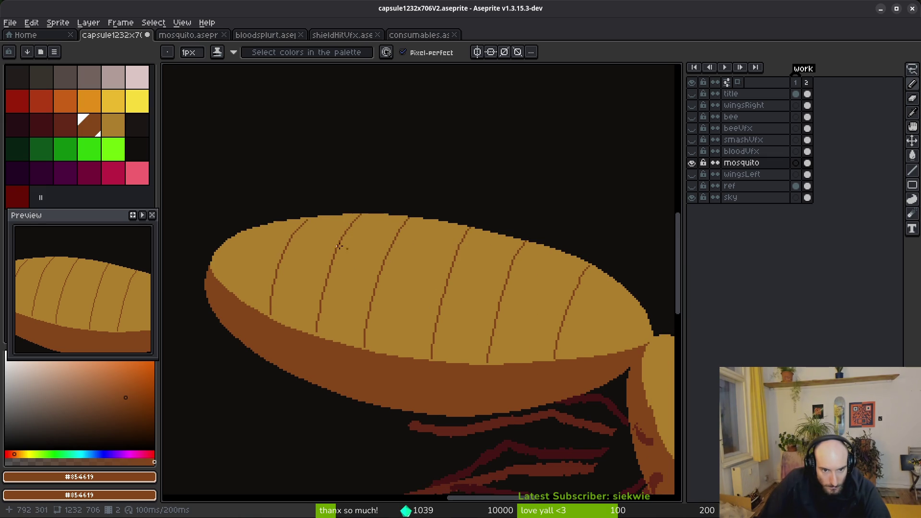
scroll(353, 250, up, 3)
key(q)
mouse_move(366, 226)
mouse_down()
mouse_move(278, 324)
mouse_move(304, 415)
mouse_move(358, 230)
mouse_up()
key(shift+h)
key(shift+v)
drag(315, 279, 315, 276)
key(Return)
Step: Flood-fill the black stroke with the gold abdomen colour
key(g)
alt+click(387, 306)
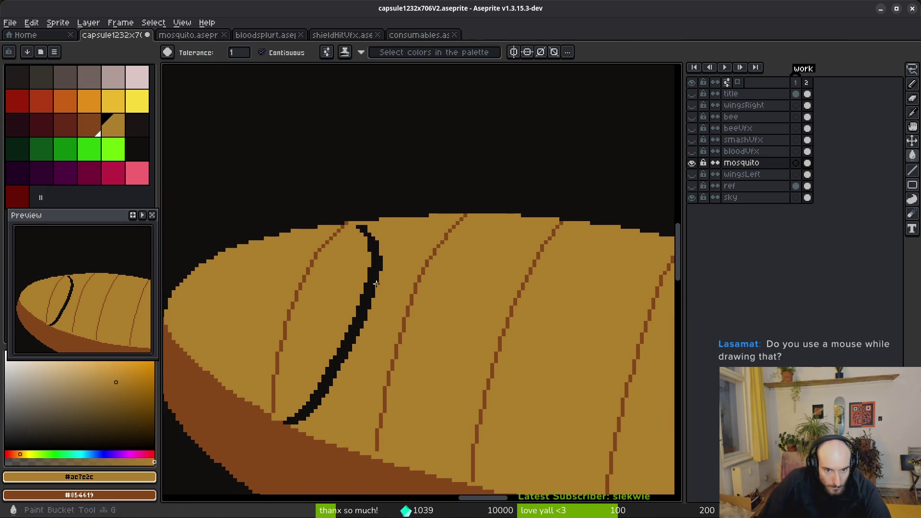
click(364, 317)
scroll(430, 329, down, 3)
scroll(382, 363, up, 1)
Step: Add a brown pixel to the stair-step line and save the capsule file
alt+click(360, 390)
key(b)
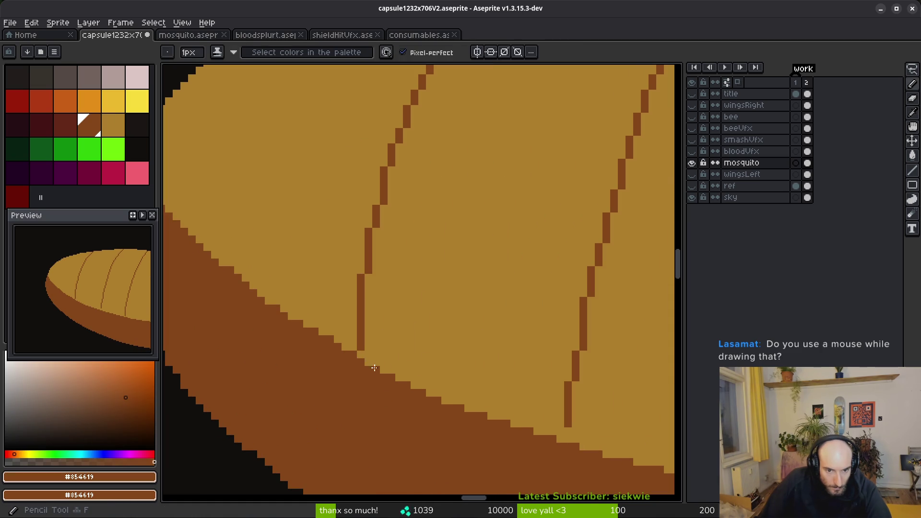
click(399, 378)
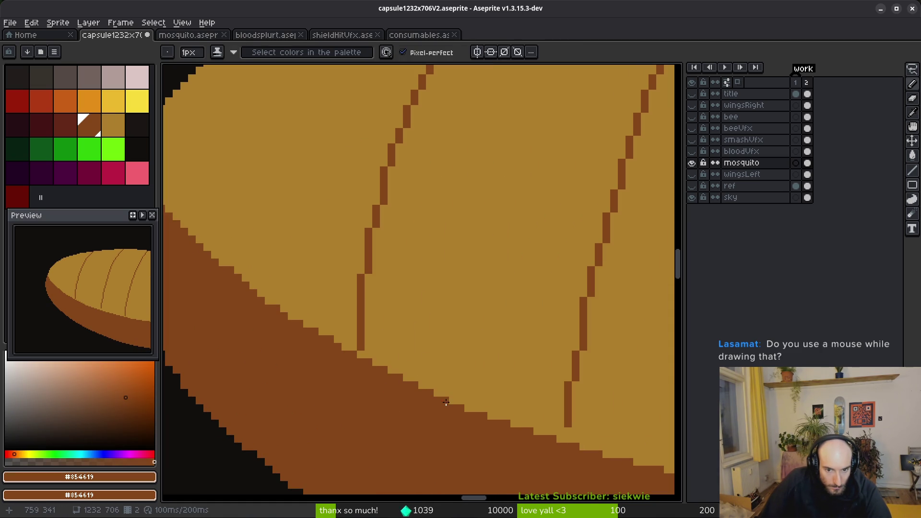
key(ctrl+s)
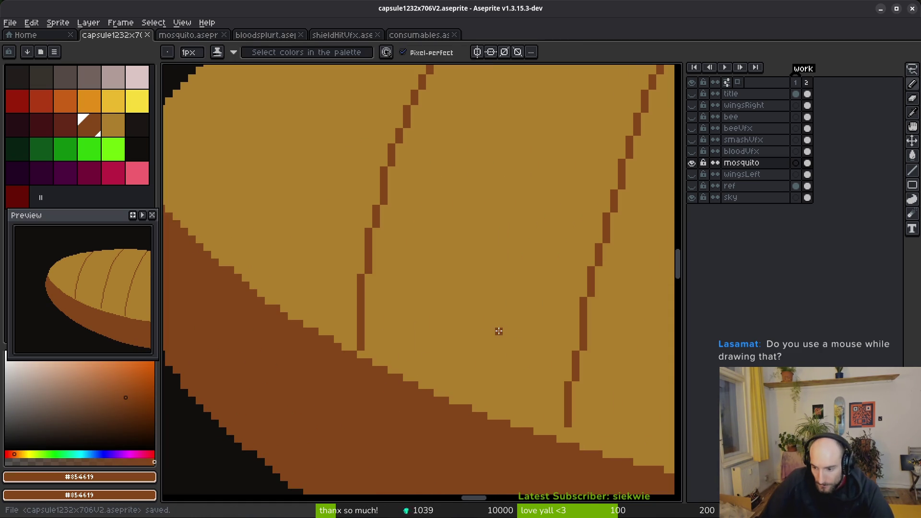
scroll(430, 372, down, 3)
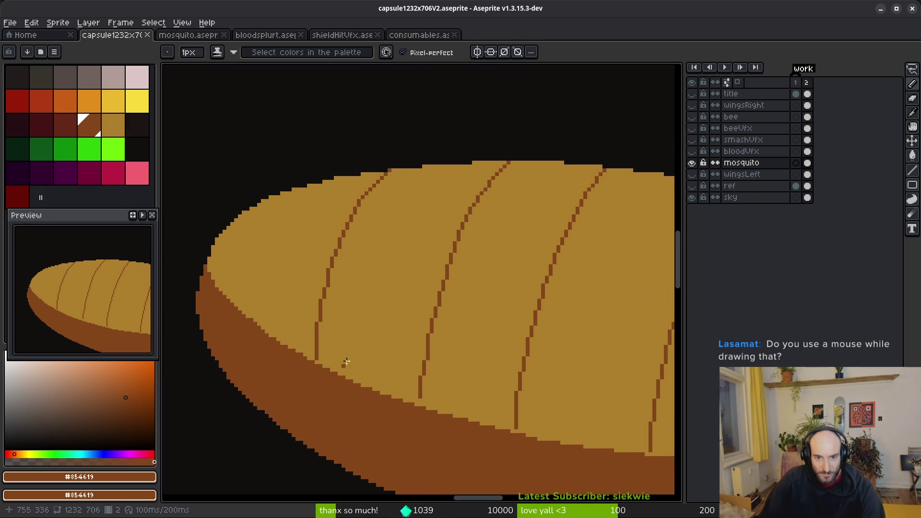
Step: Draw a brown stair-step line toward the abdomen's top edge and sample the brown line colour
scroll(419, 290, up, 3)
scroll(419, 290, up, 1)
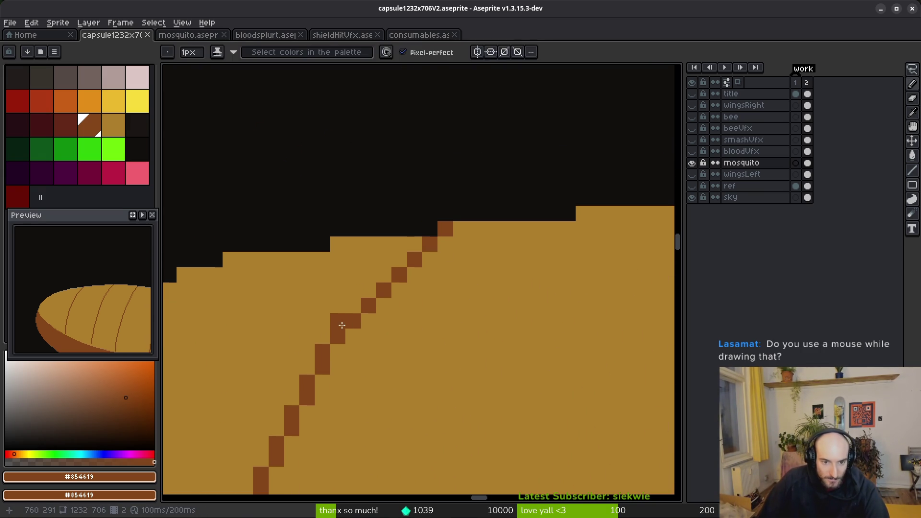
drag(339, 326, 384, 274)
alt+click(429, 275)
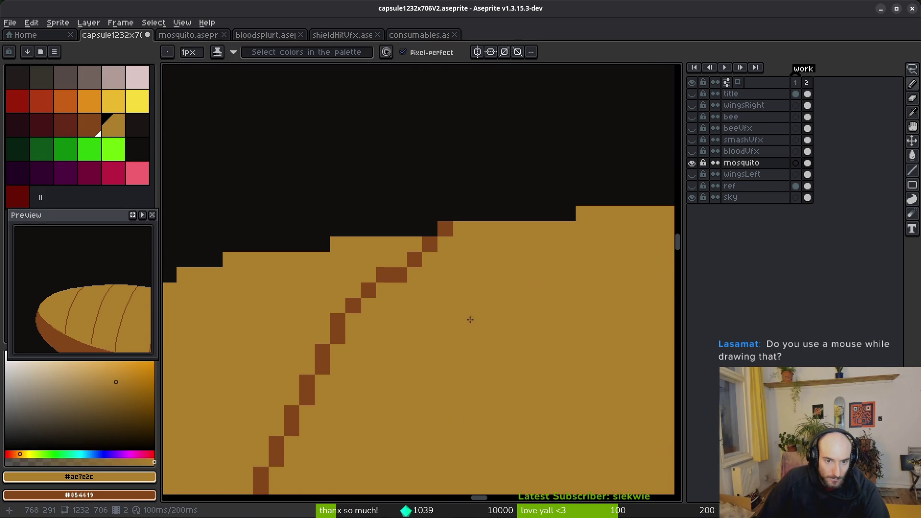
scroll(462, 324, down, 5)
scroll(407, 318, up, 3)
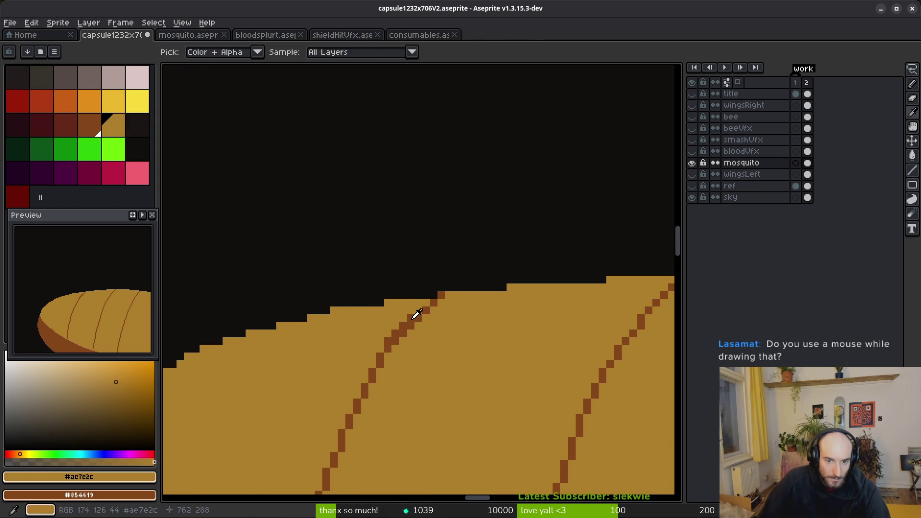
scroll(387, 312, up, 2)
alt+click(396, 317)
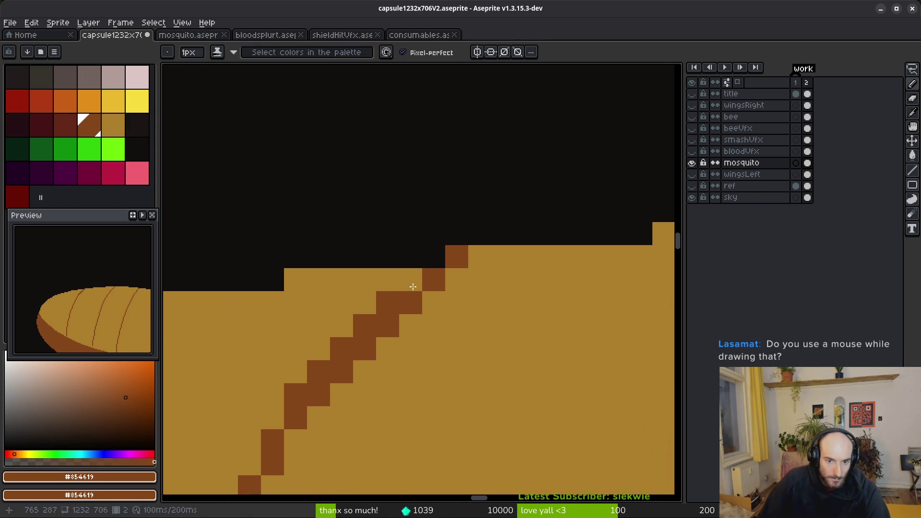
scroll(436, 405, down, 5)
scroll(426, 340, up, 3)
scroll(414, 259, up, 2)
Step: Thicken the stair-step segment line with brown down its length, filling gaps
drag(411, 261, 335, 414)
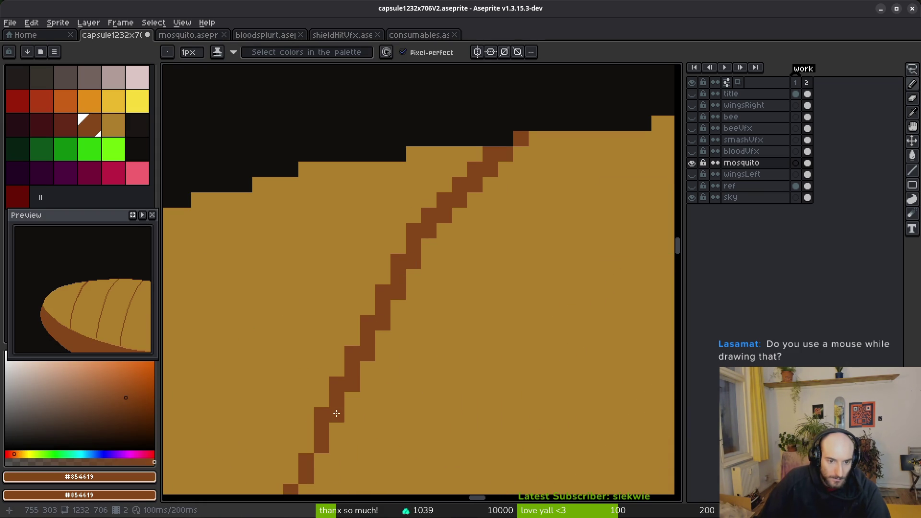
drag(370, 476, 426, 325)
drag(375, 357, 345, 403)
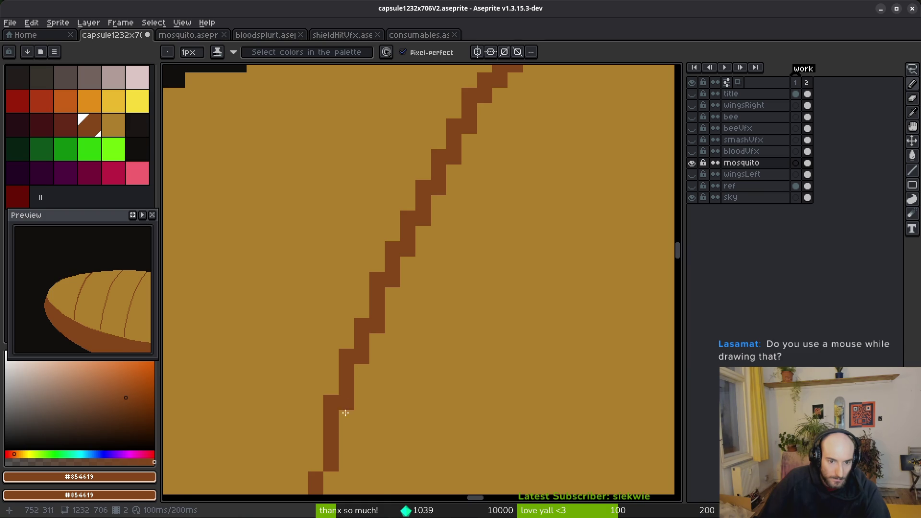
drag(377, 464, 497, 247)
drag(438, 335, 421, 307)
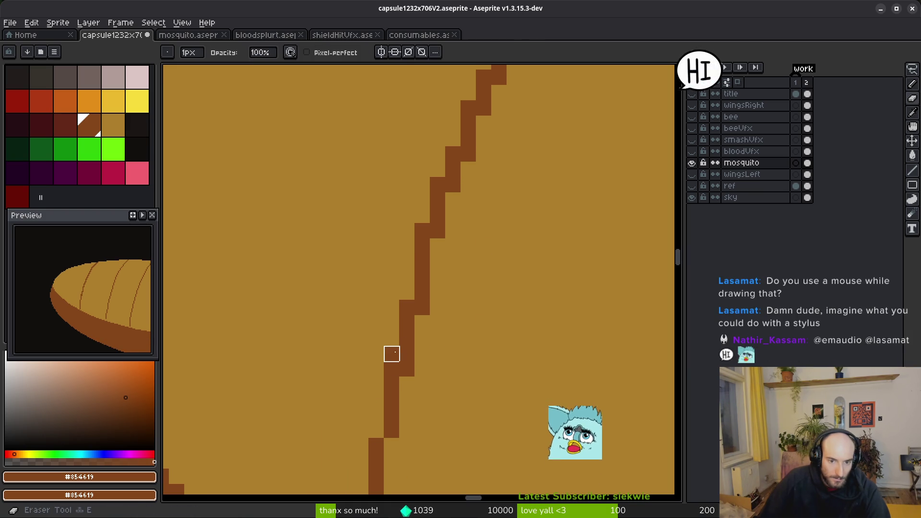
Step: Try a brown flood fill on the region right of the line and undo it
alt+click(401, 313)
key(x)
key(g)
click(398, 401)
scroll(474, 419, down, 3)
key(ctrl+z)
scroll(474, 419, up, 3)
Step: Fill the pixel gaps along the segment line's lower end with the Pencil
key(b)
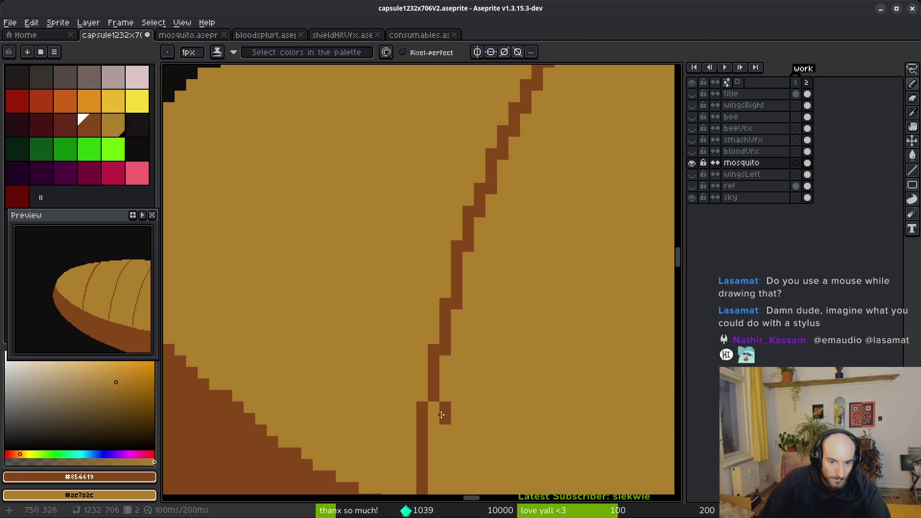
scroll(479, 422, up, 1)
click(430, 379)
click(476, 368)
drag(477, 369, 472, 322)
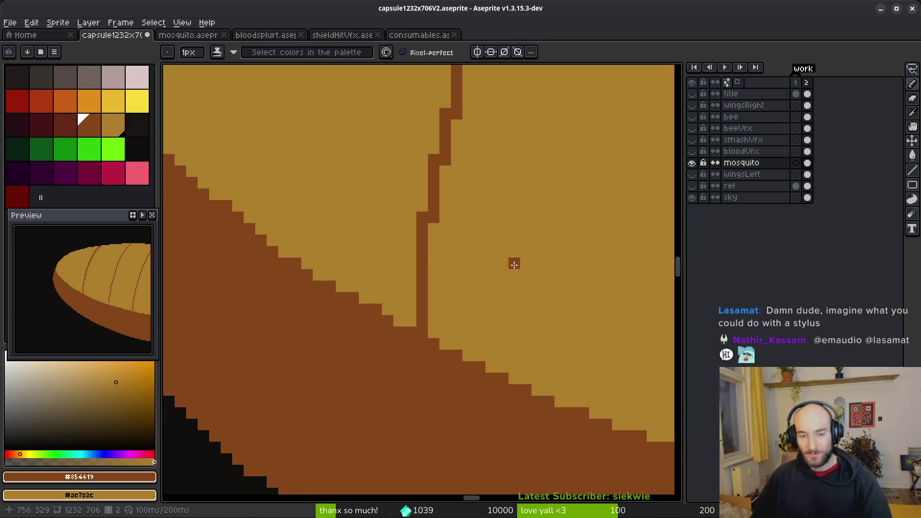
Step: Draw a dark-red line down the abdomen's brown underside to its lower edge
click(65, 124)
scroll(421, 302, down, 3)
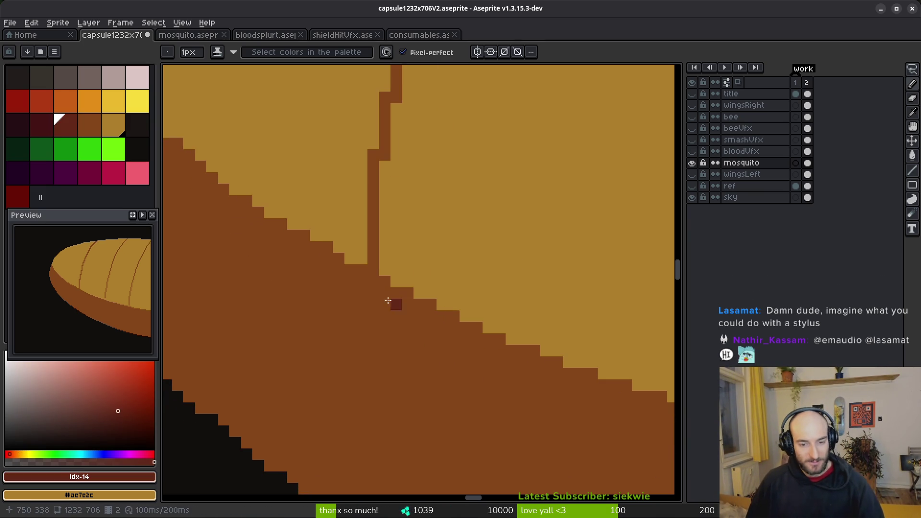
mouse_move(355, 179)
mouse_down()
mouse_move(372, 358)
mouse_move(360, 185)
mouse_move(366, 348)
mouse_up()
key(ctrl+z)
key(ctrl+z)
mouse_move(359, 181)
mouse_down()
mouse_move(375, 402)
mouse_move(393, 460)
mouse_up()
click(370, 332)
Step: Paint stray dark pixels around the underside line back to brown
key(e)
click(359, 332)
key(b)
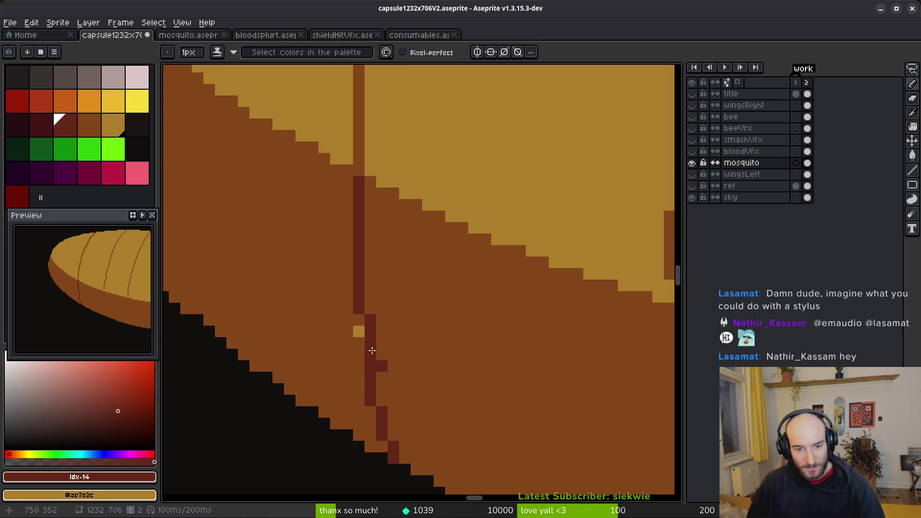
alt+right_click(391, 377)
right_click(359, 332)
click(399, 411)
right_click(399, 411)
Step: Shape the dark-red line's lower end into a clean pixel staircase
click(381, 399)
click(405, 459)
click(416, 470)
right_click(393, 459)
click(382, 435)
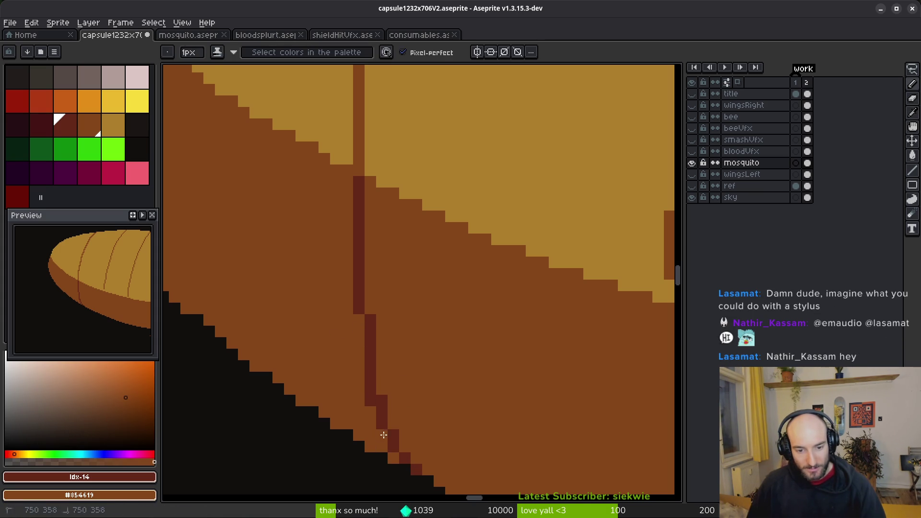
scroll(443, 307, down, 5)
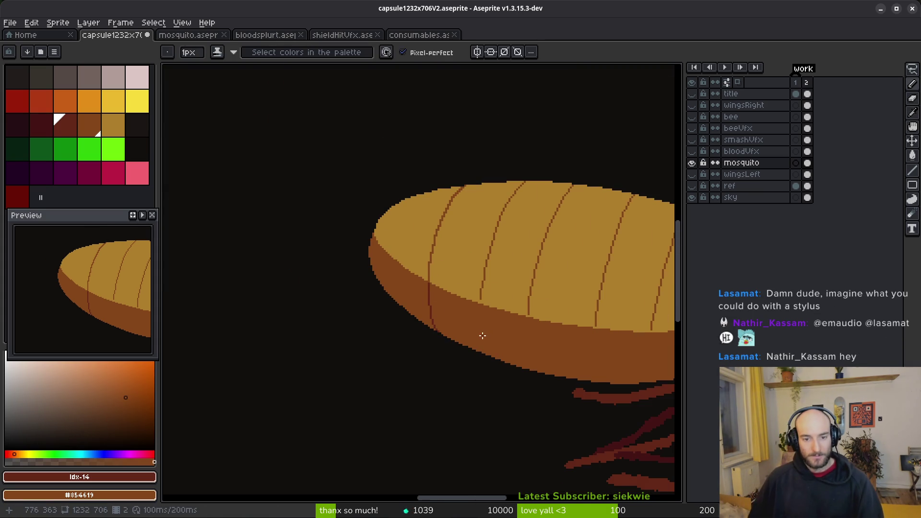
scroll(411, 360, up, 2)
scroll(407, 362, up, 3)
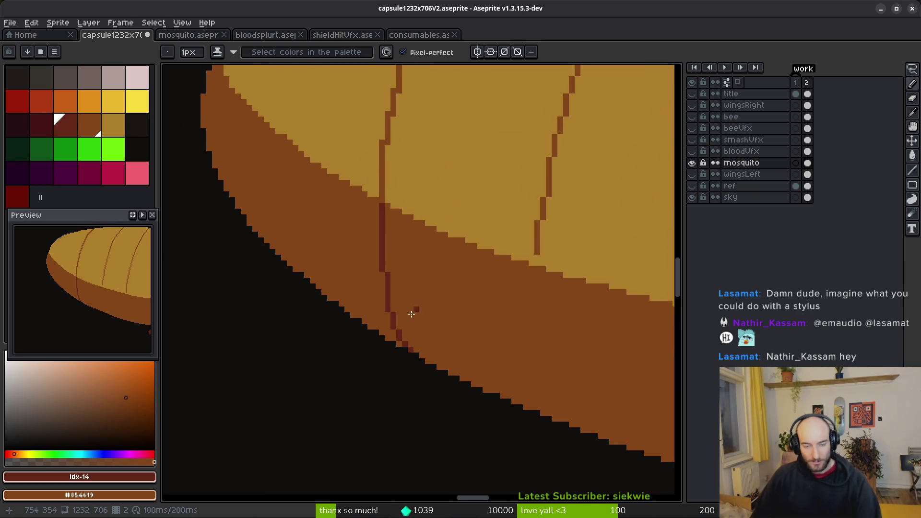
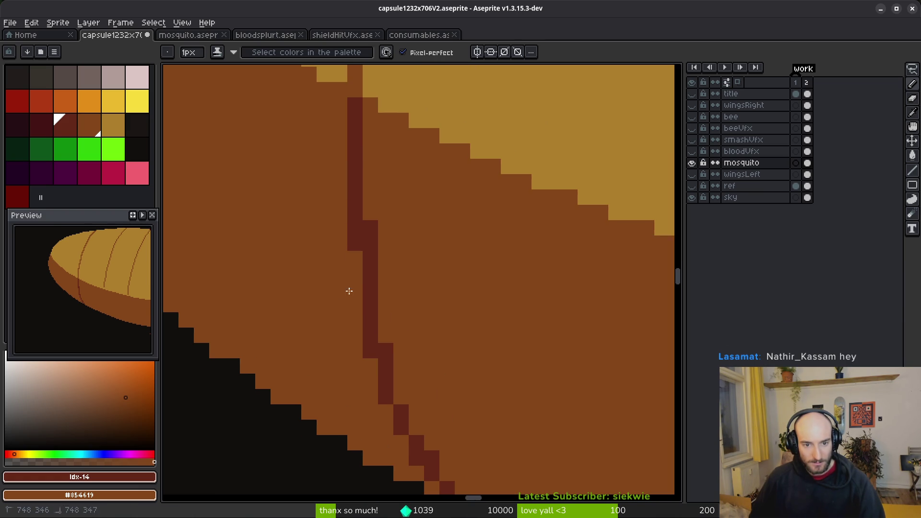
Step: Zoom in and add dark outline pixels along the leftmost segment line's staircase
scroll(412, 288, down, 5)
scroll(396, 299, up, 3)
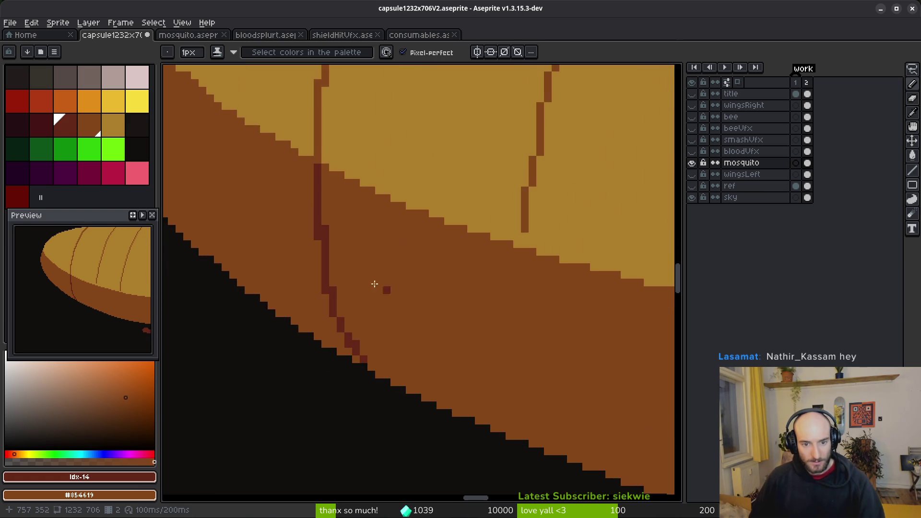
scroll(395, 298, up, 2)
mouse_move(384, 360)
mouse_down()
mouse_move(403, 395)
mouse_move(376, 304)
mouse_move(358, 294)
mouse_move(373, 361)
mouse_move(368, 338)
mouse_up()
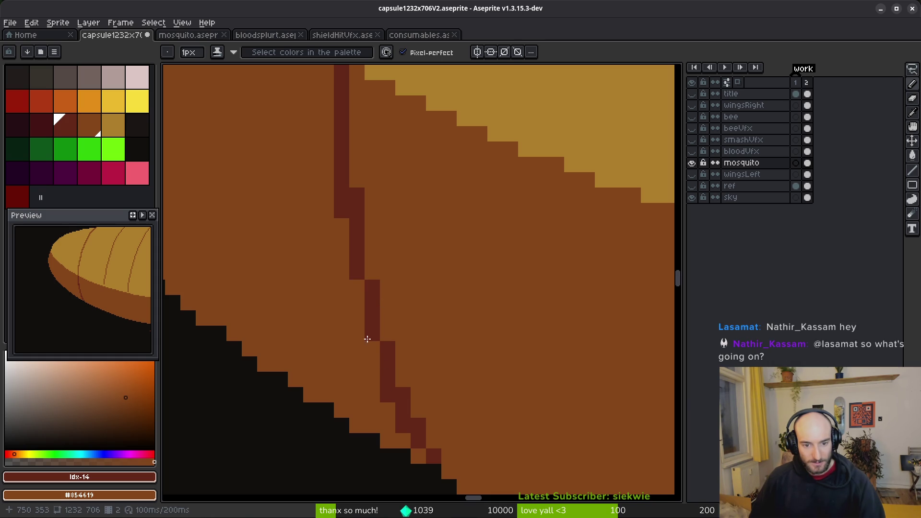
Step: Extend the dark segment line further down the staircase across the shaded underside
scroll(417, 278, down, 3)
scroll(379, 277, up, 4)
mouse_move(331, 260)
mouse_down()
mouse_move(380, 350)
mouse_move(405, 331)
mouse_up()
scroll(413, 288, down, 2)
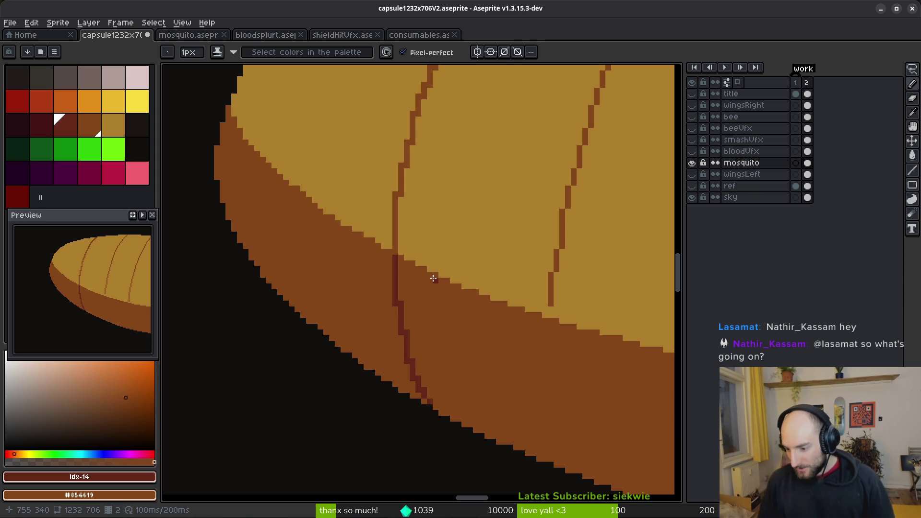
scroll(422, 188, down, 2)
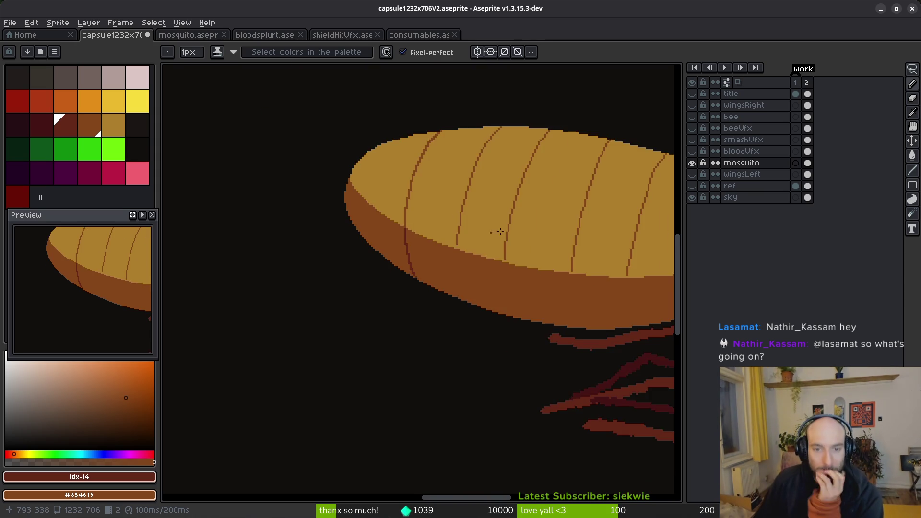
scroll(469, 226, up, 1)
scroll(406, 278, down, 1)
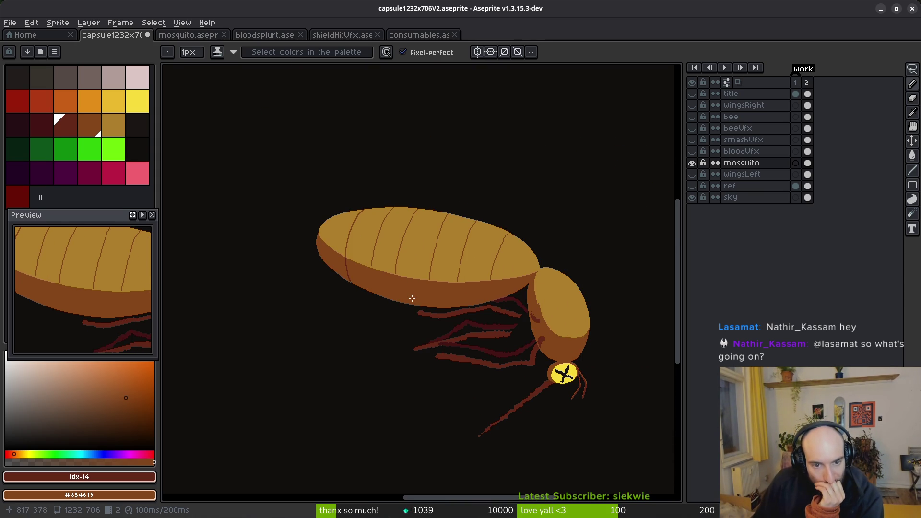
scroll(412, 298, down, 1)
scroll(421, 300, up, 4)
scroll(424, 314, down, 1)
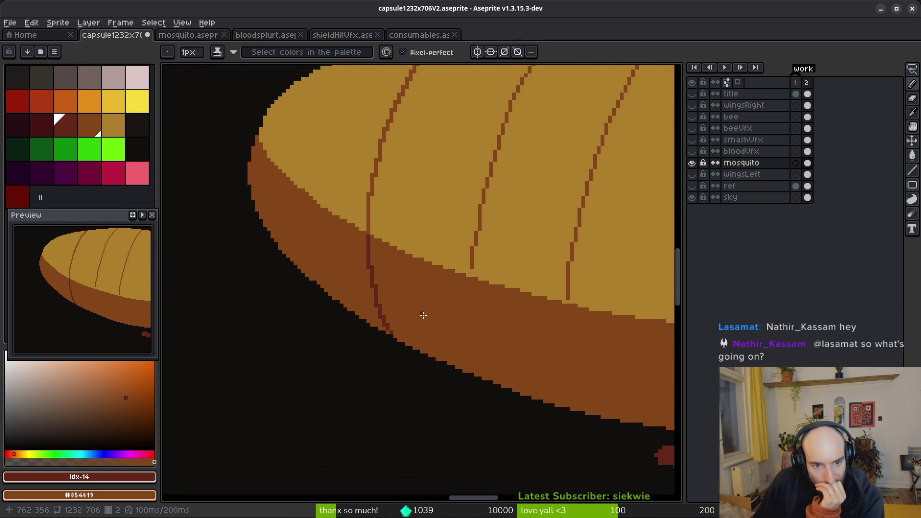
scroll(429, 327, down, 2)
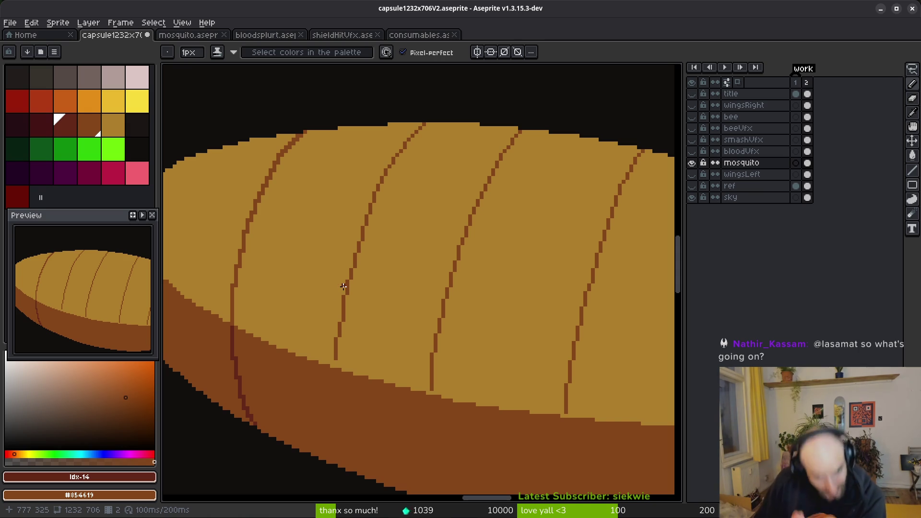
scroll(499, 331, down, 2)
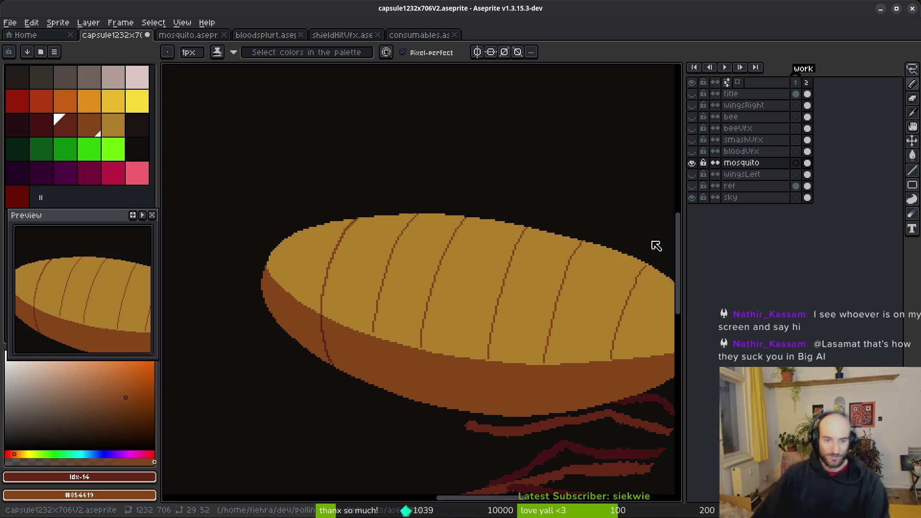
Step: Sample the sprite's dark brown as the primary colour and light gold as the secondary
scroll(395, 248, up, 3)
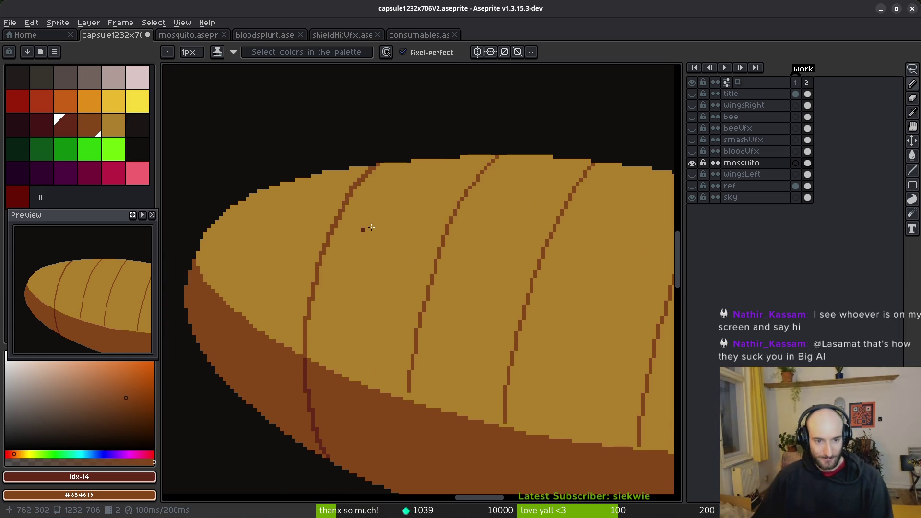
scroll(370, 250, up, 4)
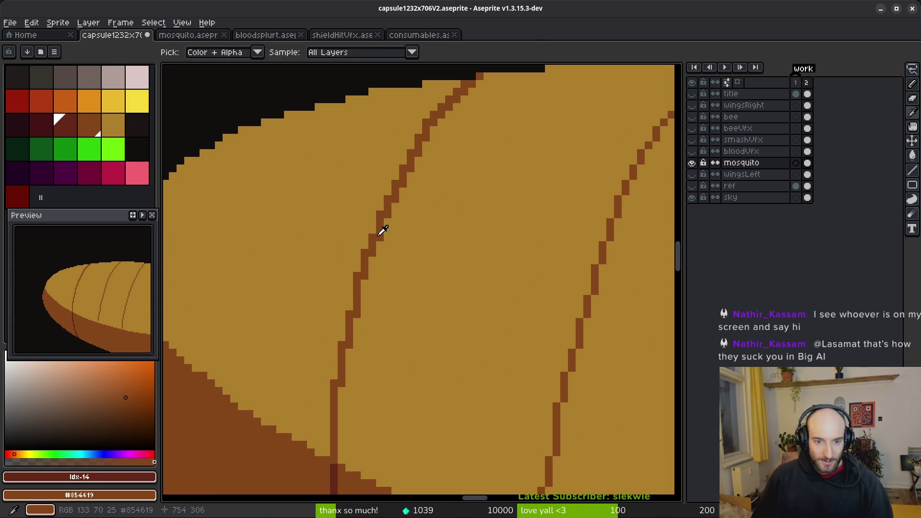
alt+click(379, 228)
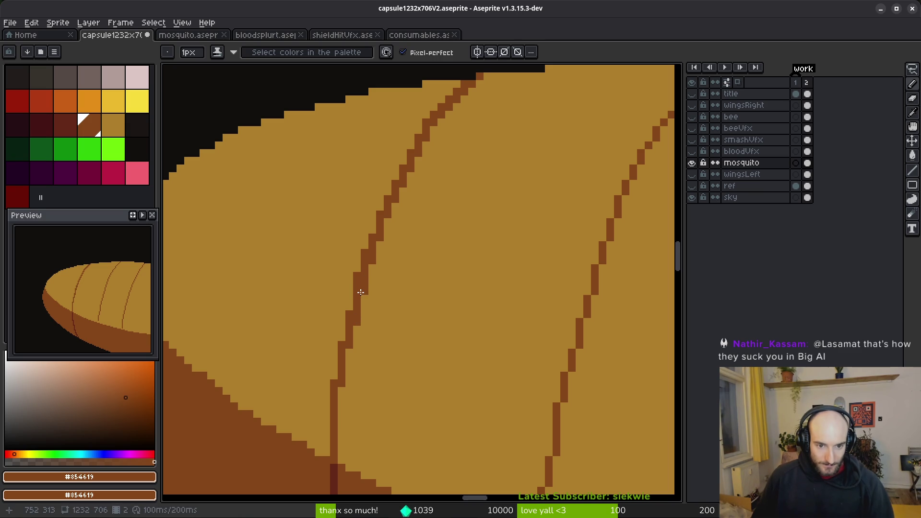
alt+right_click(357, 252)
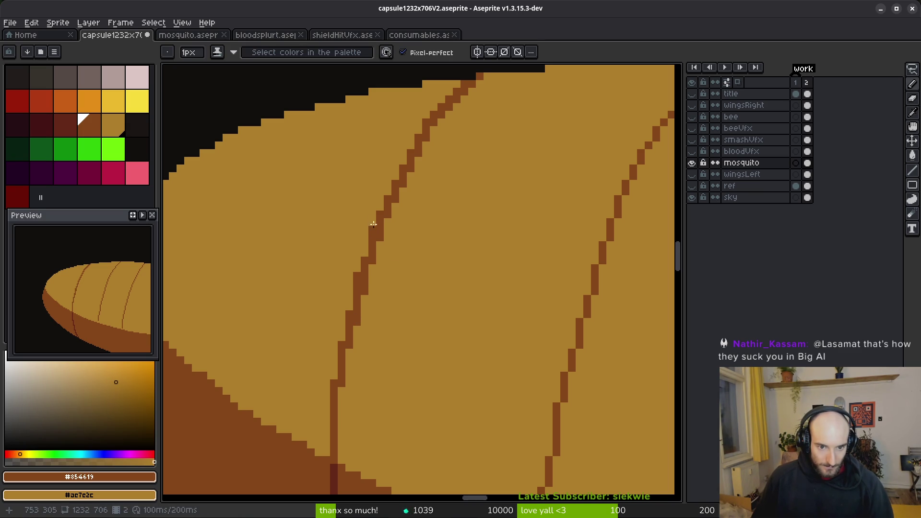
Step: Reshape the kinked segment line, painting stray pixels gold and adding dark pixels
right_click(351, 315)
click(358, 346)
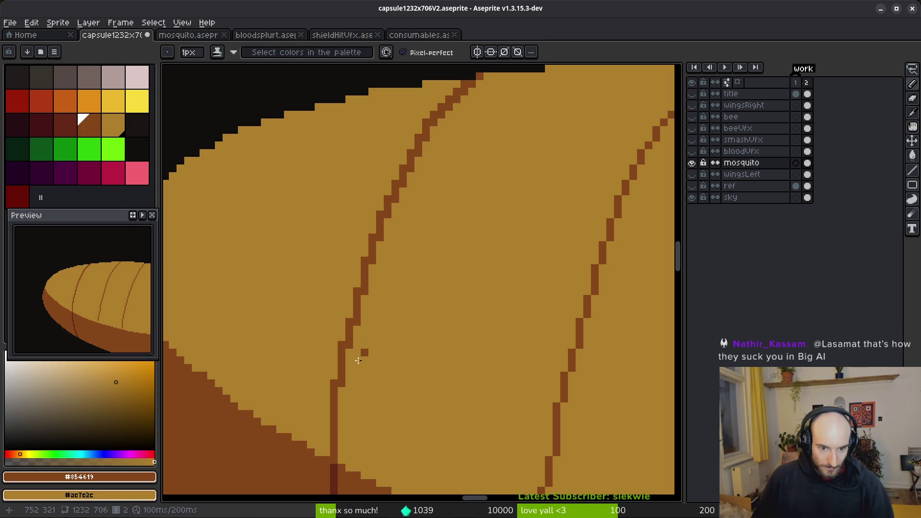
right_click(340, 345)
click(341, 396)
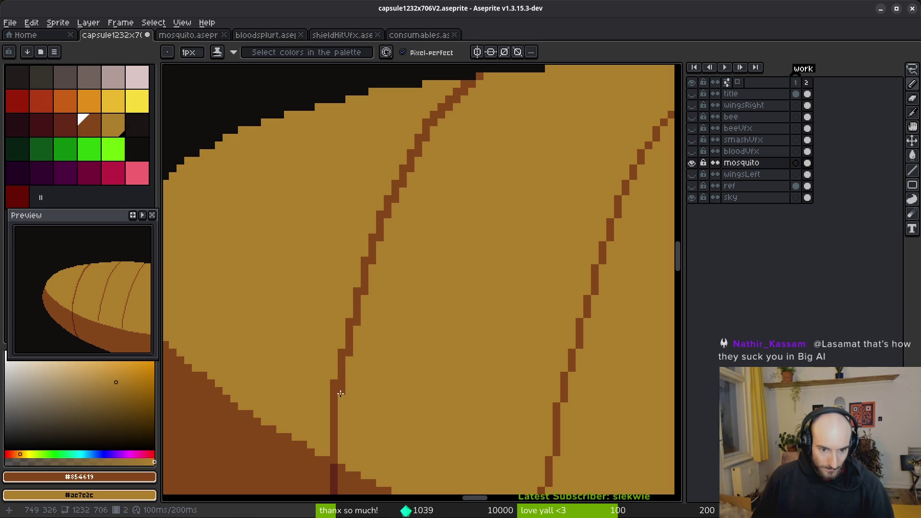
click(350, 378)
scroll(409, 368, down, 3)
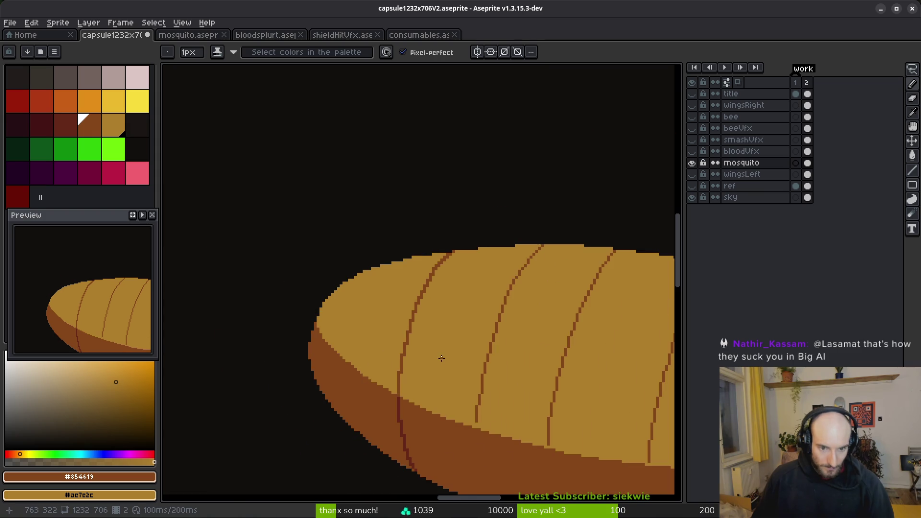
scroll(388, 310, up, 1)
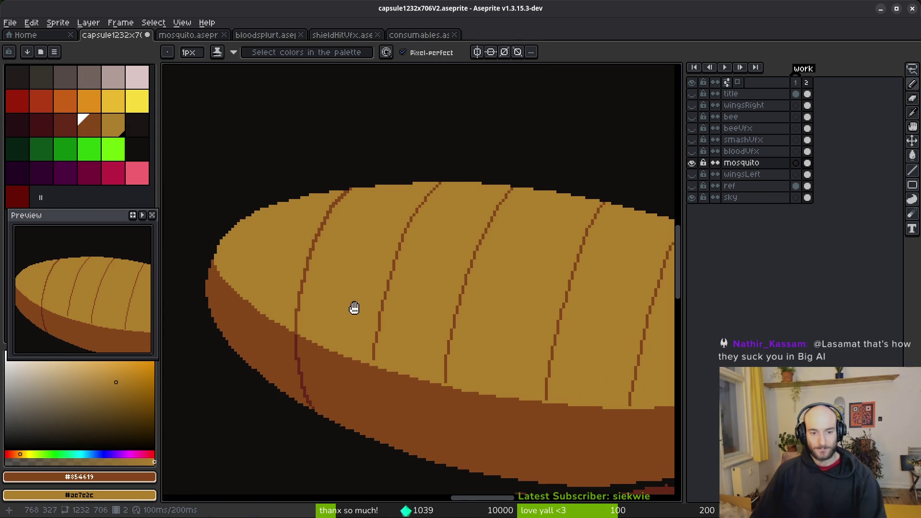
scroll(384, 307, down, 2)
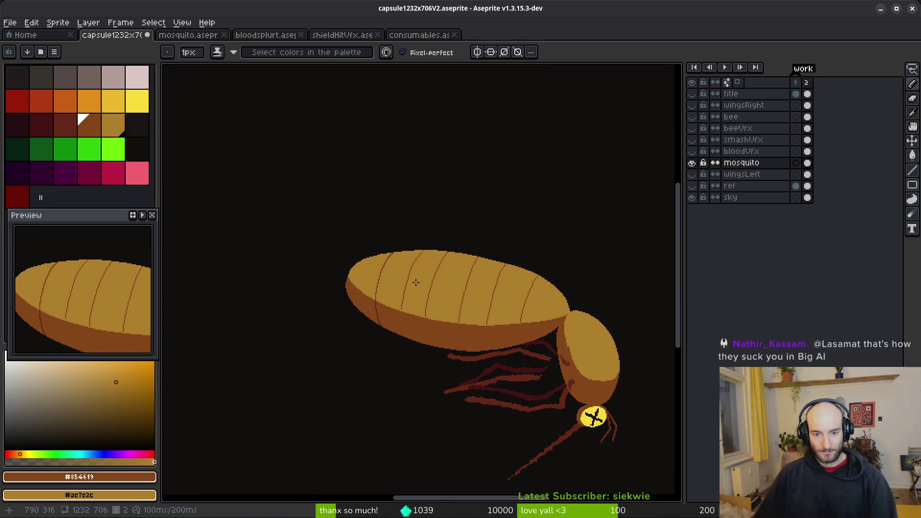
scroll(422, 283, up, 2)
Step: Lasso a segment line, nudge it one pixel left and commit the move
key(m)
mouse_move(418, 198)
mouse_down()
mouse_move(358, 336)
mouse_move(370, 364)
mouse_move(450, 182)
mouse_up()
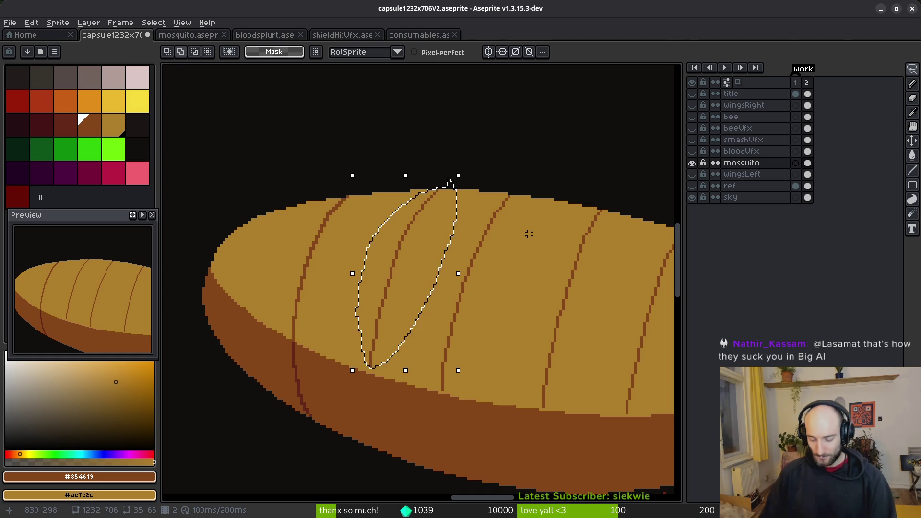
key(Left)
key(Left)
key(Left)
key(Left)
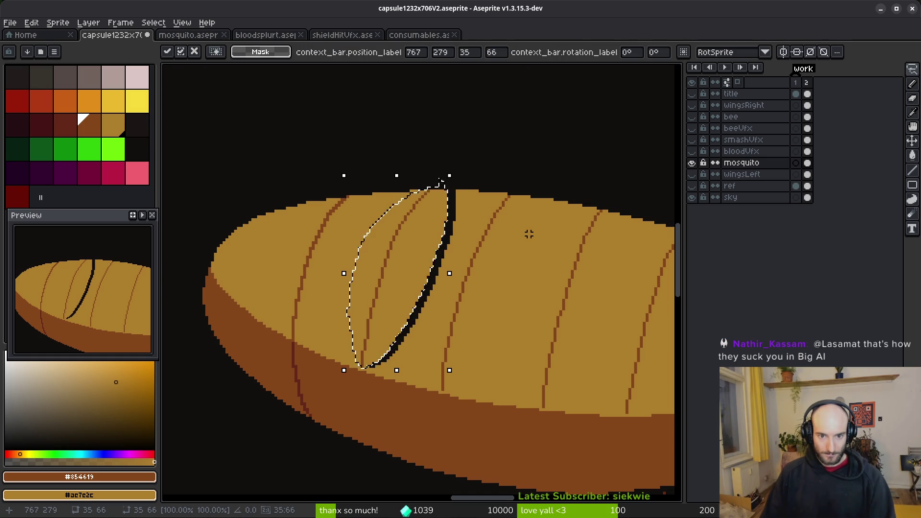
key(Return)
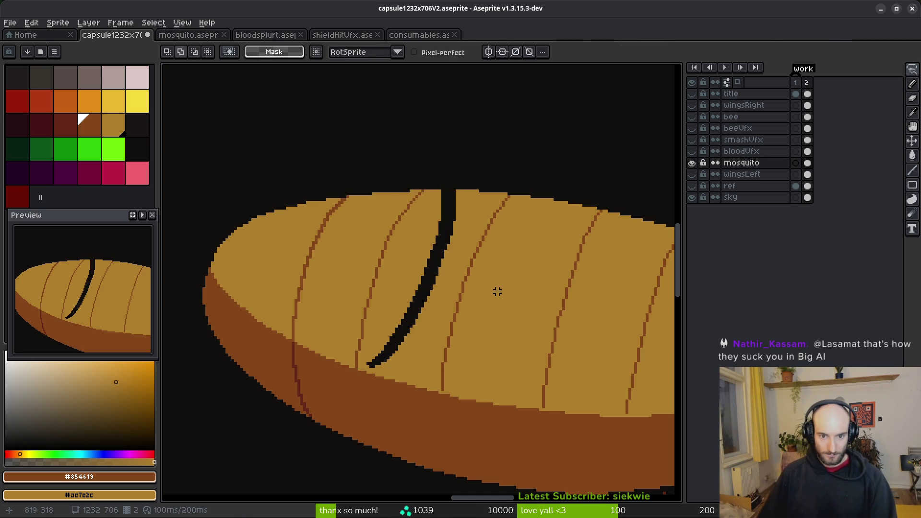
Step: Patch the black gap left behind with tan using the Pencil and Paint Bucket
scroll(473, 191, up, 3)
key(b)
alt+click(415, 192)
drag(413, 192, 437, 190)
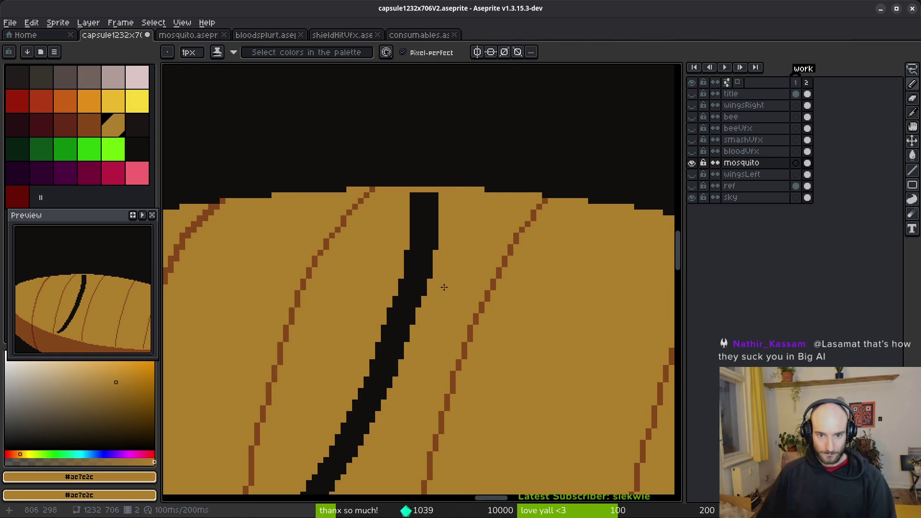
key(g)
click(428, 295)
Step: Undo the tan fill, save capsule1232x706V2.aseprite, then redo the fill
scroll(428, 295, down, 3)
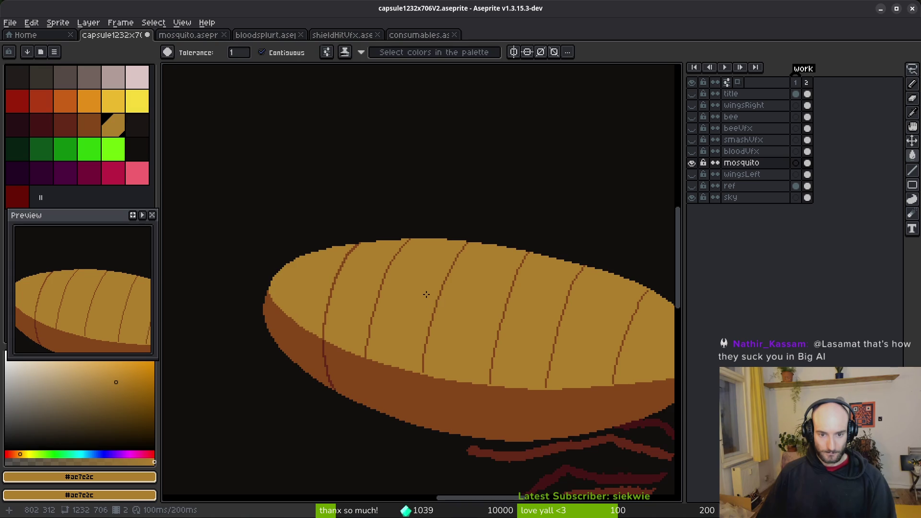
key(ctrl+z)
key(ctrl+z)
key(ctrl+z)
key(ctrl+y)
key(ctrl+y)
key(ctrl+z)
key(ctrl+s)
drag(506, 339, 384, 301)
key(ctrl+y)
scroll(391, 303, down, 3)
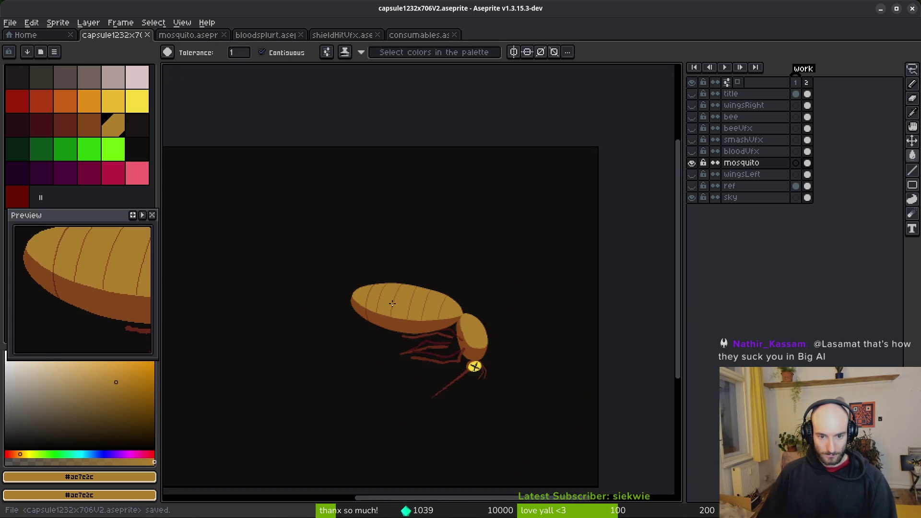
scroll(400, 307, up, 2)
Step: Restore the tan fill and flip between the two animation frames to compare them
key(ctrl+y)
key(ctrl+y)
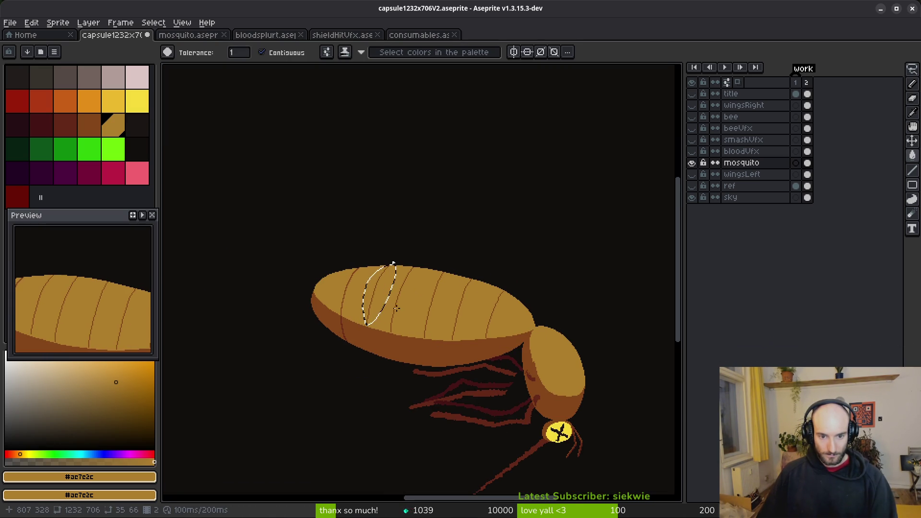
scroll(401, 307, up, 3)
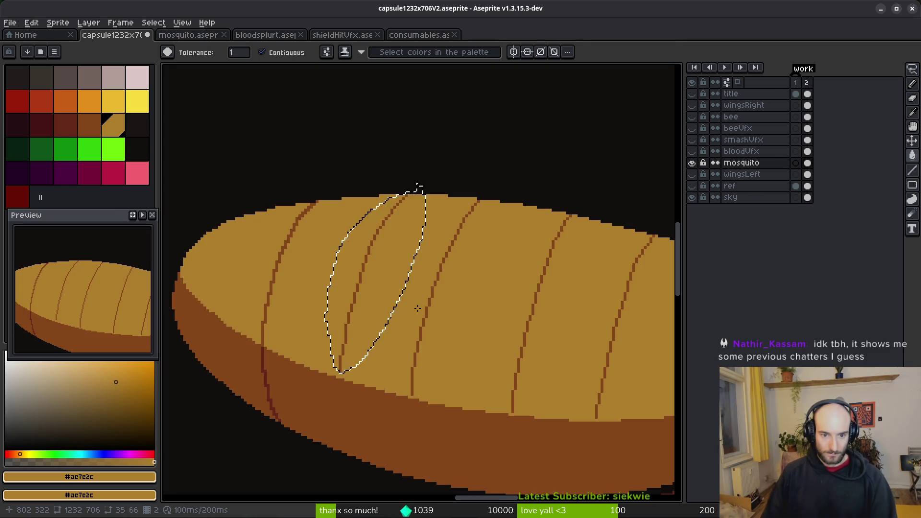
scroll(441, 259, up, 1)
scroll(361, 248, down, 1)
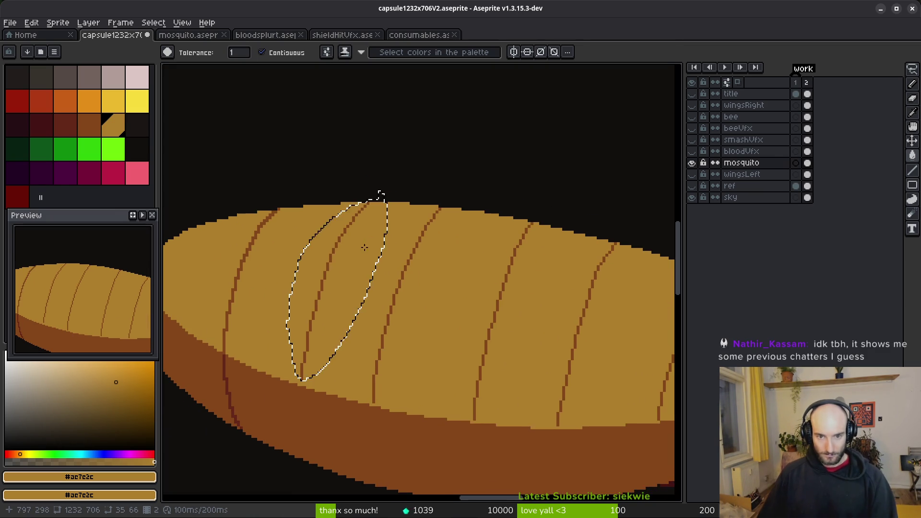
key(Right)
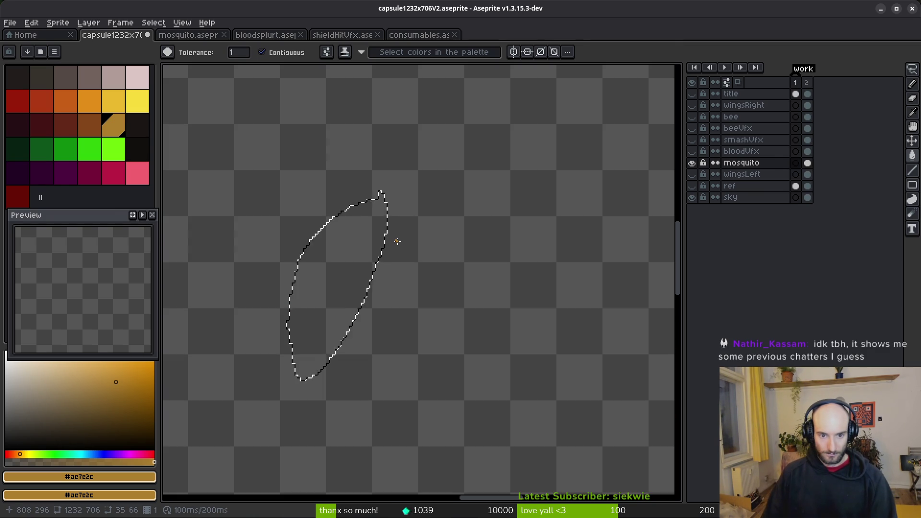
key(Left)
key(Right)
key(Left)
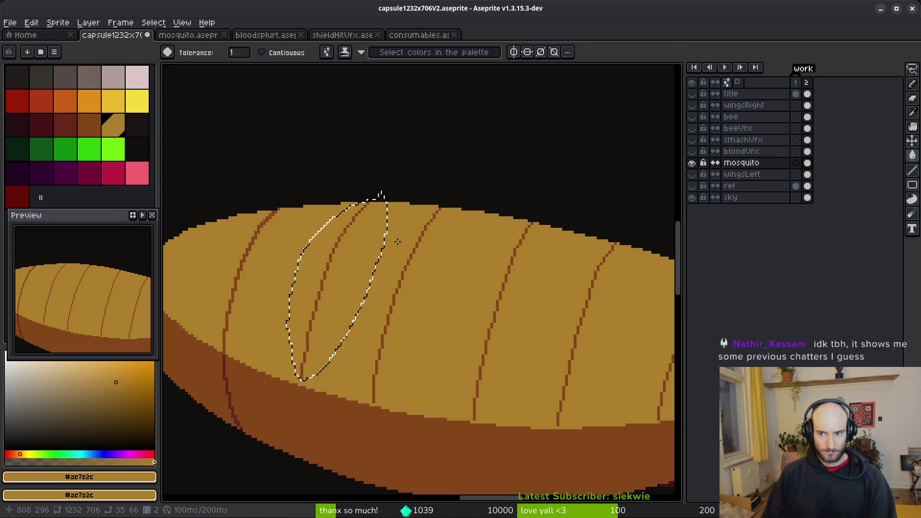
drag(356, 285, 381, 260)
Step: On the second-frame cel, lasso a segment line and move it into its new position
click(807, 164)
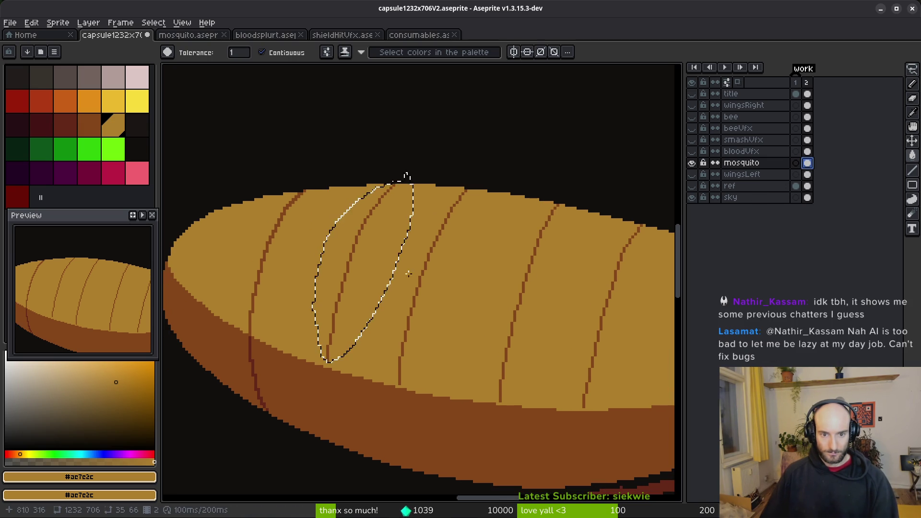
key(Return)
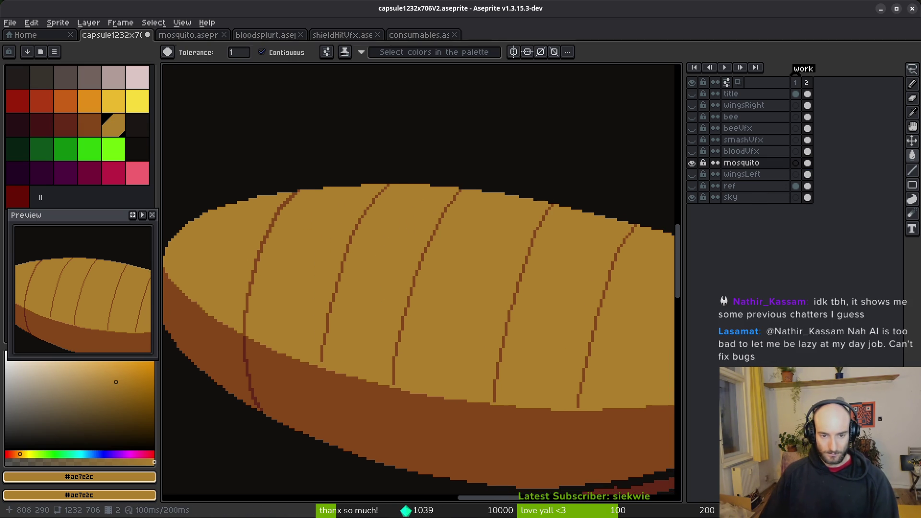
key(q)
mouse_move(398, 173)
mouse_down()
mouse_move(298, 323)
mouse_move(316, 364)
mouse_move(421, 167)
mouse_up()
click(421, 170)
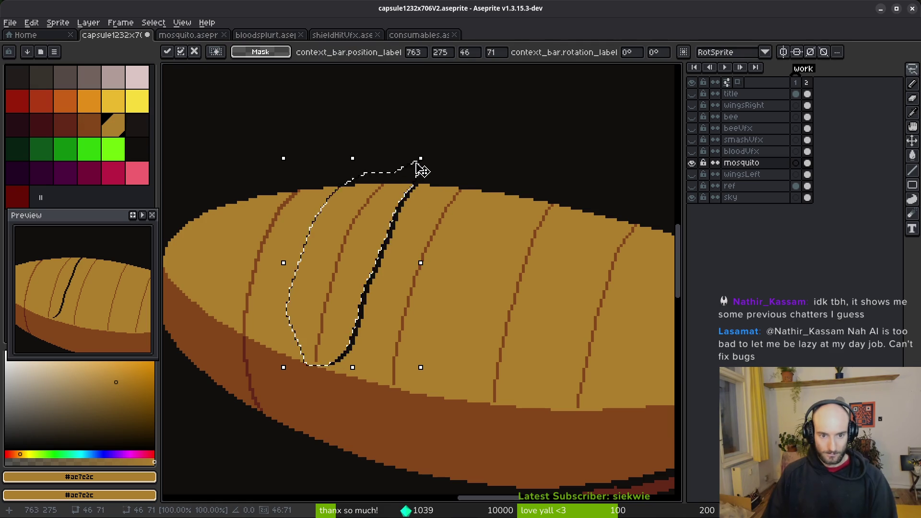
key(ctrl+d)
Step: Fill the leftover black gap with tan and save the capsule file
scroll(412, 237, up, 5)
scroll(412, 237, down, 2)
key(g)
click(331, 283)
scroll(358, 291, down, 2)
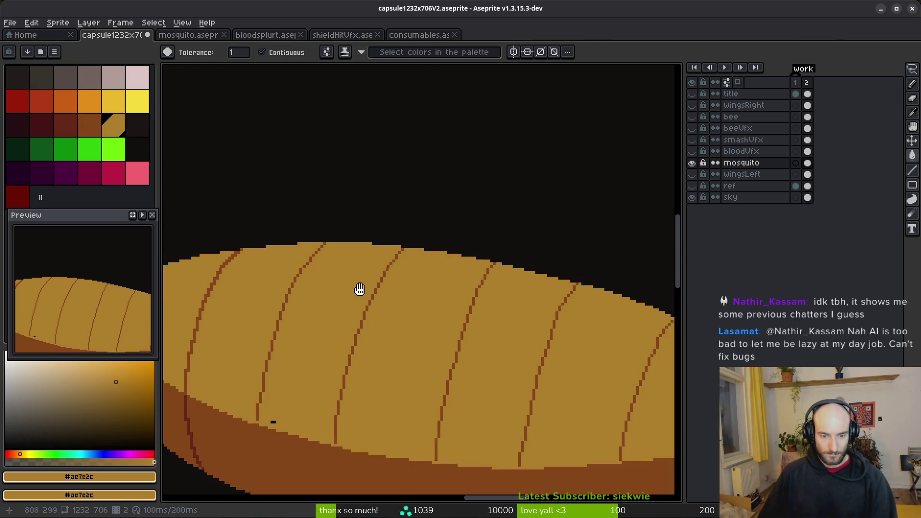
scroll(358, 291, down, 1)
scroll(358, 291, up, 4)
key(ctrl+s)
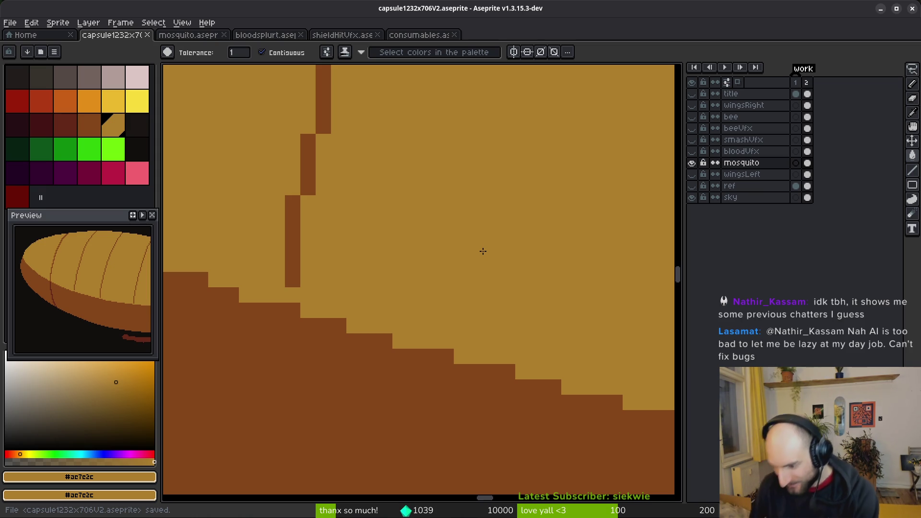
scroll(479, 287, down, 4)
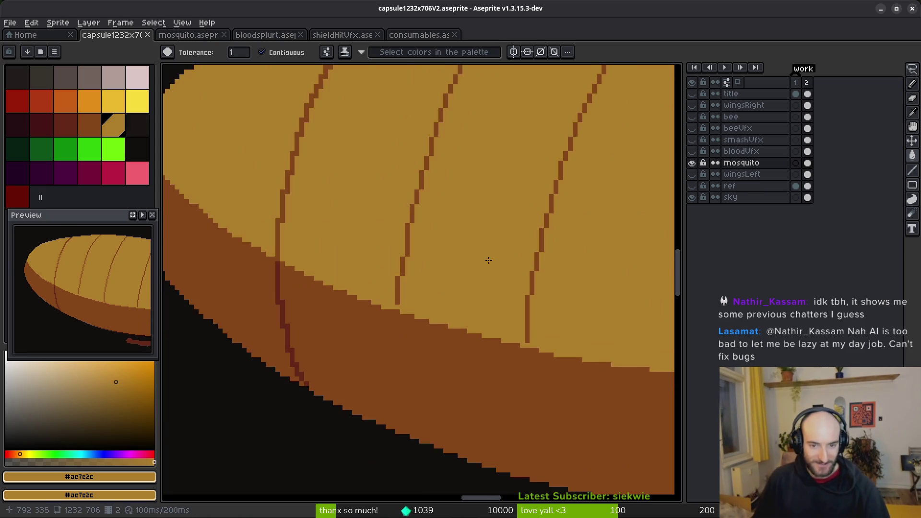
Step: Pick the line's dark brown and extend the segment line's lower end into the dark base
scroll(474, 280, up, 2)
key(b)
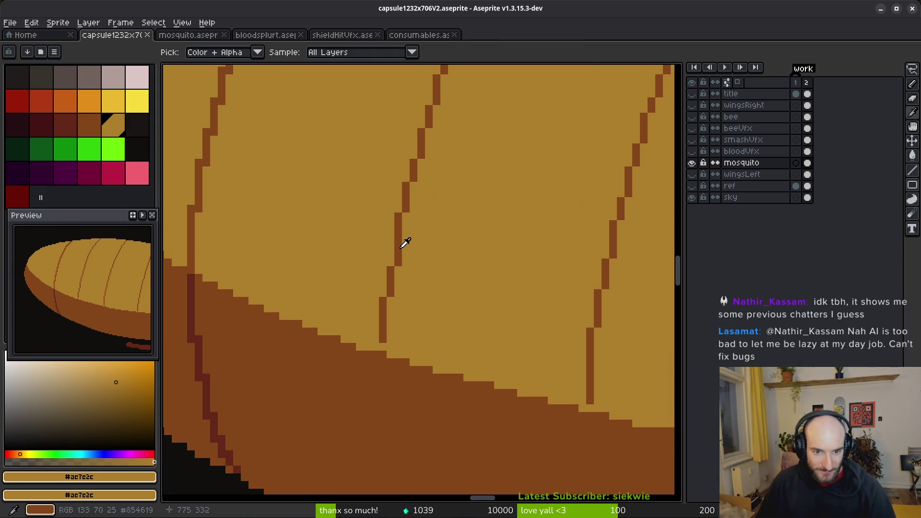
alt+click(401, 243)
scroll(411, 261, up, 1)
click(373, 381)
click(384, 318)
click(386, 329)
Step: Repaint stray line pixels in tan and fill the remaining gap with dark brown
alt+click(395, 307)
click(372, 329)
click(384, 300)
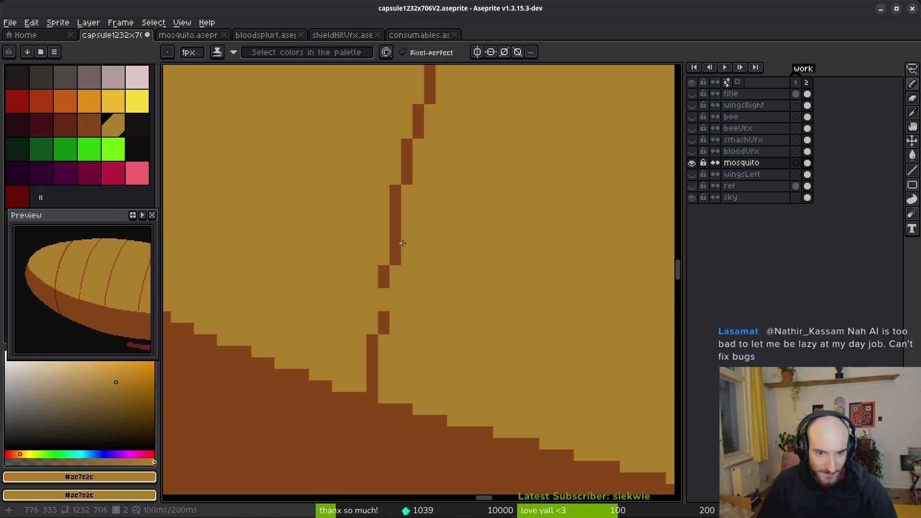
alt+click(388, 280)
click(384, 300)
drag(406, 260, 401, 340)
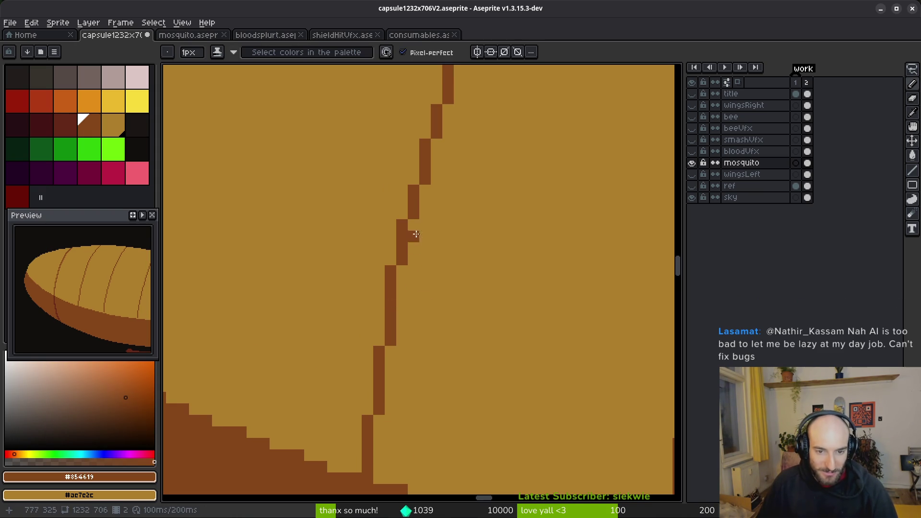
Step: Smooth the line's stair-steps higher up, swapping stray pixels to tan and adding dark ones
right_click(437, 167)
click(414, 178)
right_click(425, 179)
click(425, 133)
scroll(436, 220, down, 1)
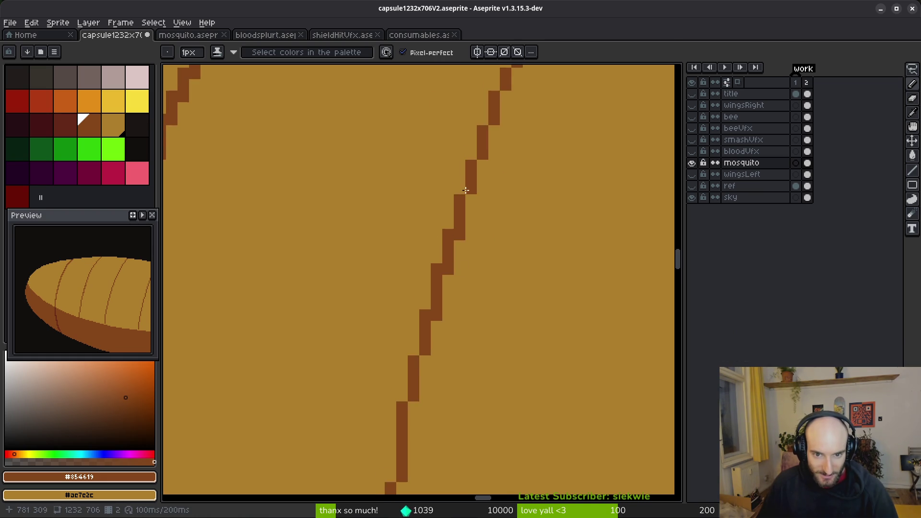
scroll(482, 327, down, 1)
scroll(481, 327, up, 3)
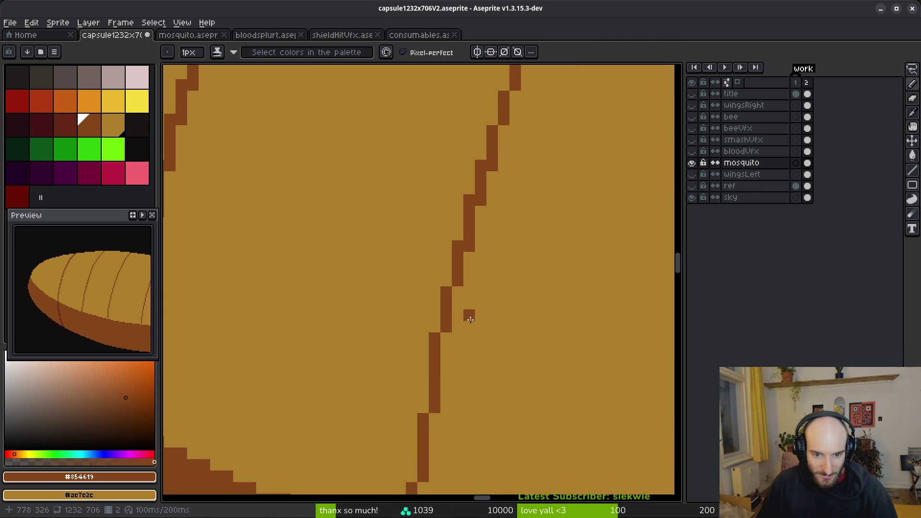
right_click(433, 340)
click(413, 360)
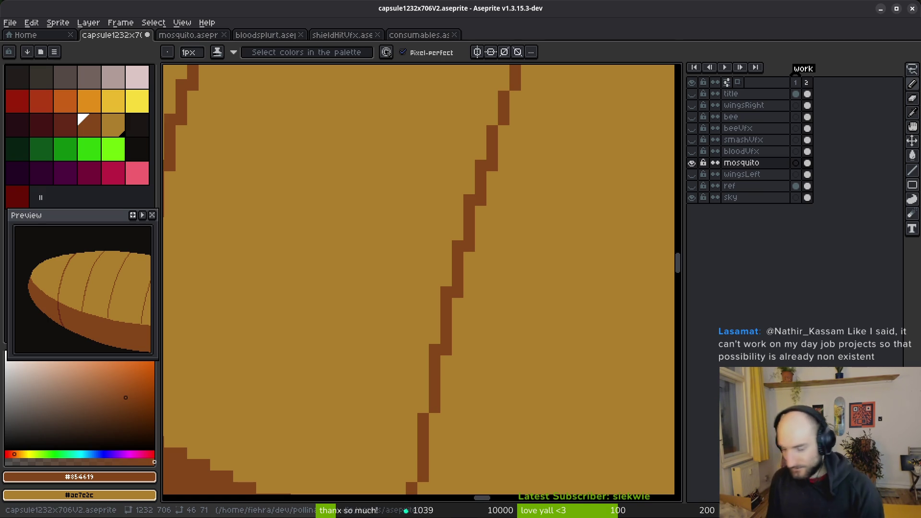
scroll(490, 268, down, 3)
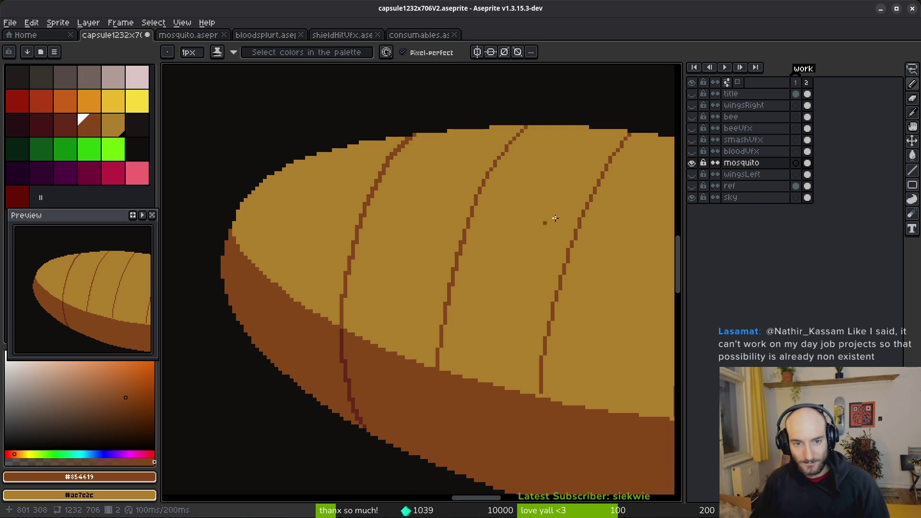
Step: Loop a freehand selection around another segment line
scroll(523, 206, up, 2)
scroll(477, 251, down, 2)
scroll(461, 284, up, 1)
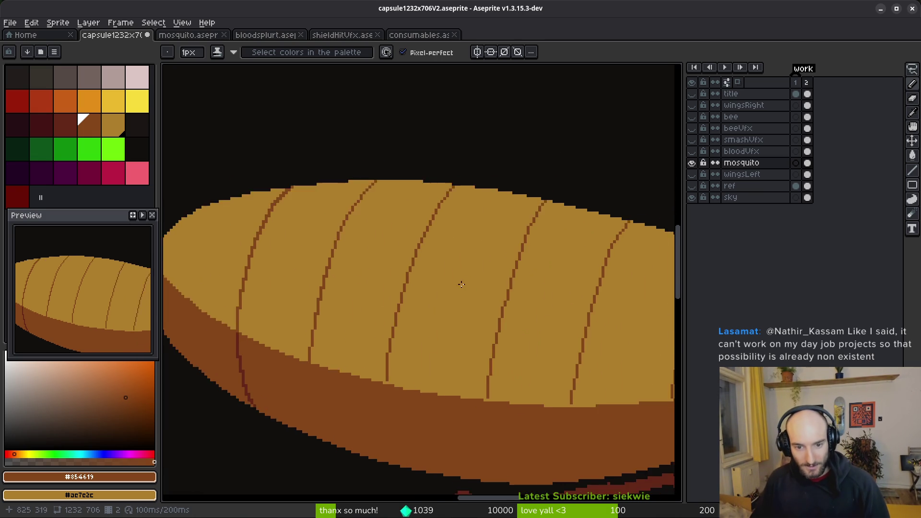
scroll(487, 296, down, 2)
scroll(475, 288, up, 2)
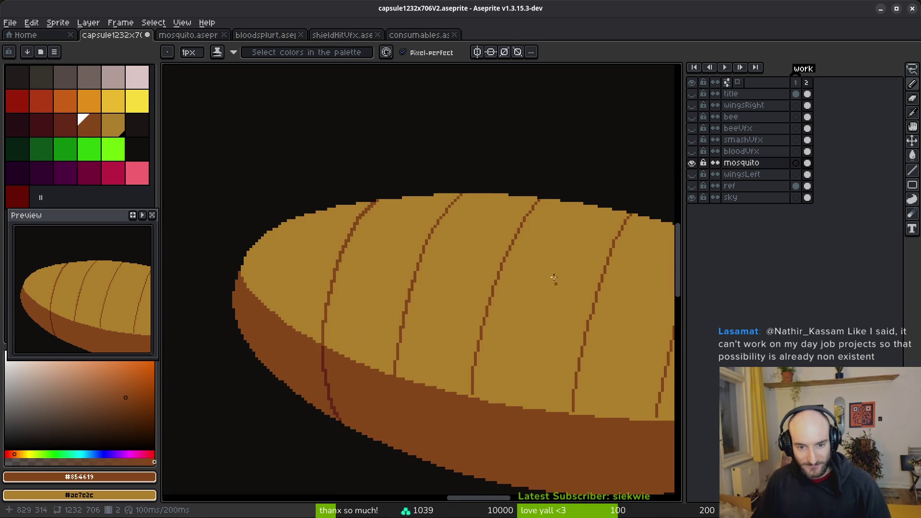
key(v)
scroll(547, 212, up, 1)
mouse_move(541, 203)
mouse_down()
mouse_move(526, 182)
mouse_move(438, 430)
mouse_move(421, 337)
mouse_move(528, 161)
mouse_up()
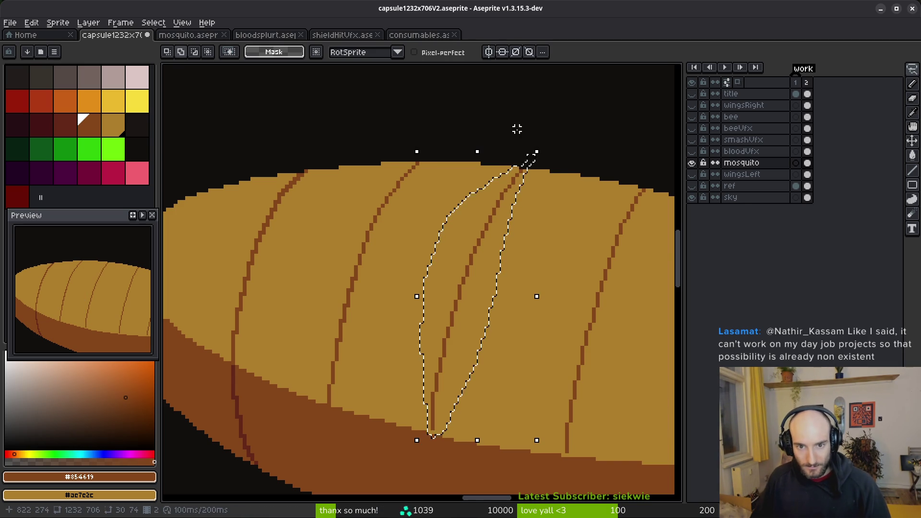
Step: Nudge the selected line right, up and right again, checking the mosquito file, then apply it
scroll(532, 155, up, 1)
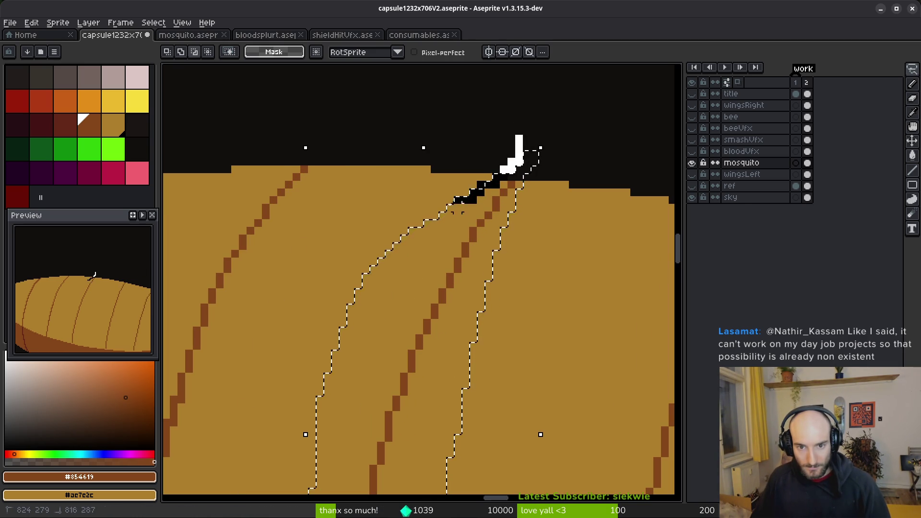
scroll(532, 144, down, 1)
scroll(525, 254, up, 2)
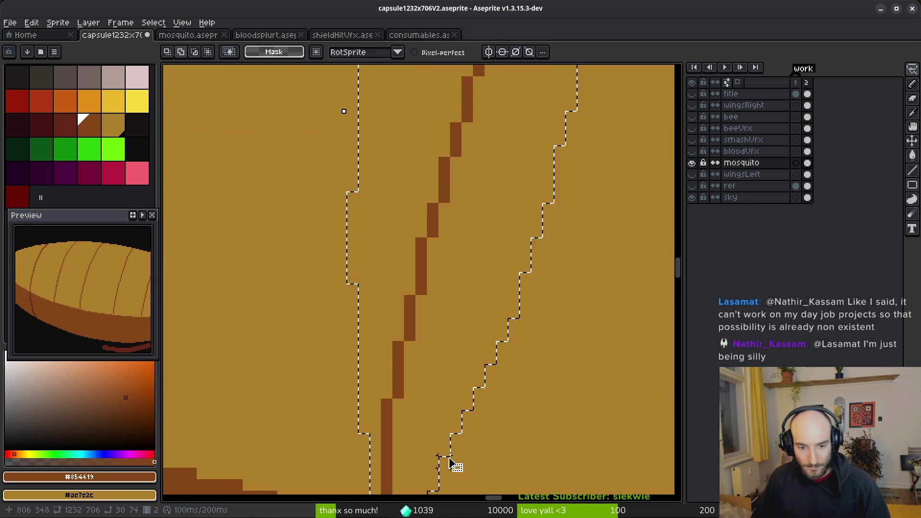
scroll(520, 120, down, 1)
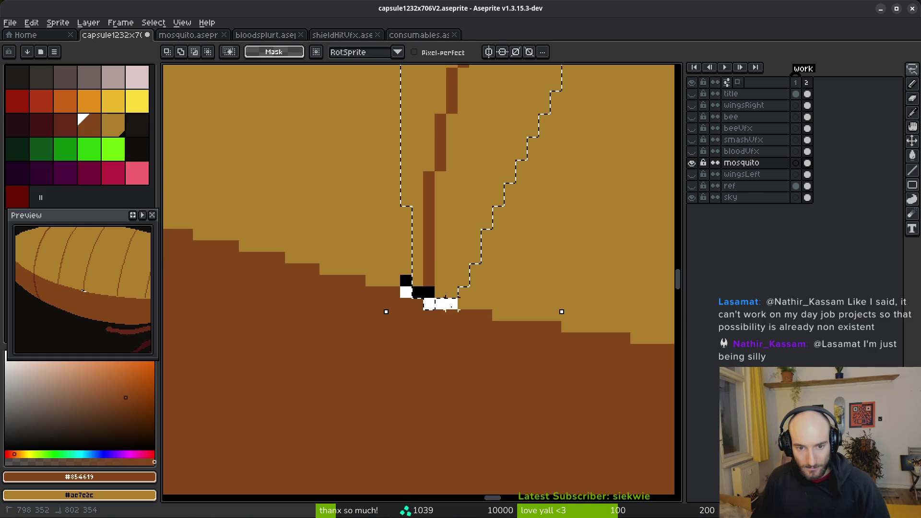
key(Right)
key(Up)
key(Right)
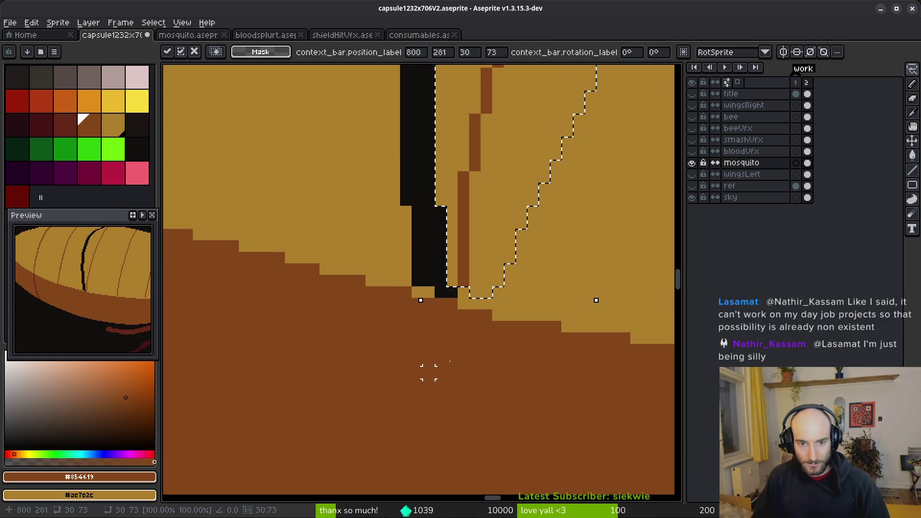
key(ctrl+Tab)
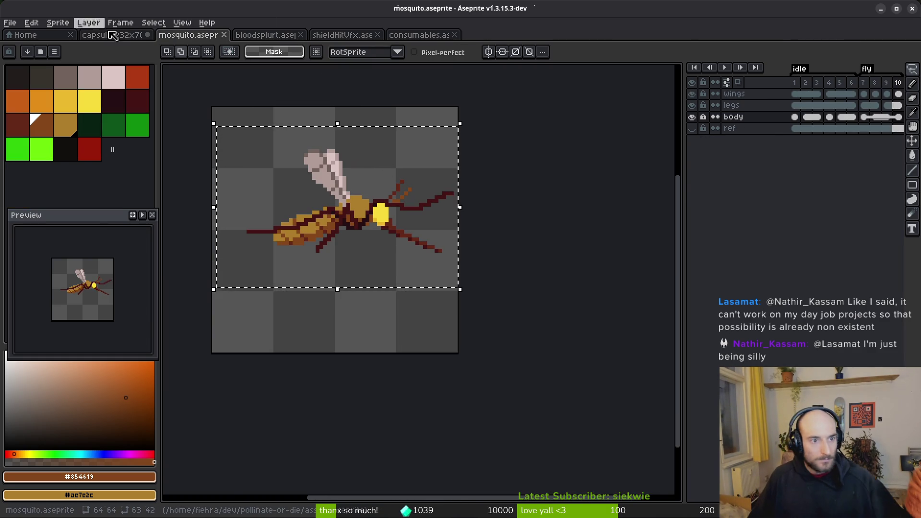
click(123, 36)
scroll(463, 295, down, 5)
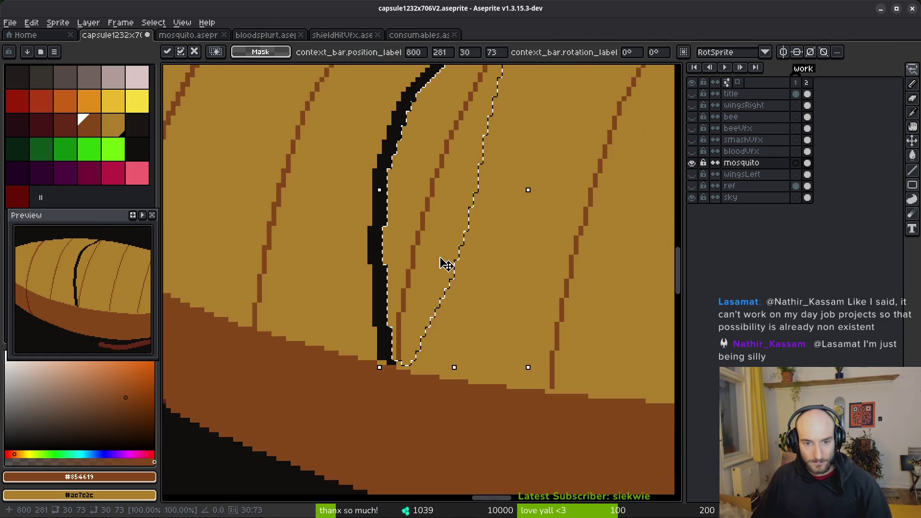
key(ctrl+d)
Step: Undo the line move, then redo to bring back the black curve
scroll(465, 202, up, 3)
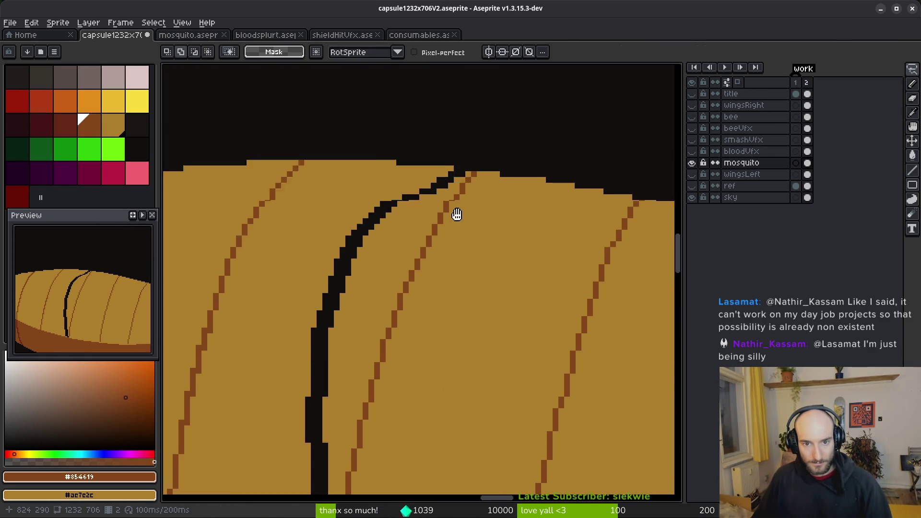
key(ctrl+z)
key(ctrl+z)
key(ctrl+y)
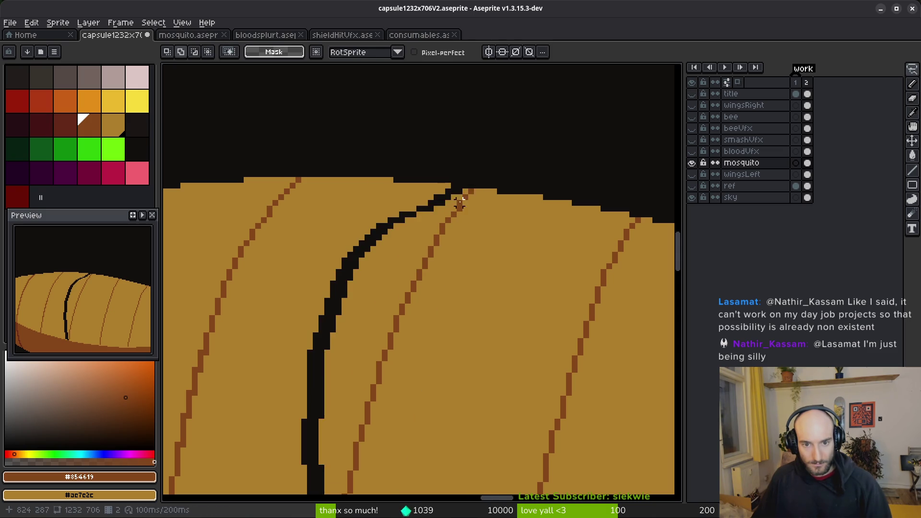
scroll(460, 192, up, 3)
Step: Paint the black pixels tan, bucket-fill the thick black curve tan, and save the file
key(b)
alt+click(429, 183)
drag(450, 187, 474, 191)
key(g)
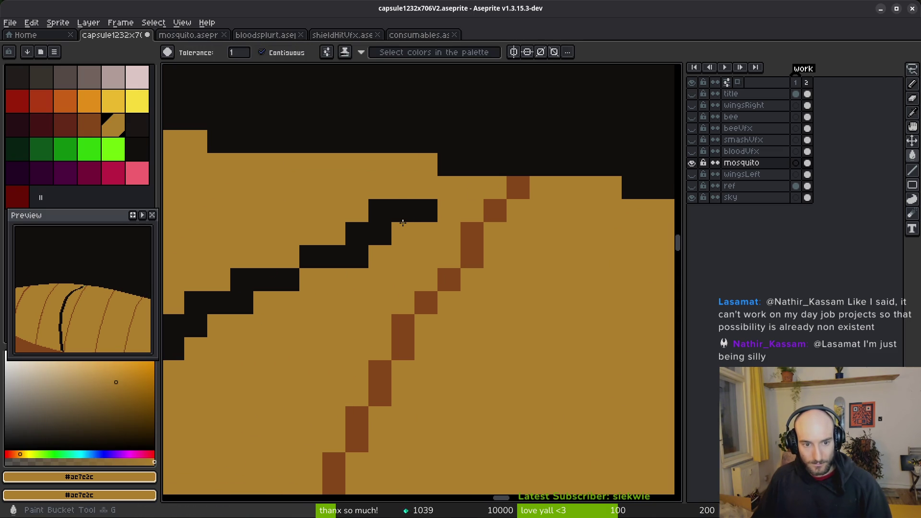
click(263, 276)
scroll(329, 264, down, 3)
key(ctrl+s)
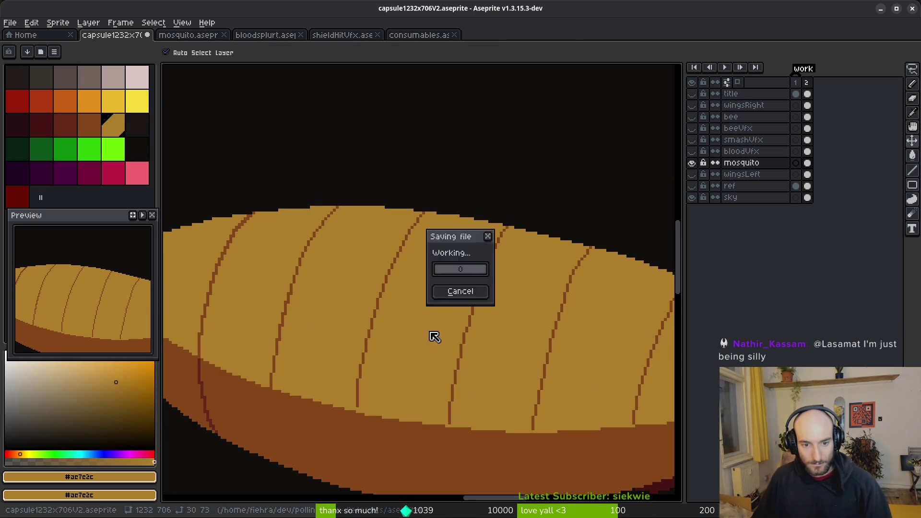
scroll(473, 311, down, 2)
Step: Lasso one middle brown segment line, nudge it two pixels right and one down, and commit
scroll(489, 232, down, 2)
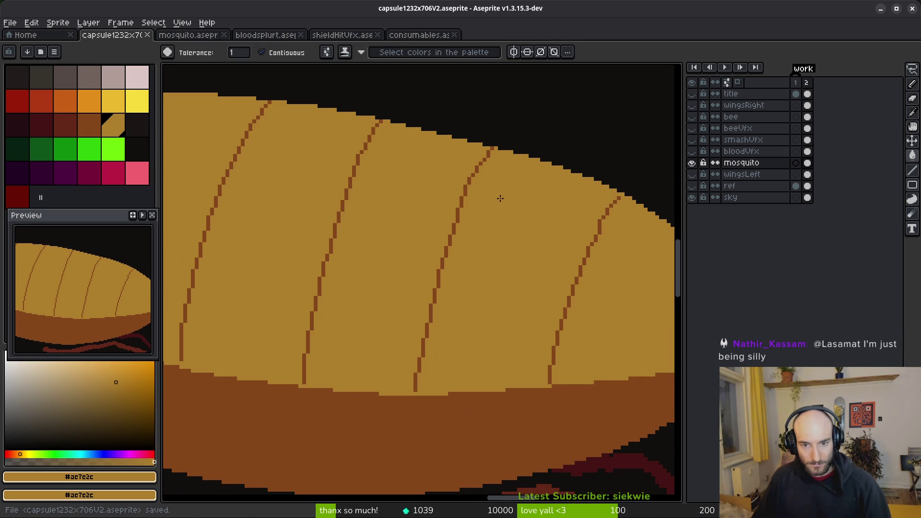
key(m)
scroll(496, 151, up, 3)
mouse_move(491, 148)
mouse_down()
mouse_move(455, 292)
mouse_move(405, 423)
mouse_move(422, 225)
mouse_move(479, 186)
mouse_up()
scroll(481, 172, down, 2)
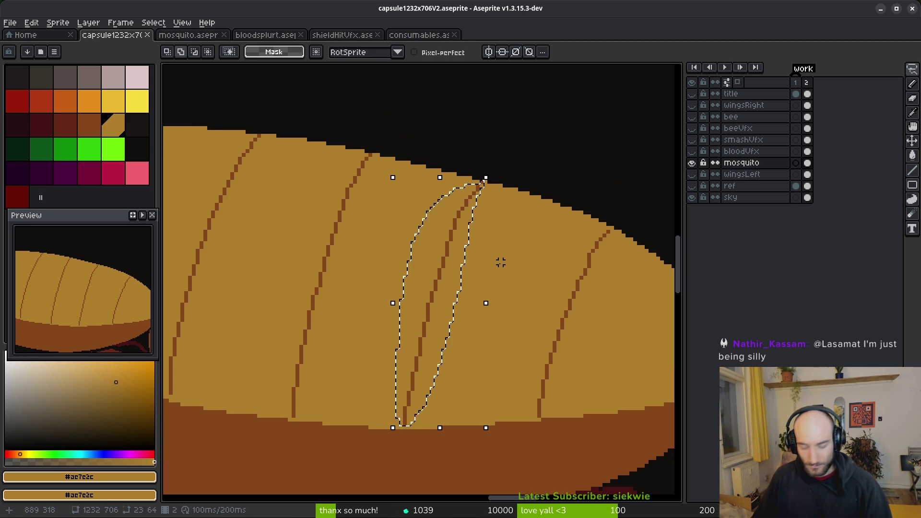
click(501, 262)
key(Right)
key(Down)
key(Right)
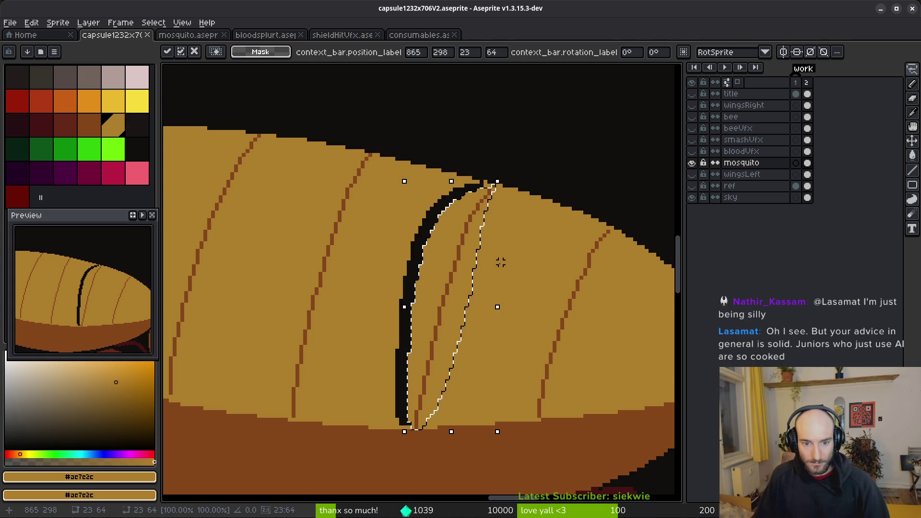
scroll(533, 254, down, 2)
key(Return)
Step: Fill the gap left behind with tan and save capsule1232x706V2.aseprite
scroll(529, 299, up, 2)
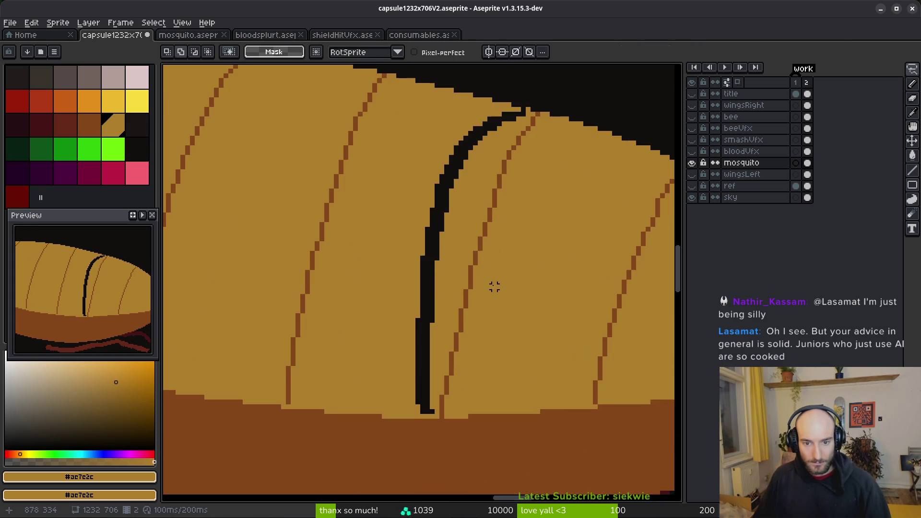
key(b)
key(g)
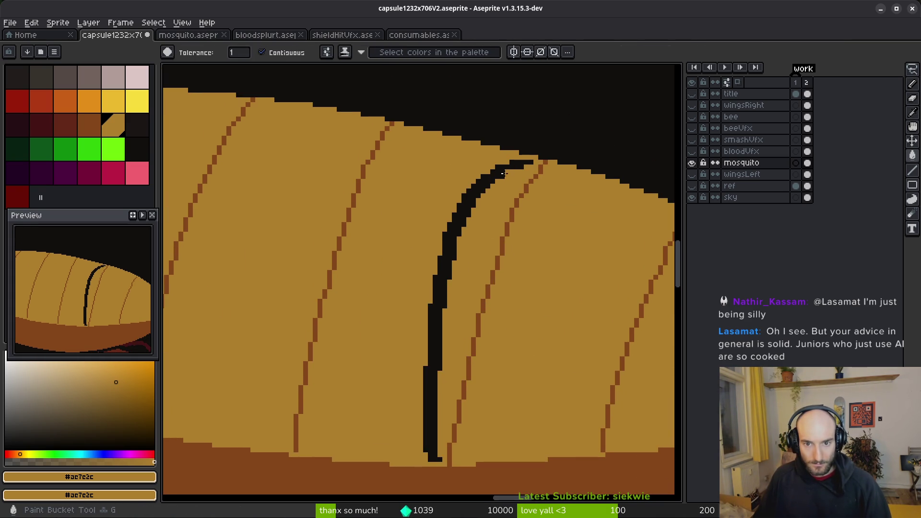
click(499, 173)
scroll(494, 194, down, 2)
key(ctrl+s)
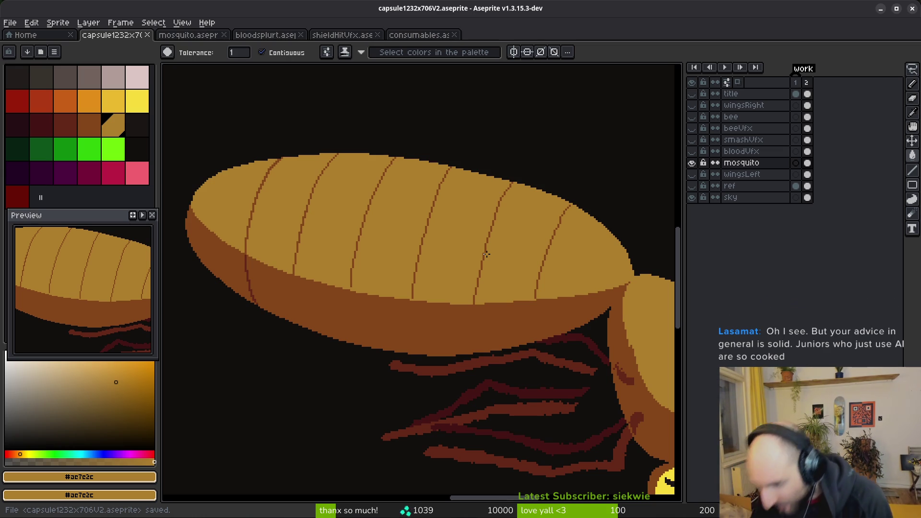
Step: Sample the dark brown #854619 from a segment line as the foreground colour
scroll(357, 268, down, 1)
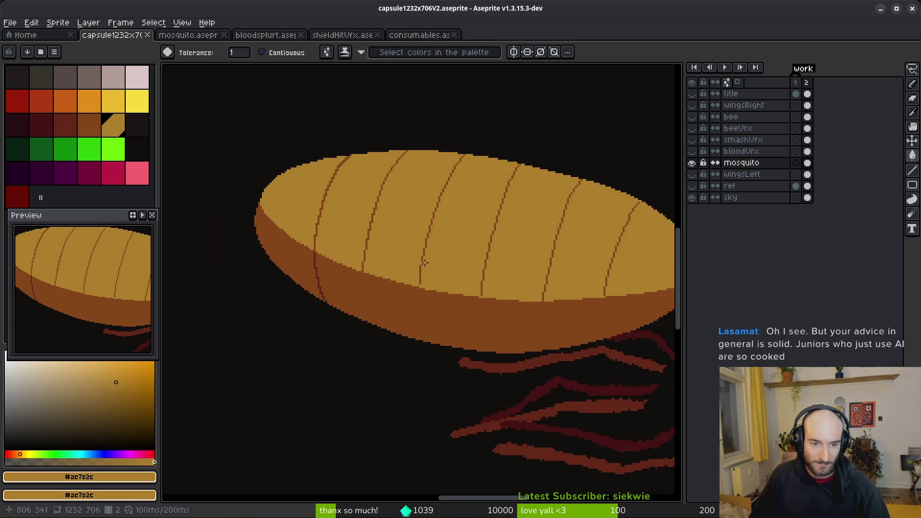
scroll(408, 223, up, 4)
scroll(496, 257, left, 3)
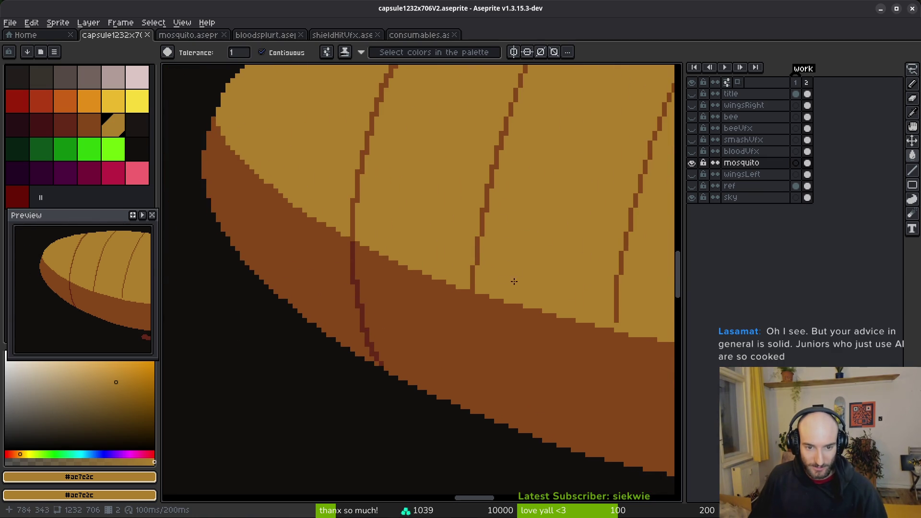
alt+click(477, 244)
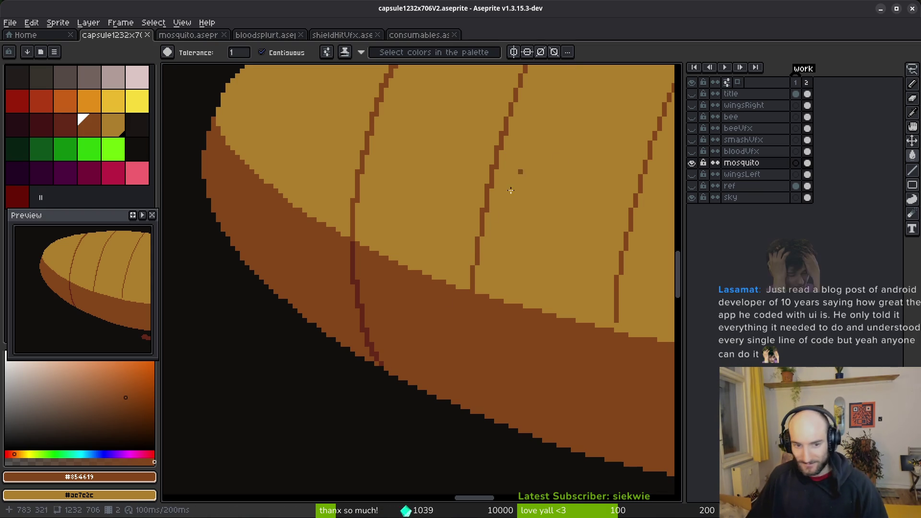
scroll(524, 238, down, 1)
Step: Add brown pixels beside the segment line with the Pencil and thicken it downward
scroll(525, 231, down, 1)
scroll(512, 249, up, 4)
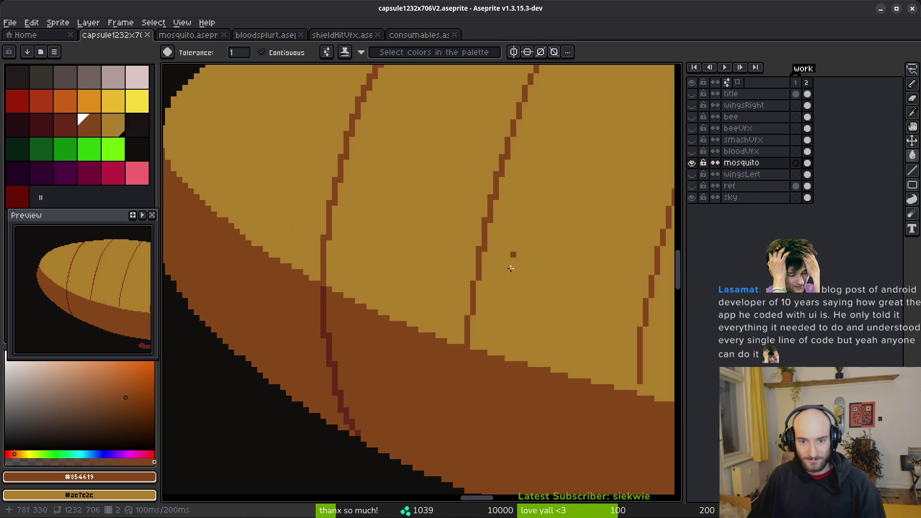
click(472, 225)
key(ctrl+z)
key(b)
click(473, 234)
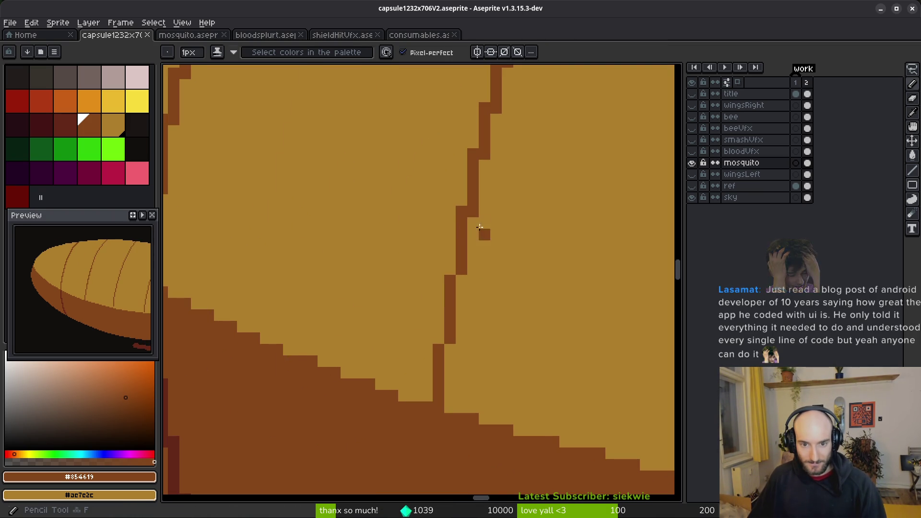
mouse_move(466, 270)
mouse_down()
mouse_move(450, 408)
mouse_move(438, 345)
mouse_move(459, 227)
mouse_up()
Step: Paint brown pixels at the segment line's top and thicken its upper diagonal end
alt+click(437, 395)
scroll(514, 230, down, 4)
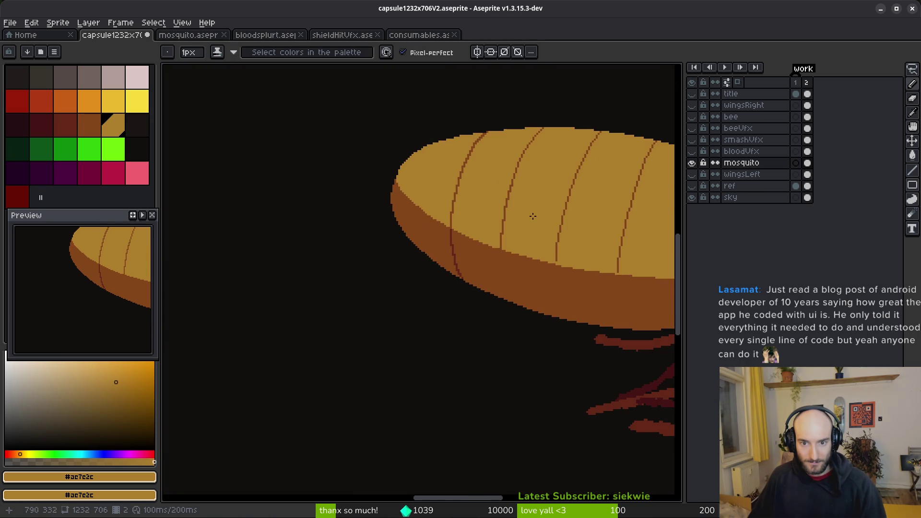
scroll(528, 240, up, 3)
scroll(528, 202, down, 1)
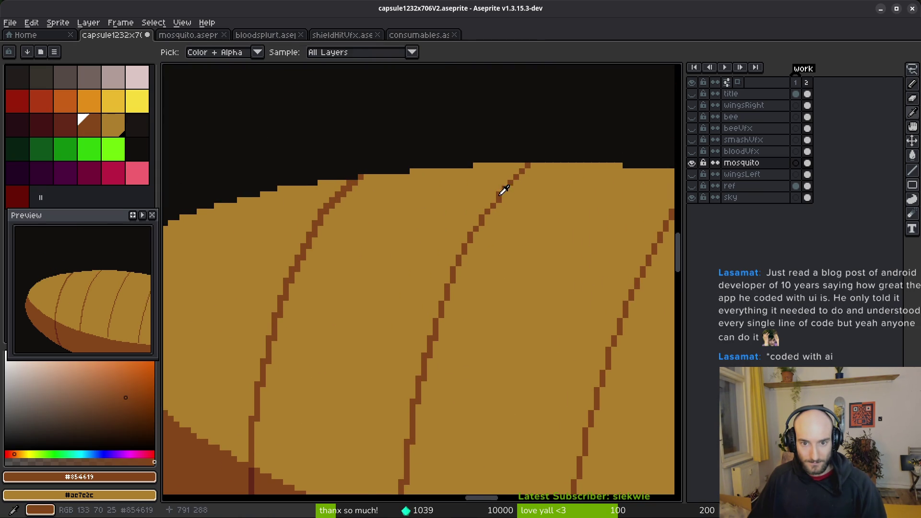
alt+click(504, 189)
scroll(504, 189, up, 2)
mouse_move(552, 134)
mouse_down()
mouse_move(569, 125)
mouse_move(478, 225)
mouse_up()
scroll(560, 228, down, 1)
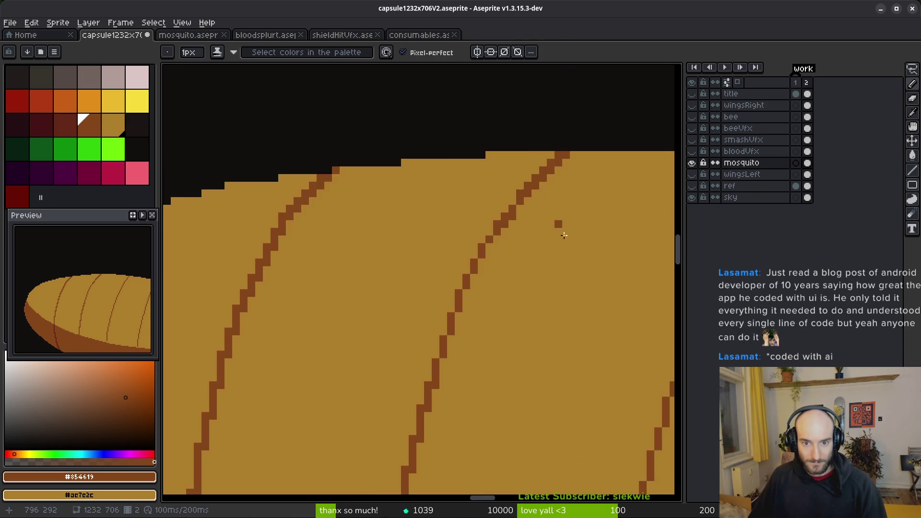
scroll(561, 228, down, 1)
key(ctrl+z)
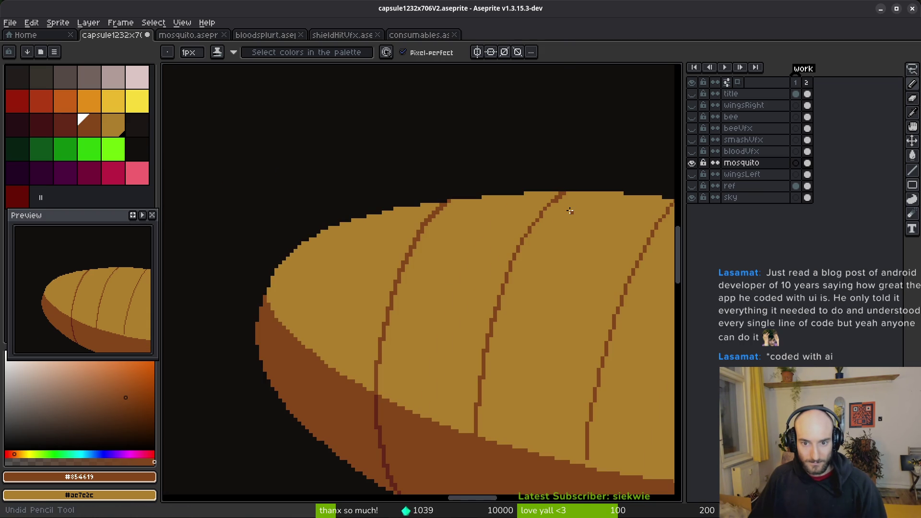
scroll(570, 211, up, 3)
mouse_move(478, 276)
mouse_down()
mouse_move(552, 221)
mouse_move(524, 241)
mouse_move(540, 231)
mouse_up()
click(535, 218)
Step: Re-sample the dark brown and adjust single pixels at the line's top, repainting stray ones tan
key(alt)
alt+click(537, 214)
alt+click(533, 216)
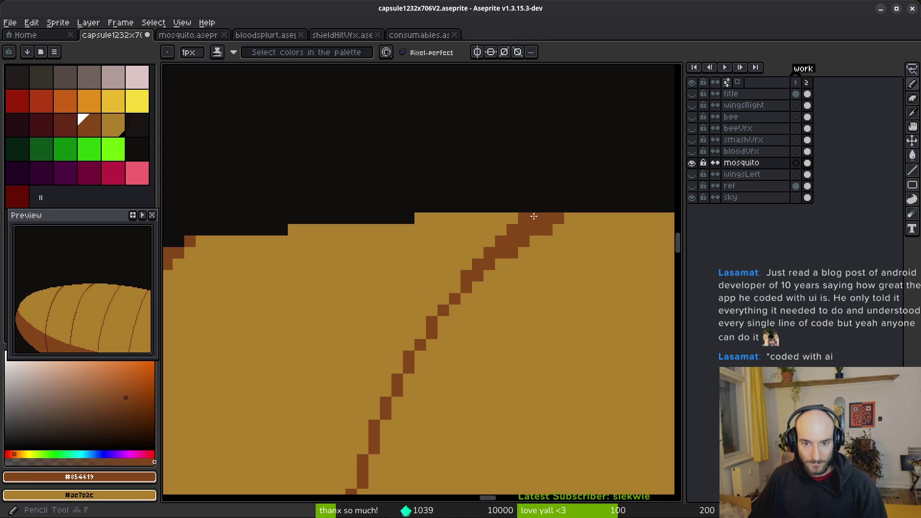
right_click(530, 218)
right_click(524, 230)
click(524, 230)
right_click(513, 229)
right_click(489, 275)
click(524, 265)
right_click(513, 259)
click(512, 276)
right_click(513, 276)
scroll(576, 271, down, 5)
scroll(576, 271, up, 4)
Step: Rework the line's upper section with dark brown strokes, undoing the thick stroke
drag(549, 244, 509, 287)
right_click(533, 245)
click(524, 260)
mouse_move(549, 237)
mouse_down()
mouse_move(511, 276)
mouse_move(527, 269)
mouse_move(509, 293)
mouse_up()
click(509, 300)
scroll(537, 294, down, 4)
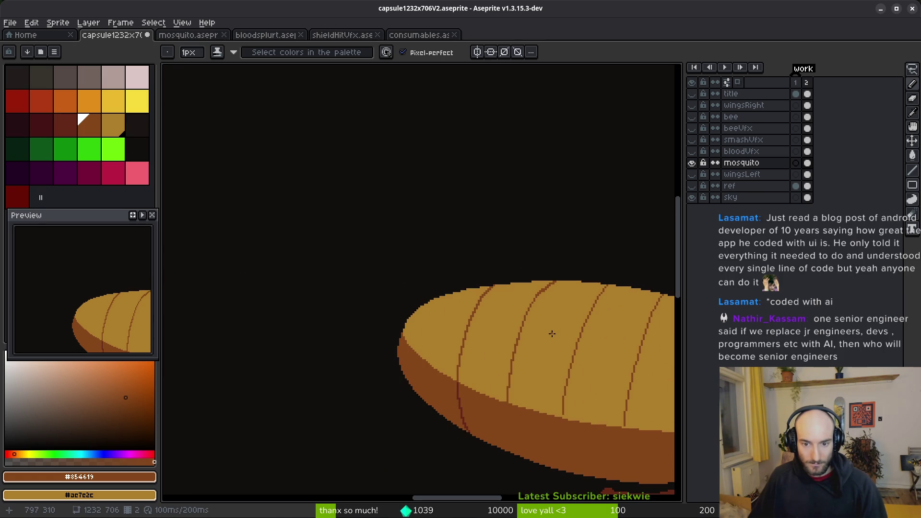
scroll(552, 312, up, 3)
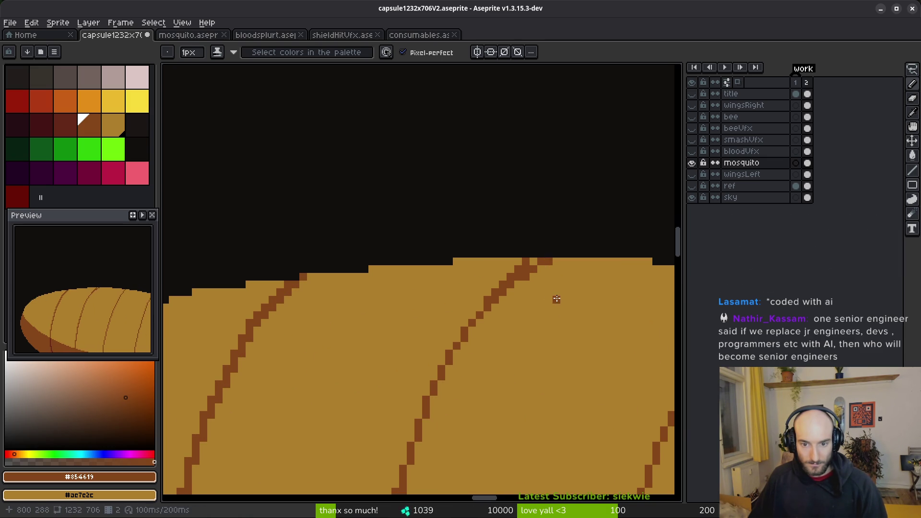
key(ctrl+z)
scroll(528, 259, up, 2)
Step: Draw a brown stroke down-left from the top and try extra diagonal pixels, then undo them
mouse_move(533, 263)
mouse_down()
mouse_move(453, 344)
mouse_move(431, 407)
mouse_move(529, 279)
mouse_up()
click(466, 321)
click(447, 349)
click(401, 417)
click(418, 399)
key(ctrl+z)
scroll(418, 399, down, 3)
scroll(437, 261, up, 2)
key(ctrl+z)
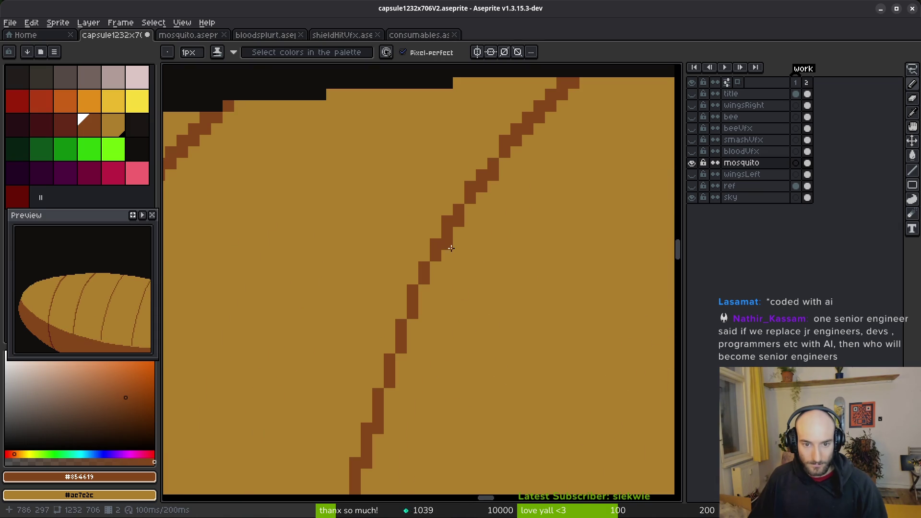
Step: Fill the five corner steps of the diagonal staircase with brown
click(435, 267)
click(424, 290)
click(413, 325)
click(402, 359)
click(388, 393)
scroll(388, 389, down, 4)
scroll(436, 333, up, 1)
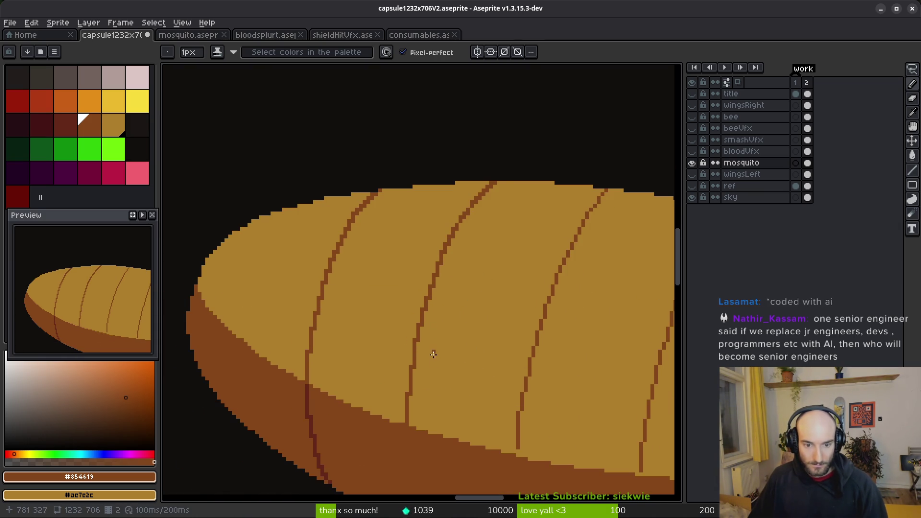
scroll(457, 313, up, 2)
scroll(479, 298, down, 1)
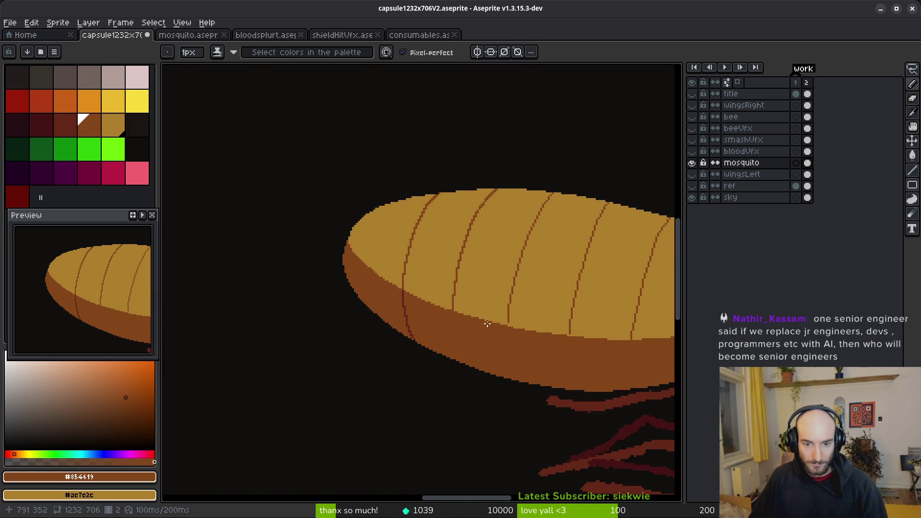
scroll(516, 311, down, 1)
scroll(519, 310, up, 1)
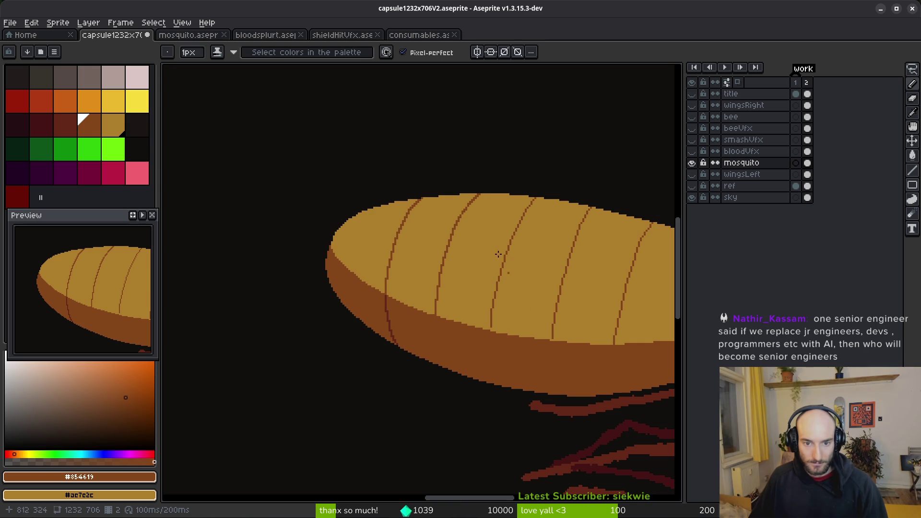
scroll(505, 268, up, 6)
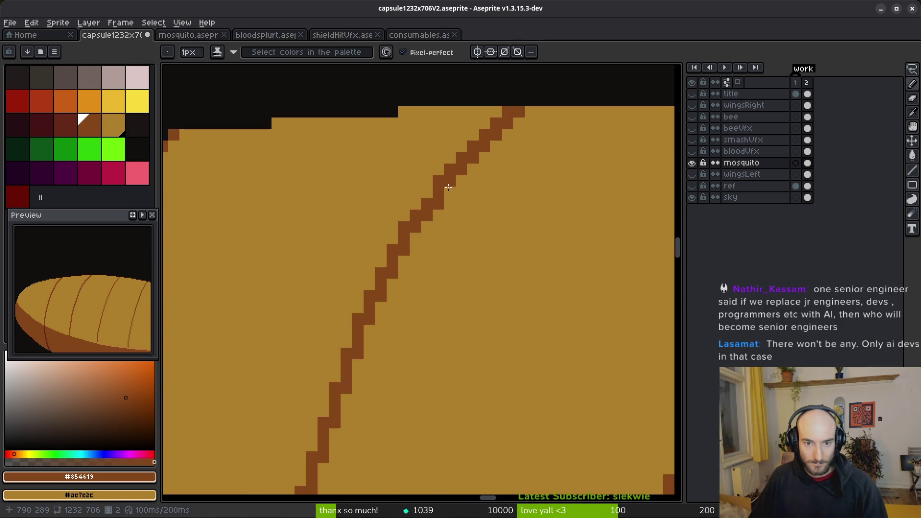
scroll(441, 180, down, 5)
scroll(516, 269, up, 3)
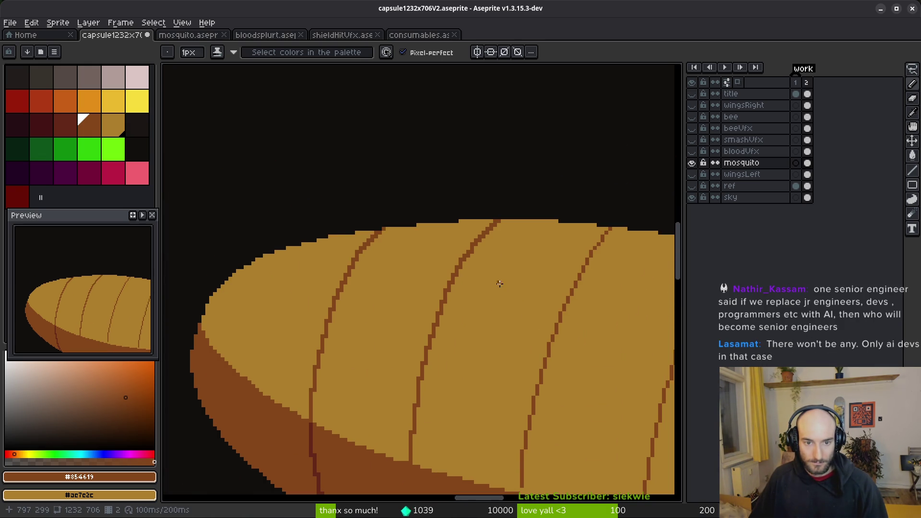
scroll(480, 269, up, 4)
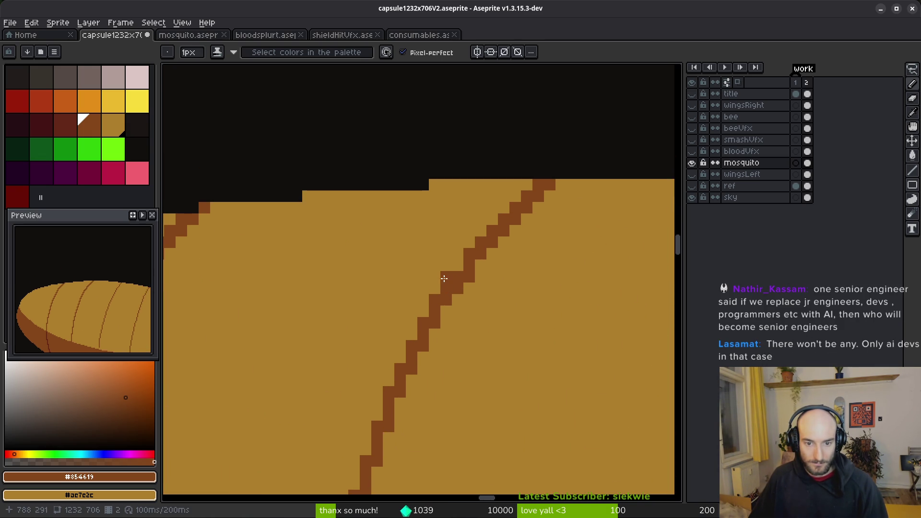
Step: Extend the stripe to the top edge, shifting its top one pixel left and repainting old pixels tan
mouse_move(451, 273)
mouse_down()
mouse_move(525, 189)
mouse_move(527, 206)
mouse_move(471, 286)
mouse_up()
click(500, 197)
click(515, 185)
right_click(532, 185)
right_click(516, 208)
click(499, 231)
scroll(538, 242, down, 3)
scroll(566, 283, up, 2)
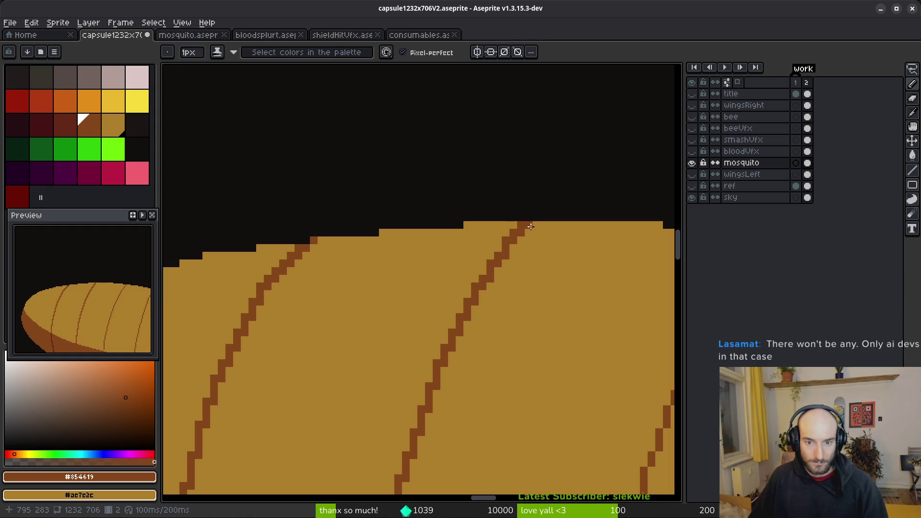
scroll(554, 271, down, 5)
scroll(561, 307, up, 1)
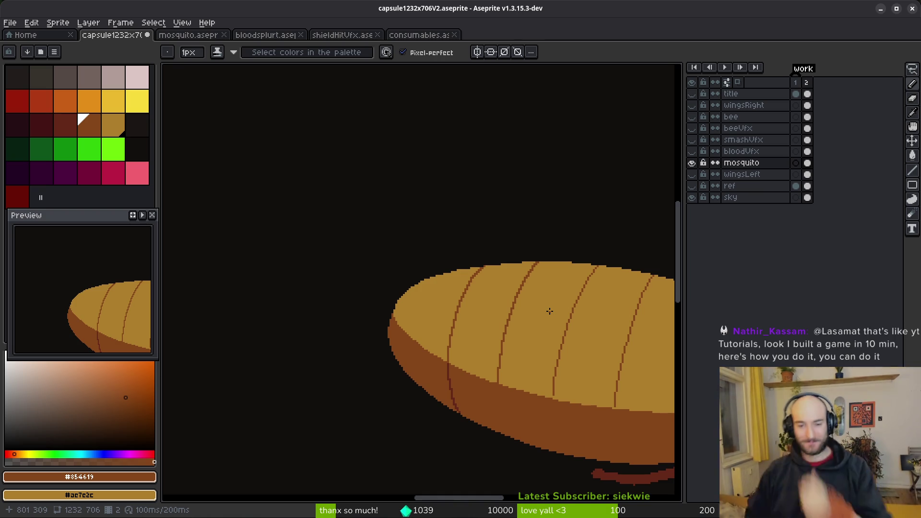
Step: Select only the upper dark segment line with the Magic Wand
scroll(561, 371, down, 5)
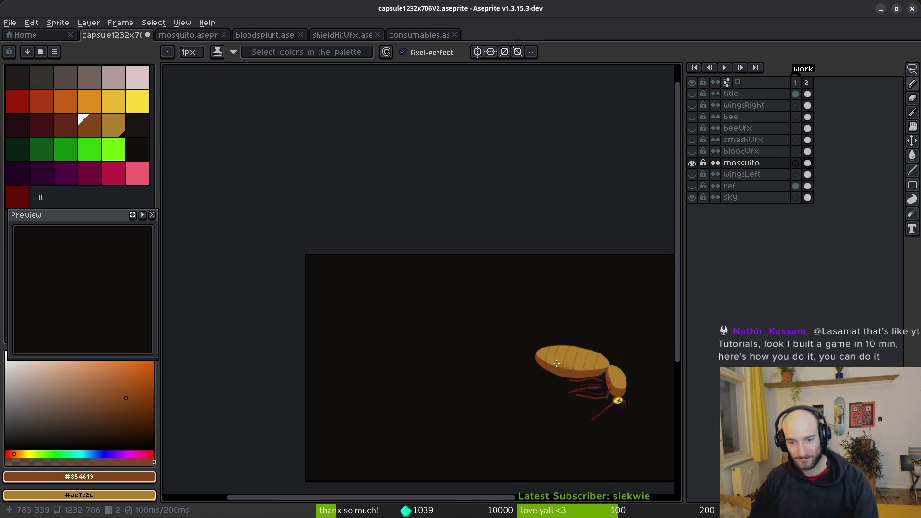
scroll(557, 364, up, 5)
scroll(458, 261, up, 3)
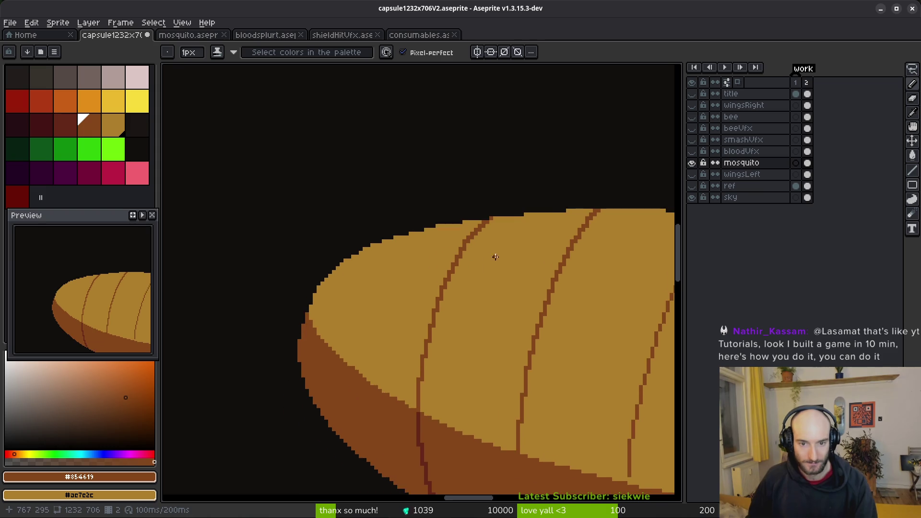
key(w)
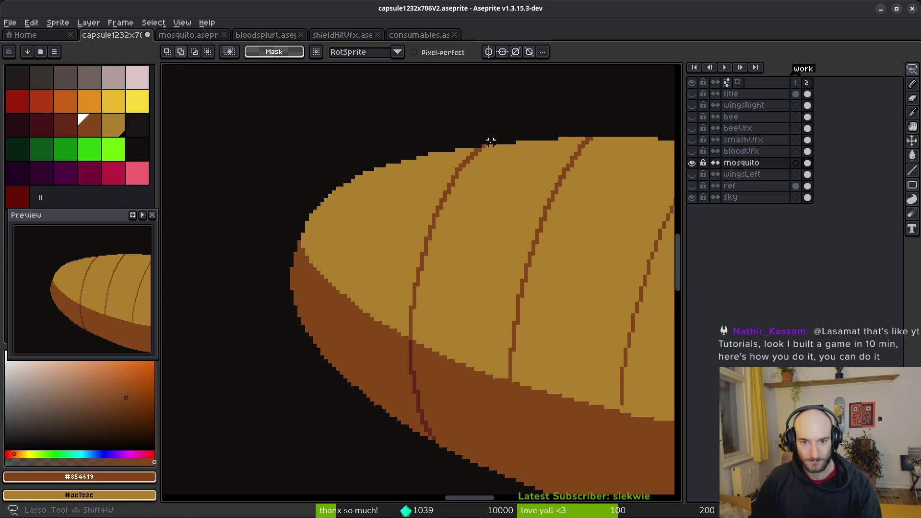
scroll(474, 166, up, 1)
scroll(475, 194, down, 1)
click(463, 178)
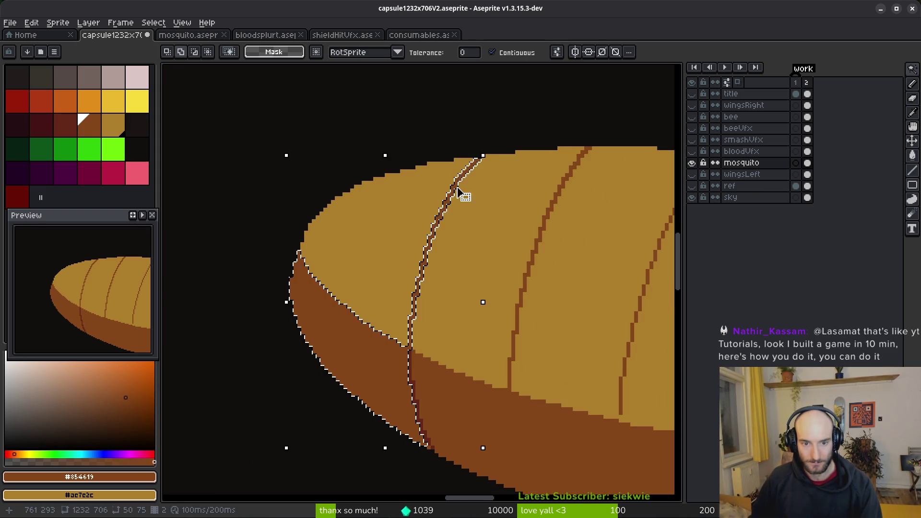
scroll(409, 350, up, 2)
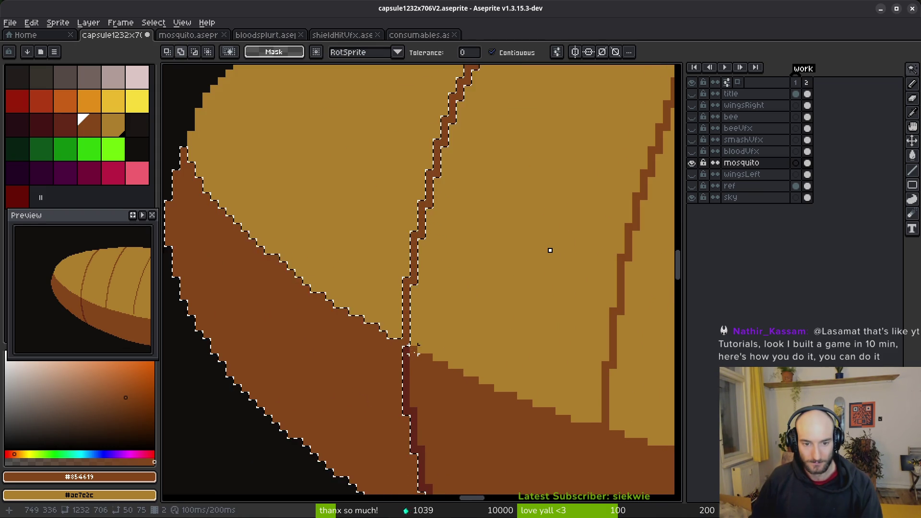
key(ctrl+d)
key(i)
click(409, 351)
key(w)
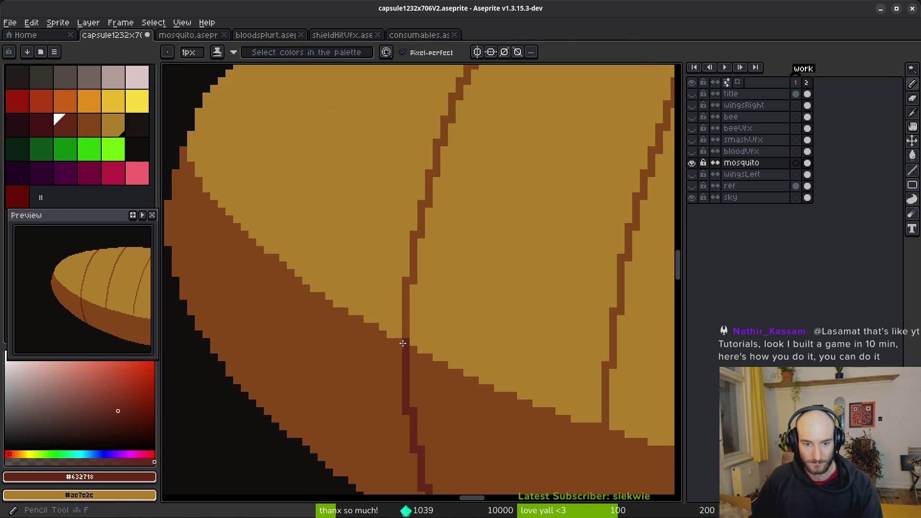
click(411, 324)
Step: Move the selected line one pixel left and commit, after cancelling a three-pixel nudge
scroll(411, 324, down, 2)
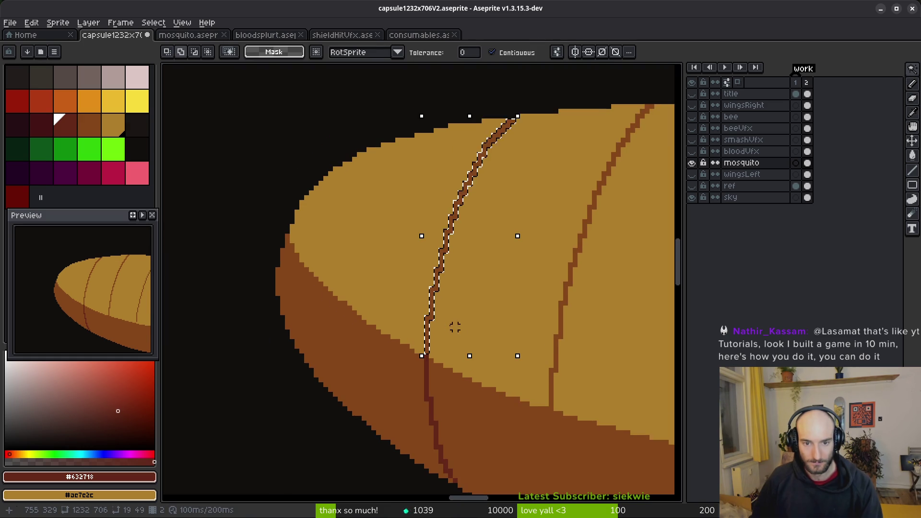
key(Left)
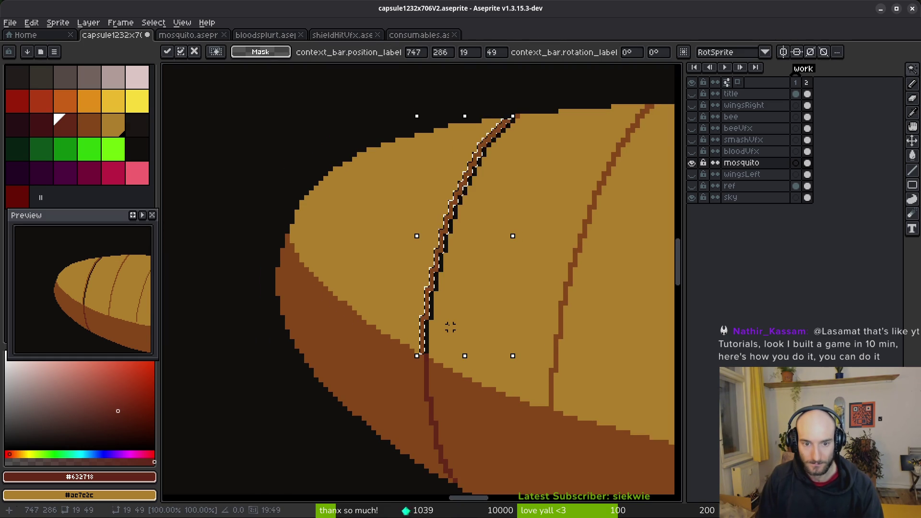
key(Left)
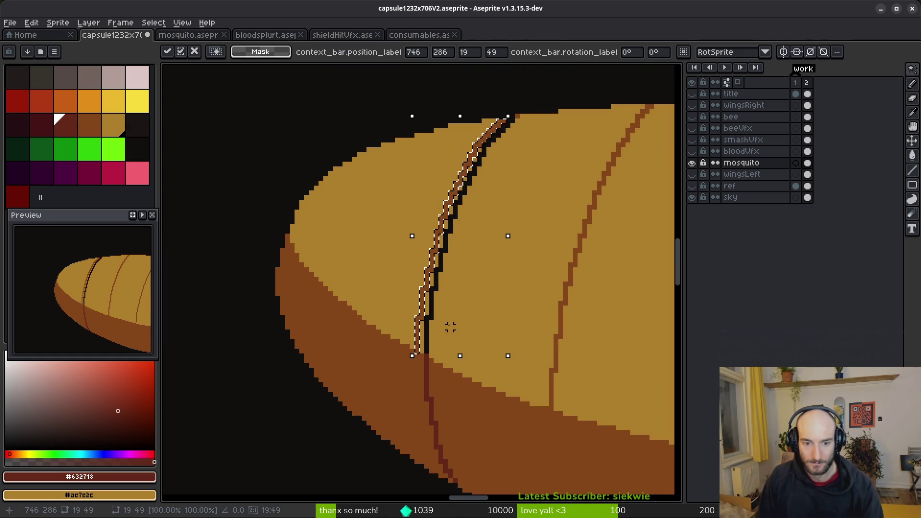
key(Left)
key(Escape)
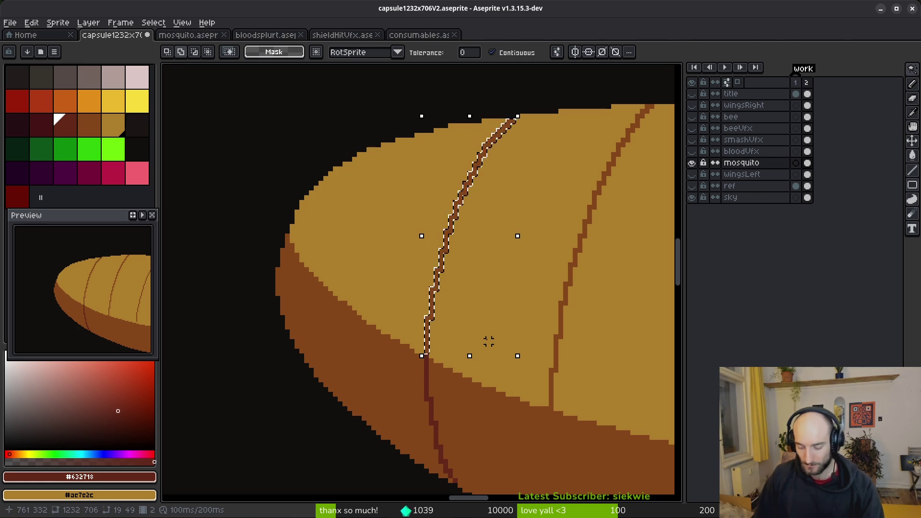
key(Left)
key(ctrl+d)
Step: Pick the tan abdomen colour and return to the Pencil
key(i)
click(537, 154)
key(b)
scroll(520, 149, up, 3)
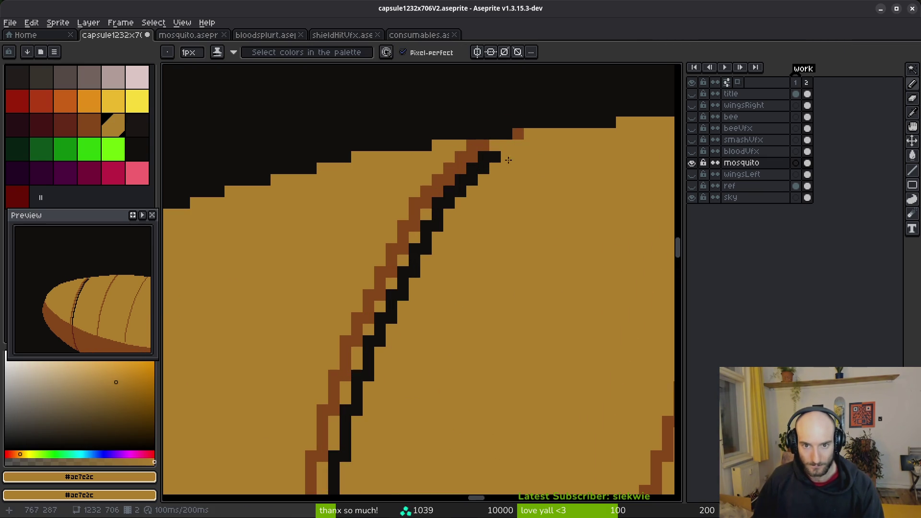
Step: Bucket-fill the leftover black gap beside the segment line with tan
key(g)
click(481, 169)
scroll(479, 291, down, 2)
scroll(463, 216, up, 2)
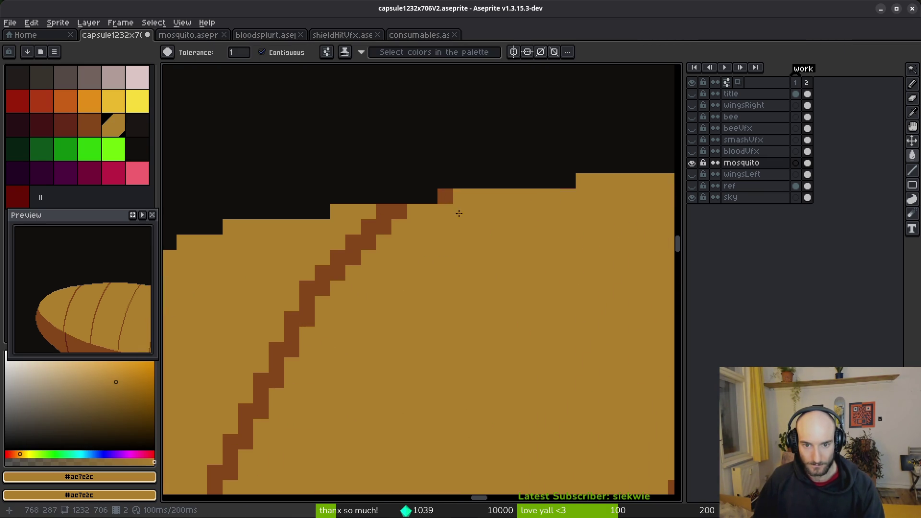
scroll(489, 245, down, 3)
scroll(460, 259, up, 2)
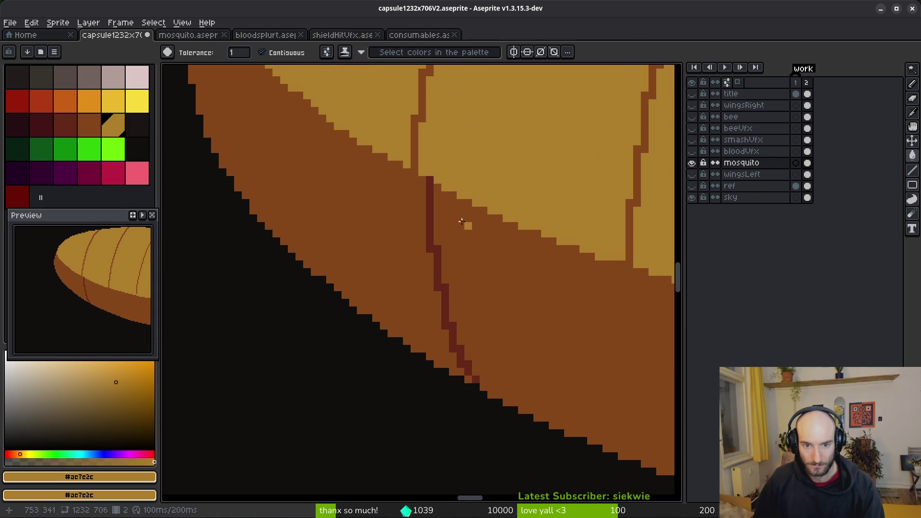
Step: Magic-Wand the line's lower dark-red part and shift it one pixel left
key(w)
click(430, 203)
key(Left)
key(Left)
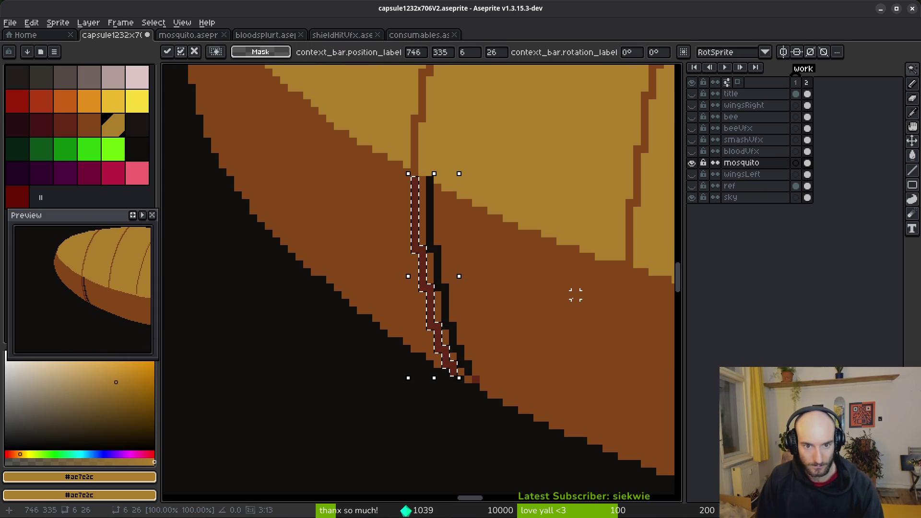
key(Return)
Step: Fill the black gap beside the shifted red line with brown, undoing an accidental extra fill
scroll(560, 288, down, 1)
alt+click(514, 298)
key(g)
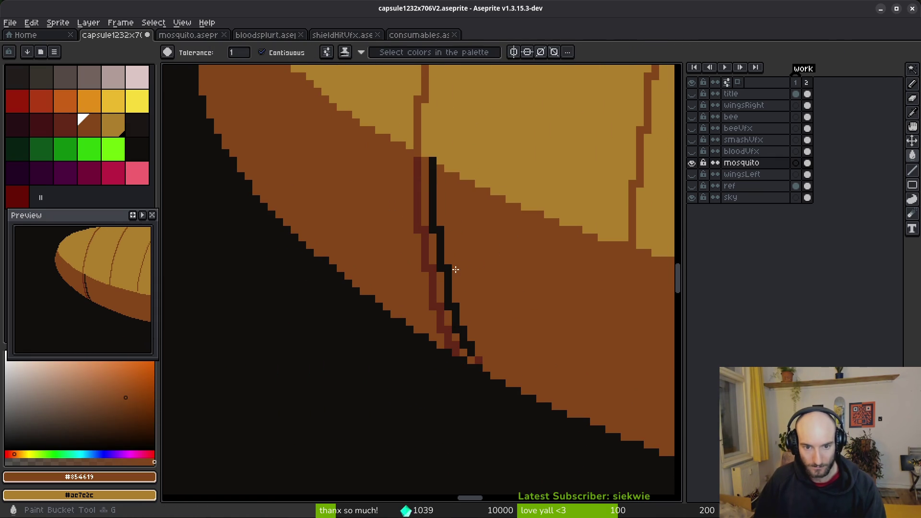
click(449, 274)
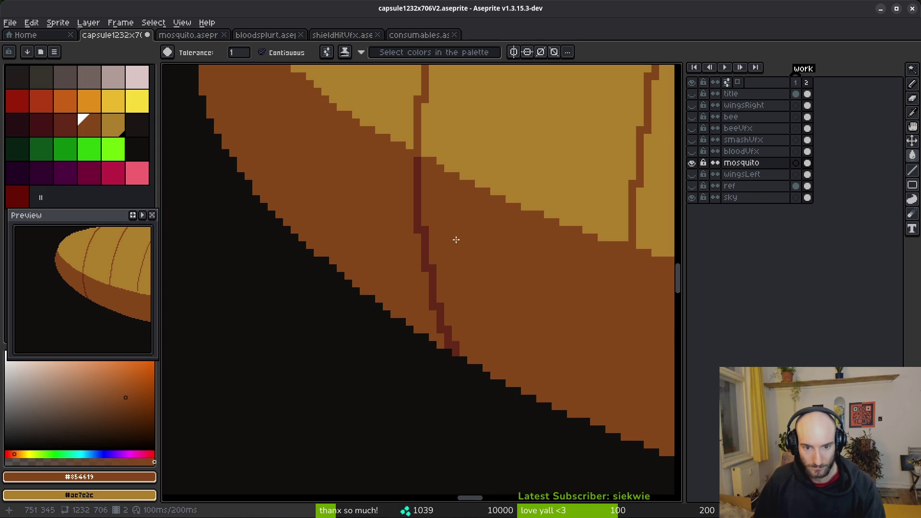
scroll(456, 239, down, 2)
scroll(473, 277, down, 2)
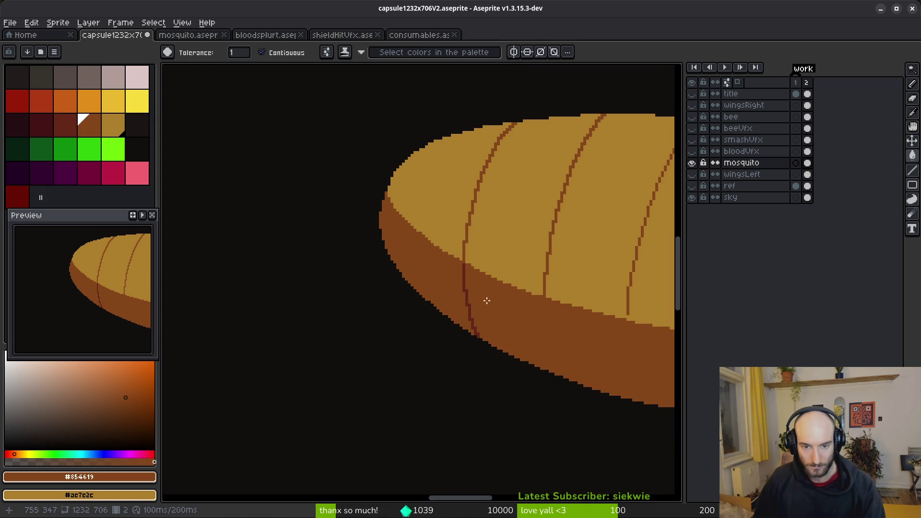
scroll(490, 300, up, 4)
click(434, 267)
key(ctrl+z)
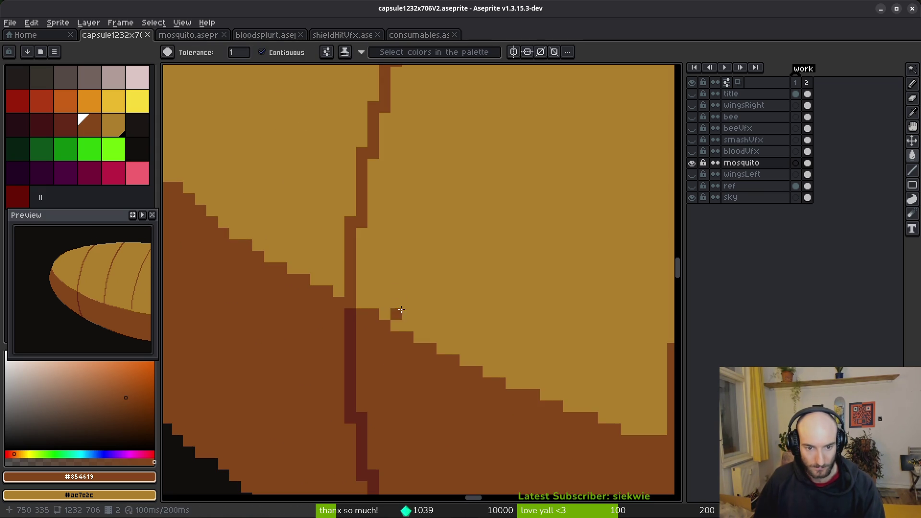
Step: Return to the pencil with tan selected and save capsule1232x706V2.aseprite
key(b)
alt+click(400, 309)
key(ctrl+s)
scroll(523, 274, down, 3)
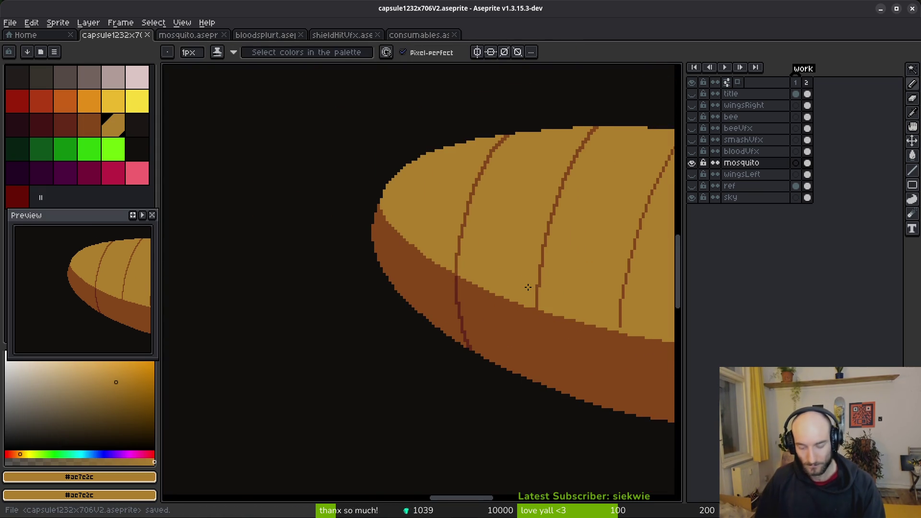